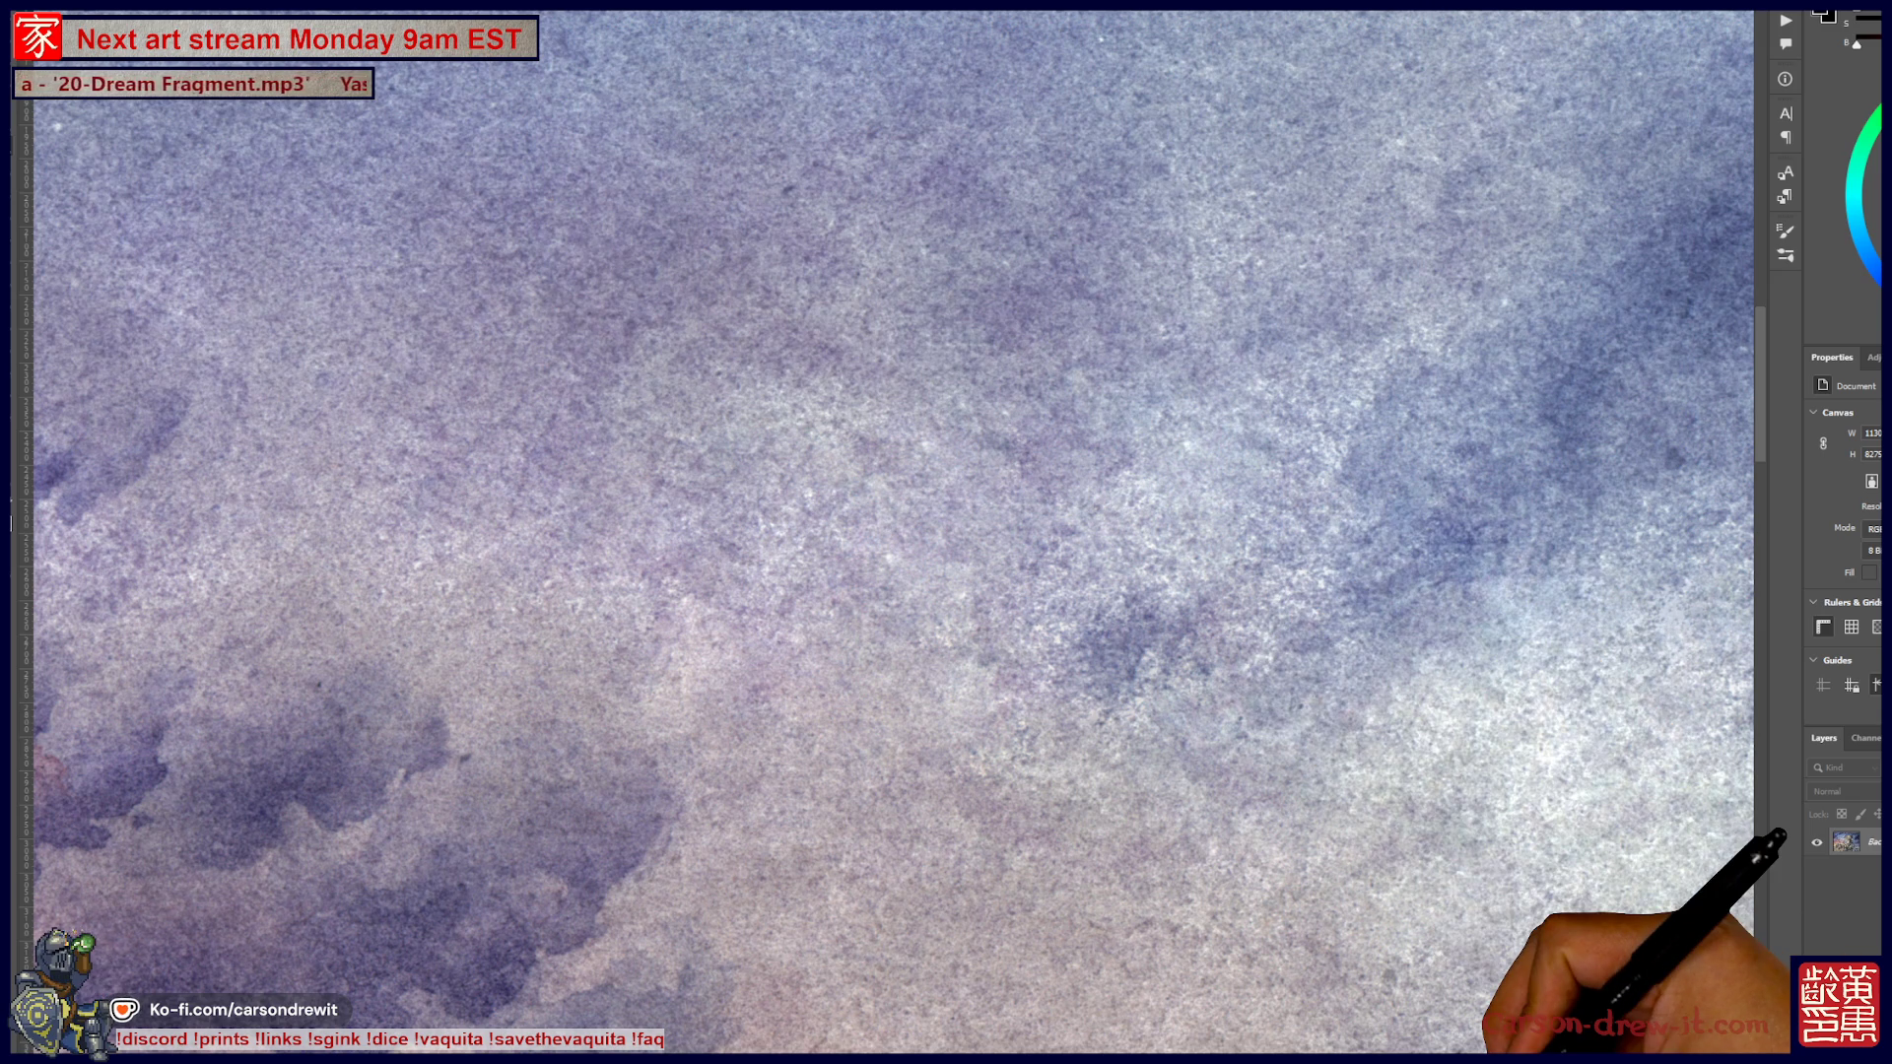
Pan around the painting to inspect the creature's claw and the cloudy sky
scroll(887, 532, right, 2)
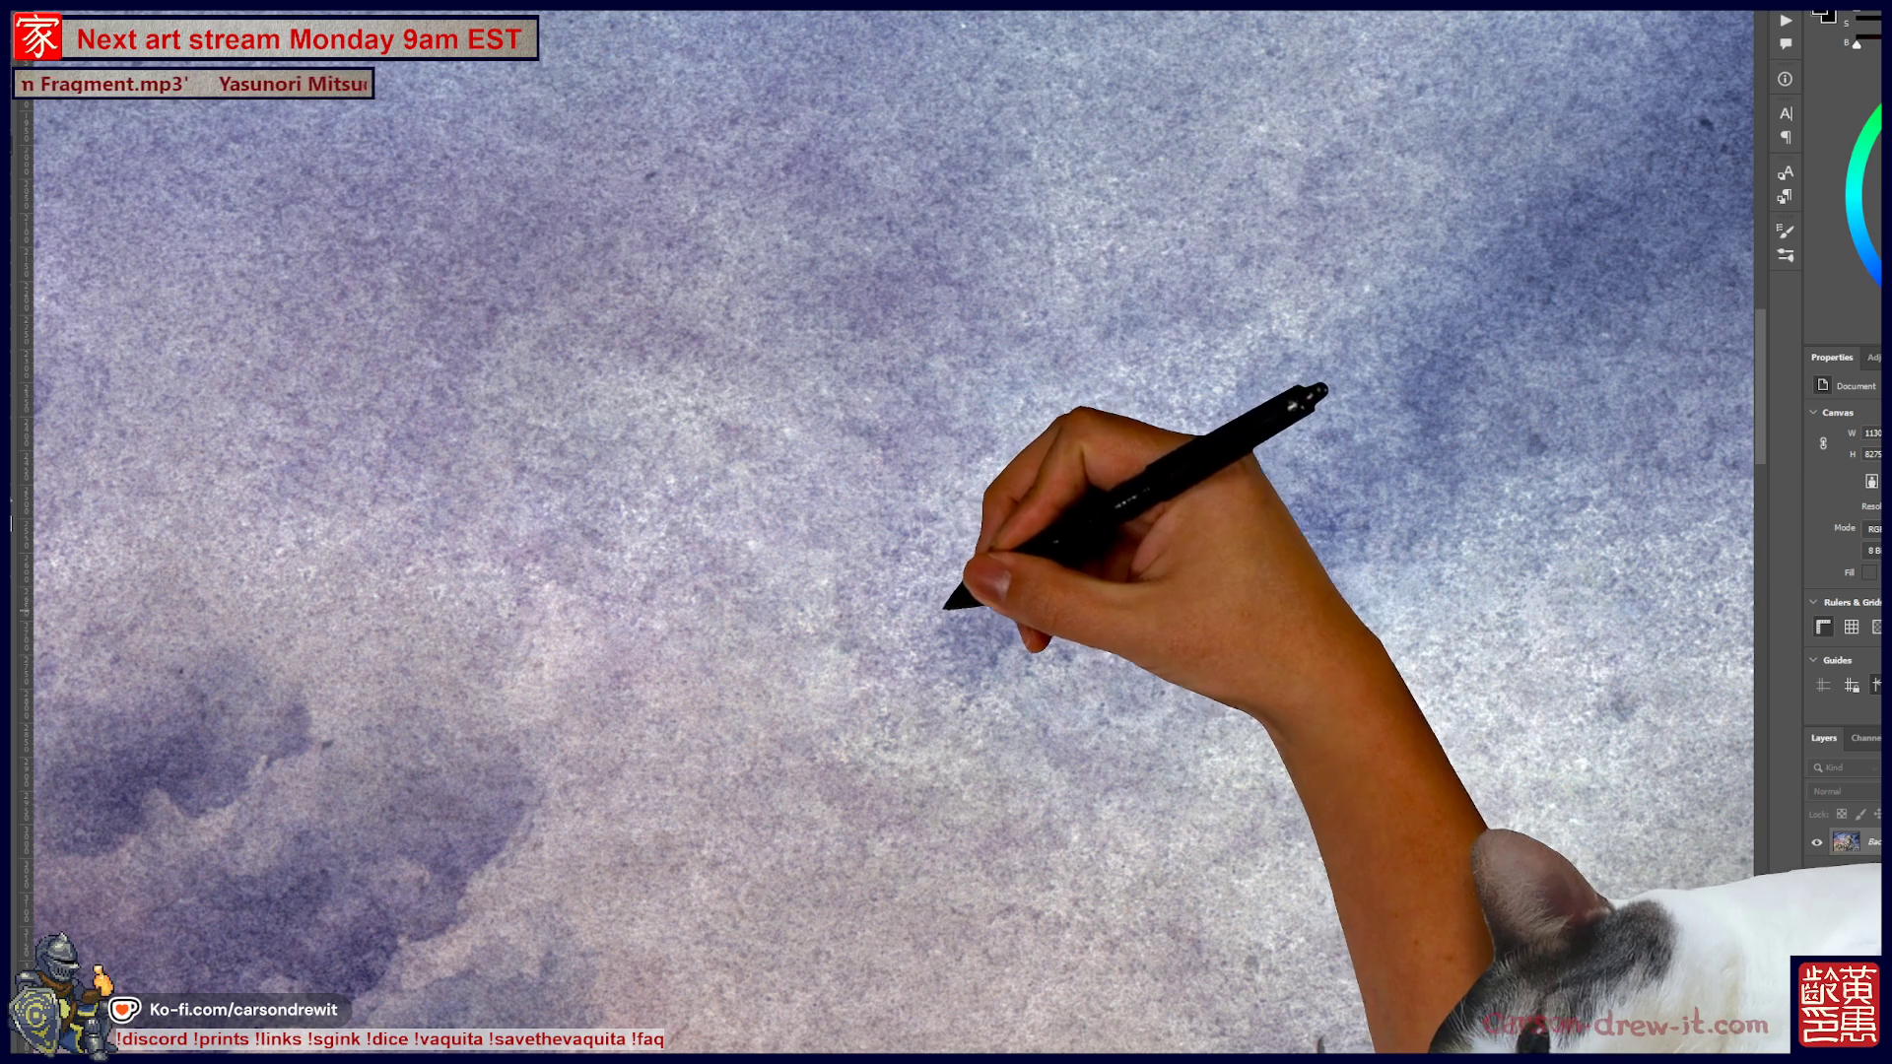
drag(1114, 810, 1309, 583)
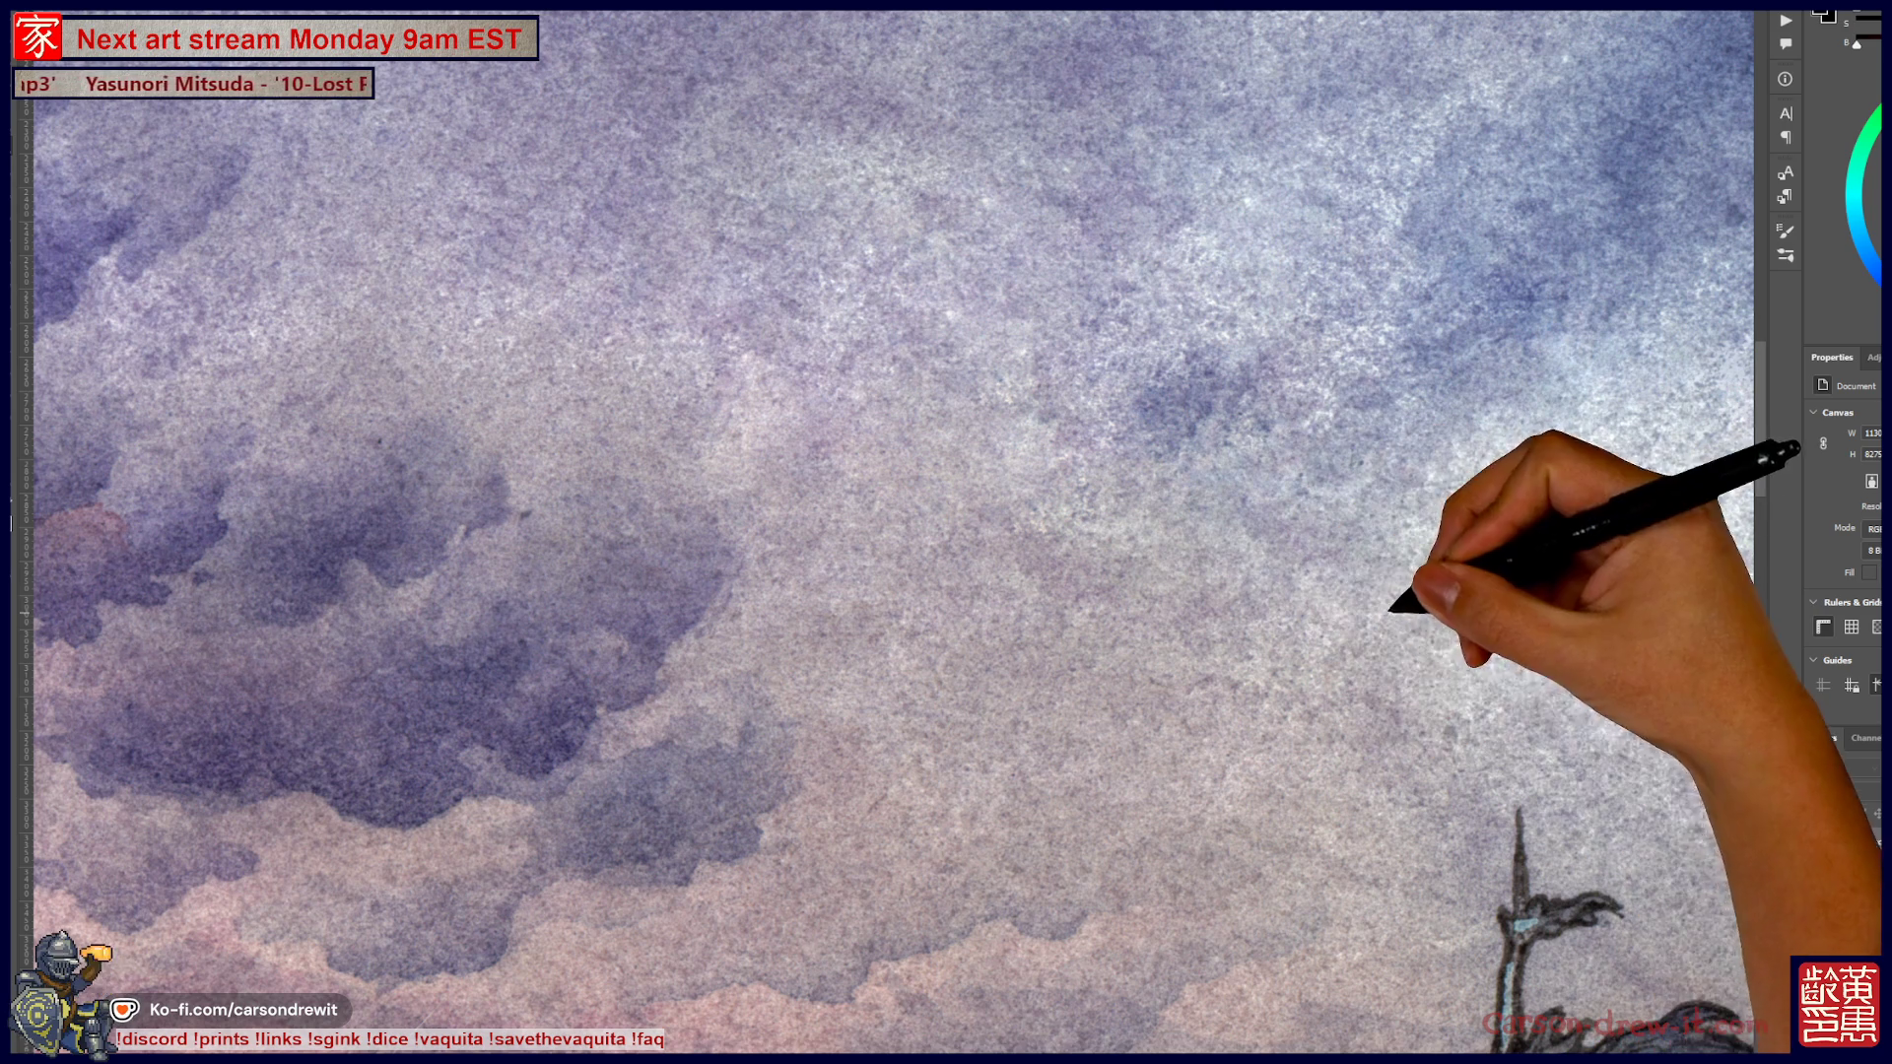
scroll(887, 533, up, 2)
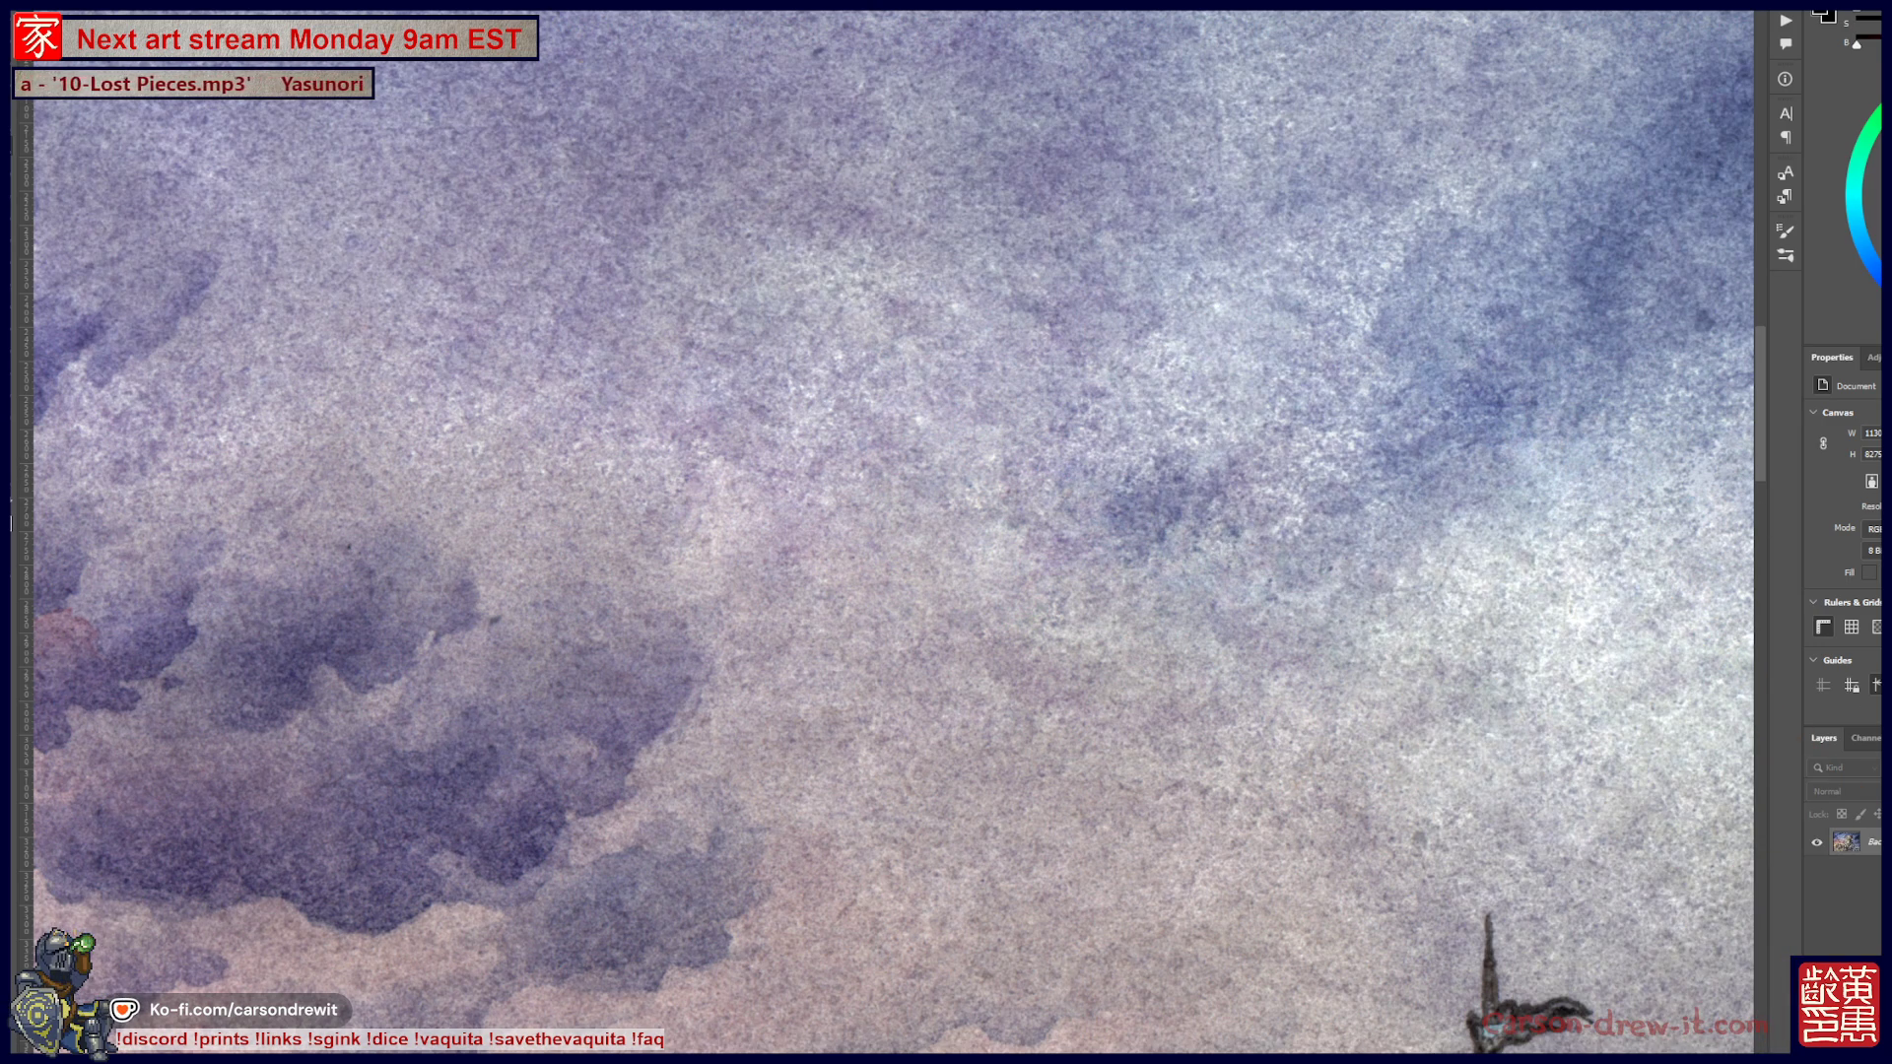
drag(1277, 517, 1098, 621)
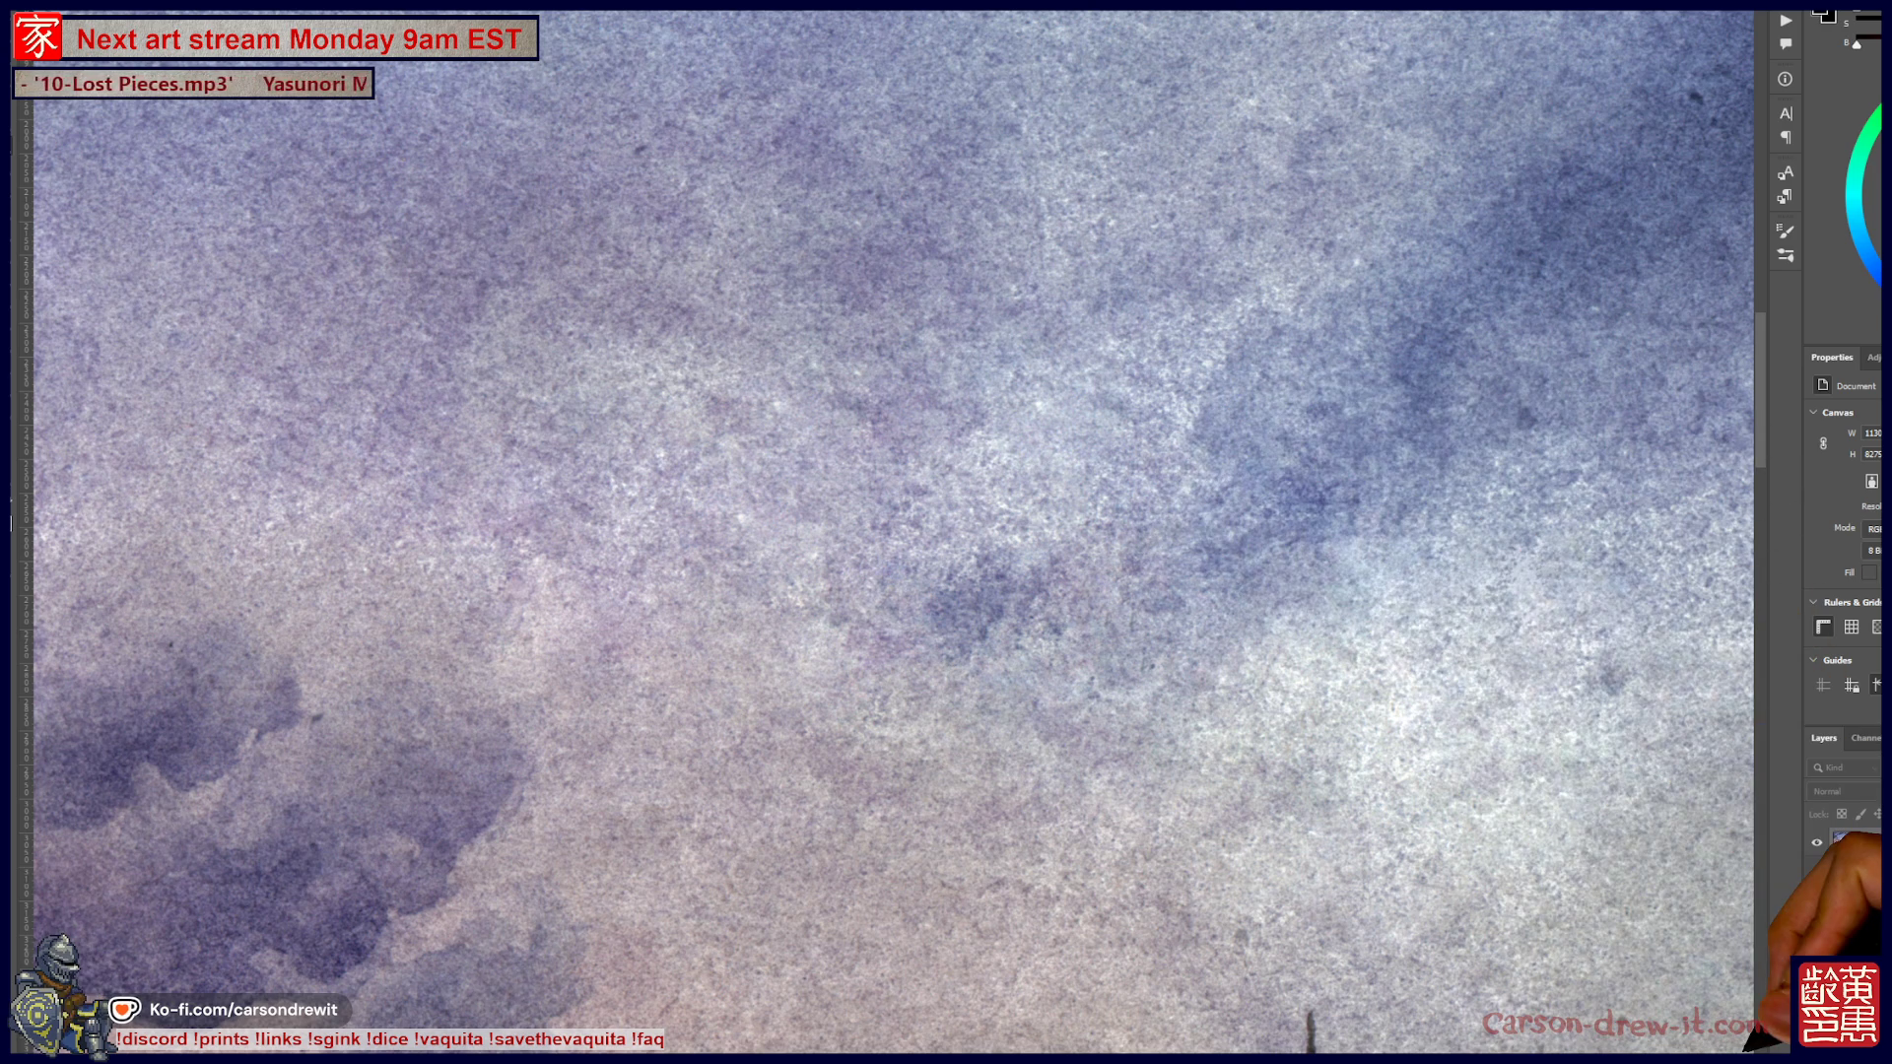
drag(1226, 519, 1028, 559)
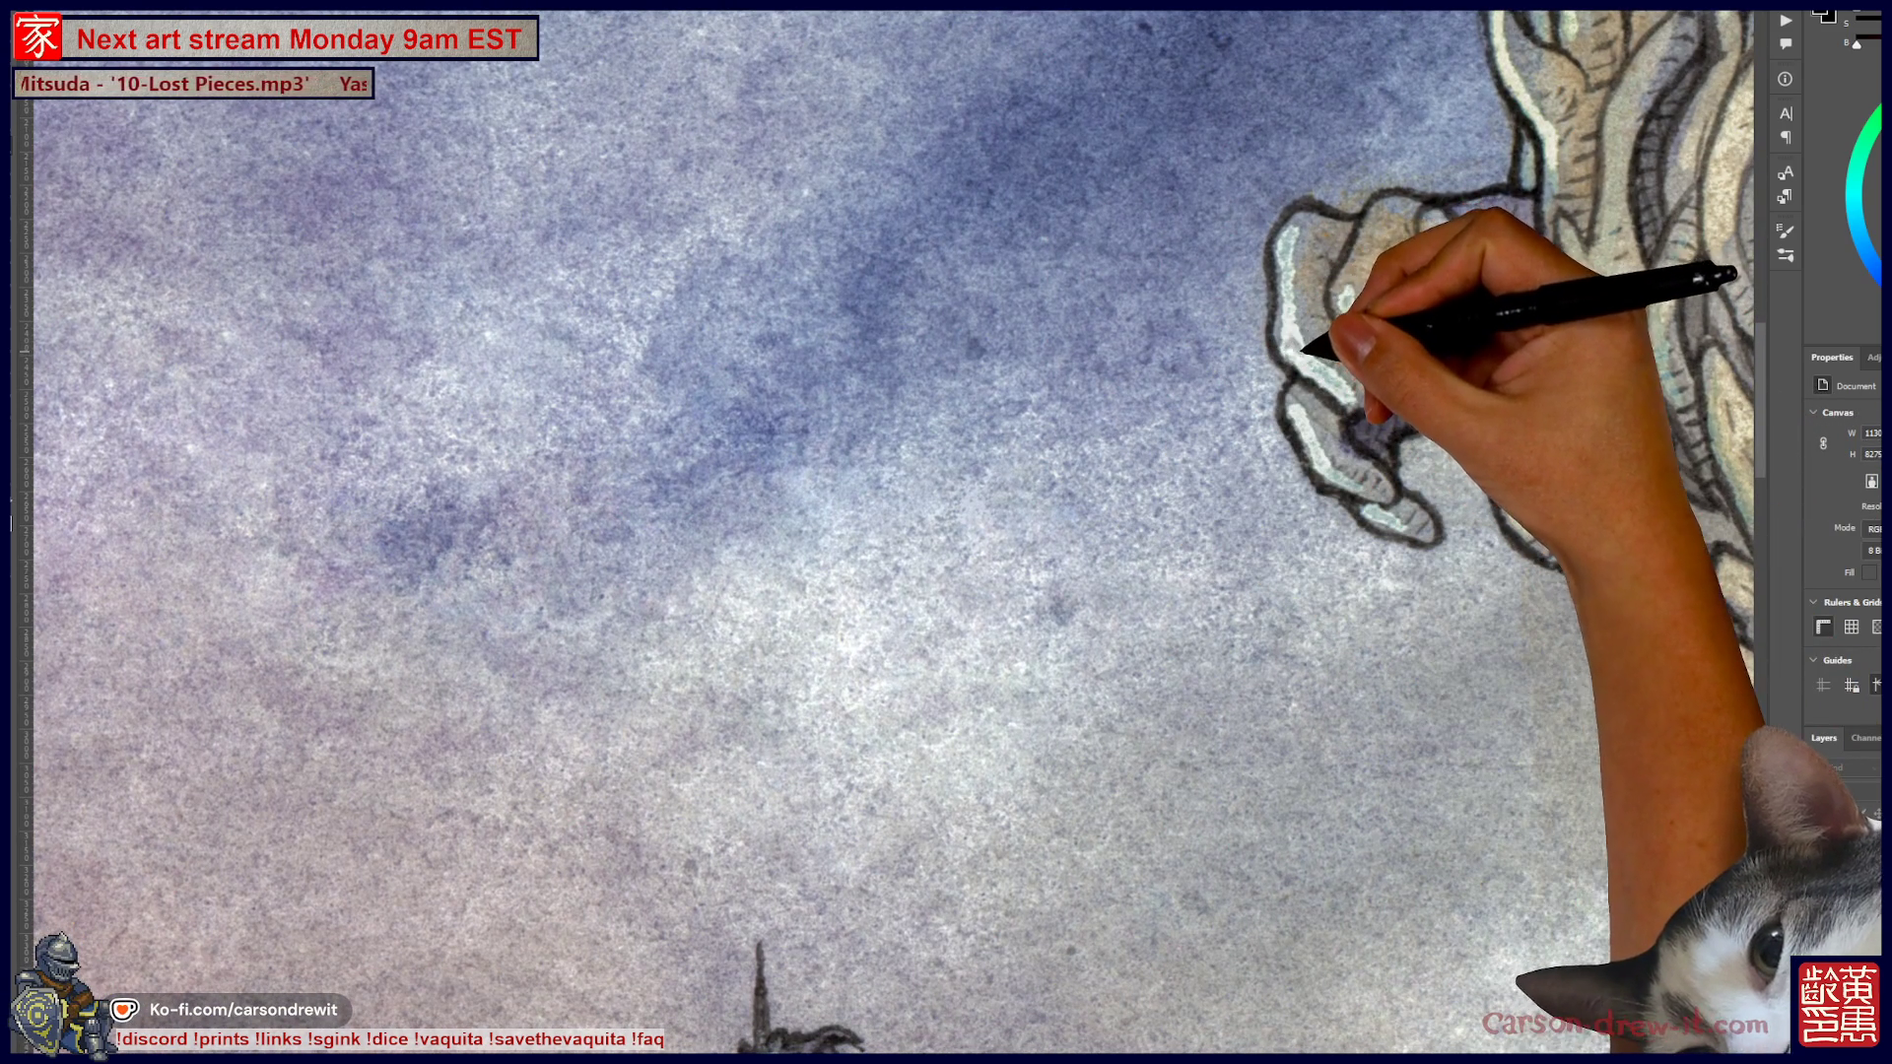
key(ctrl)
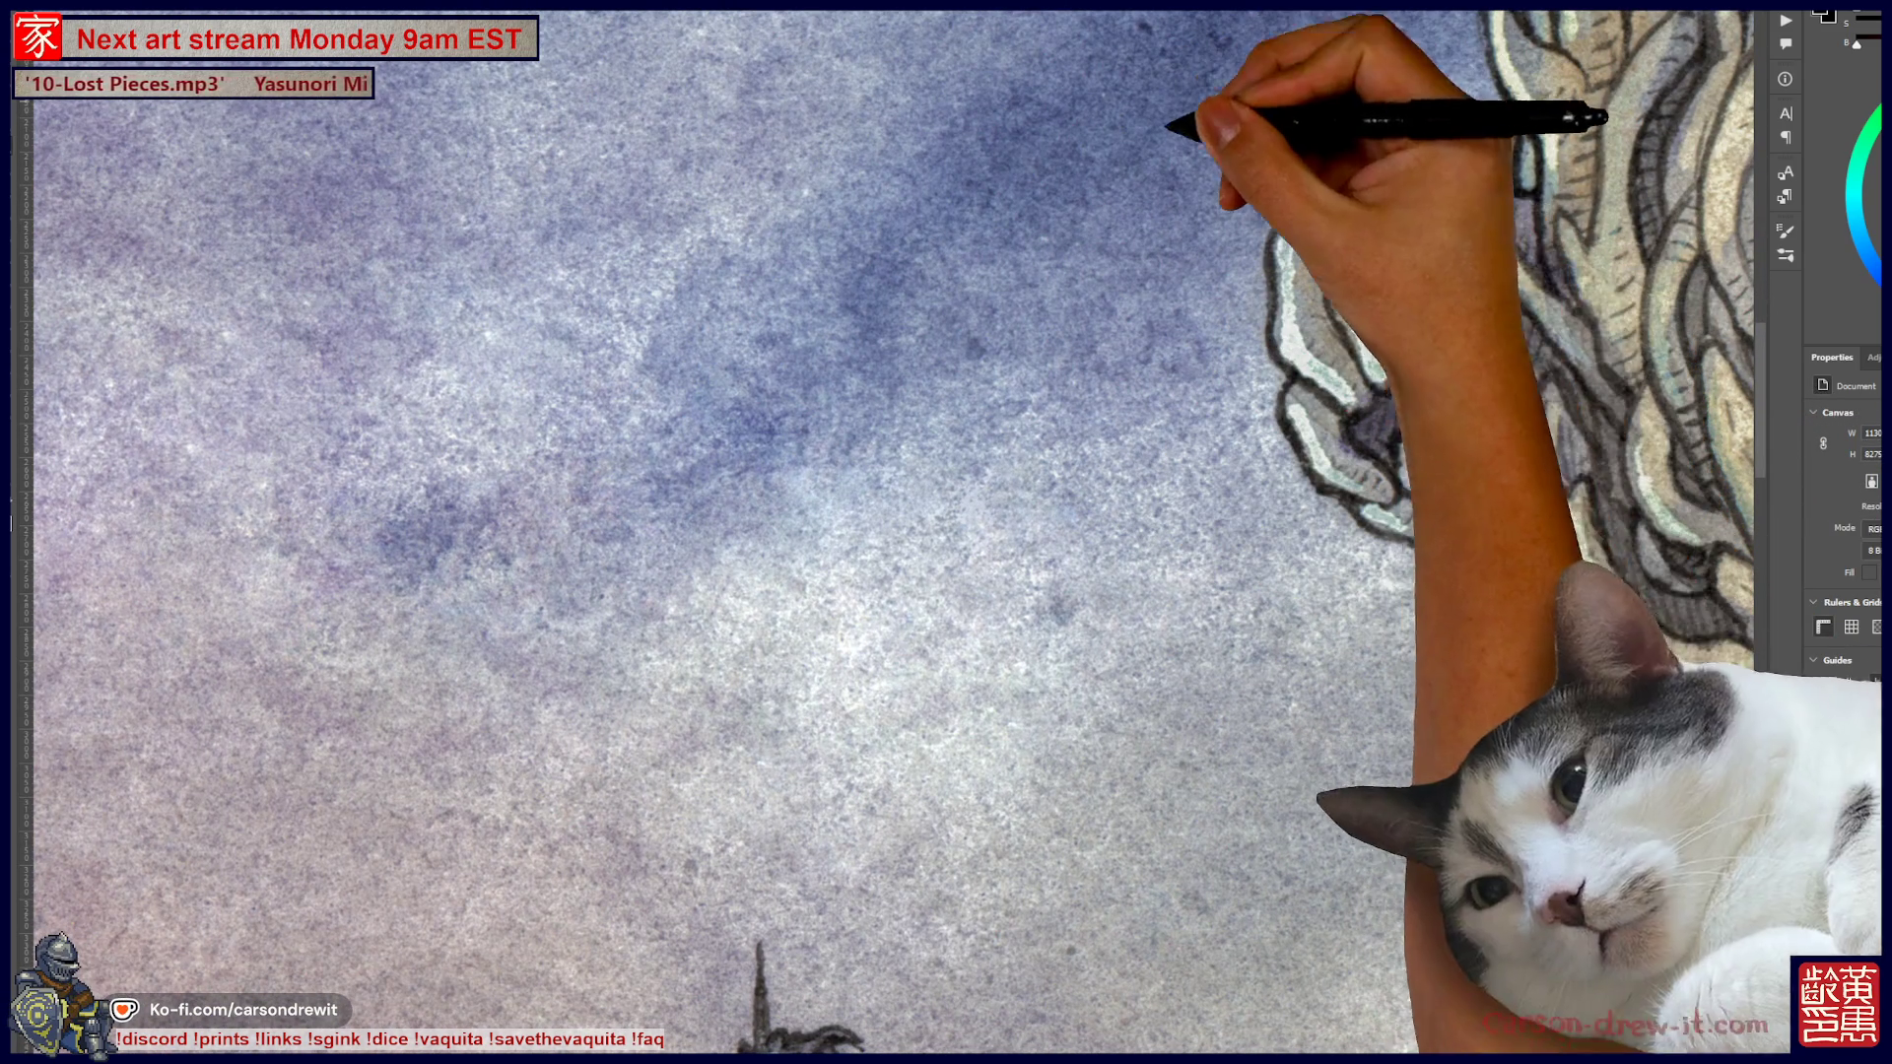
mouse_move(1340, 455)
mouse_down()
mouse_move(845, 456)
mouse_move(815, 317)
mouse_move(963, 498)
mouse_move(887, 442)
mouse_up()
drag(985, 506, 1309, 501)
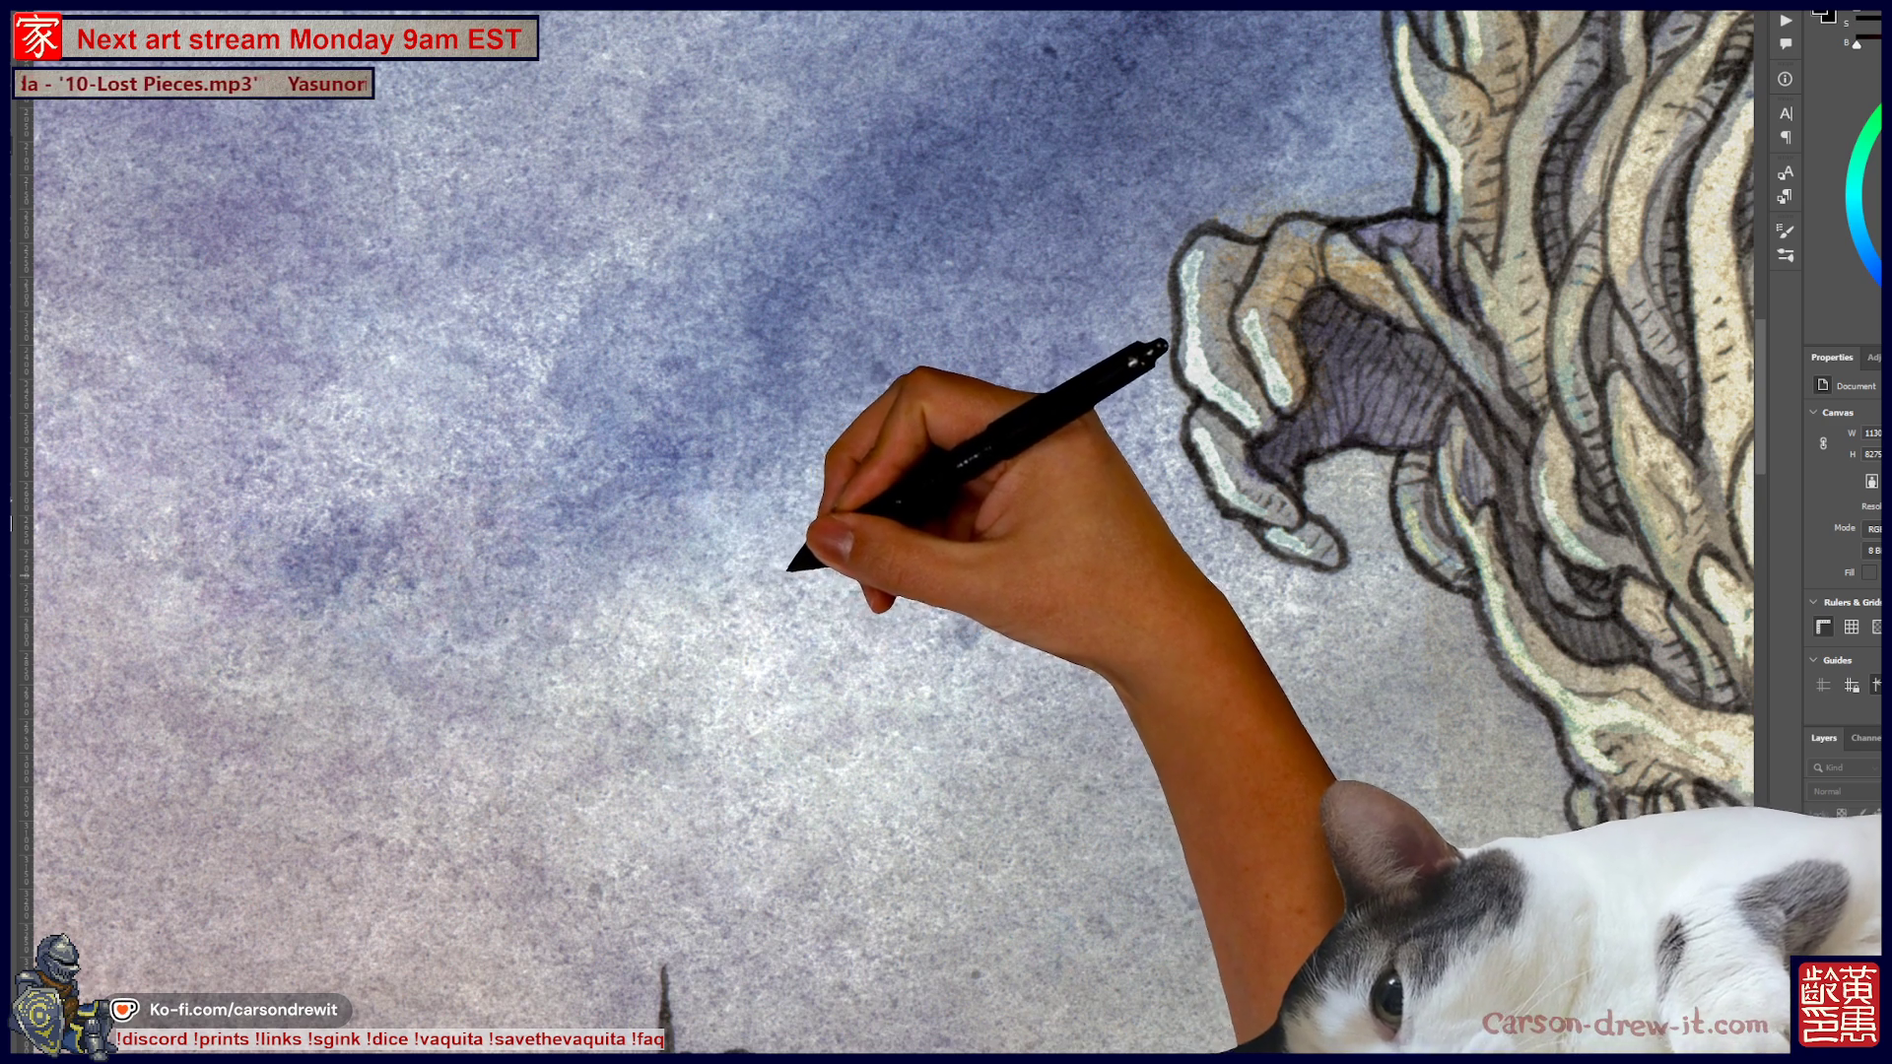
scroll(887, 532, left, 5)
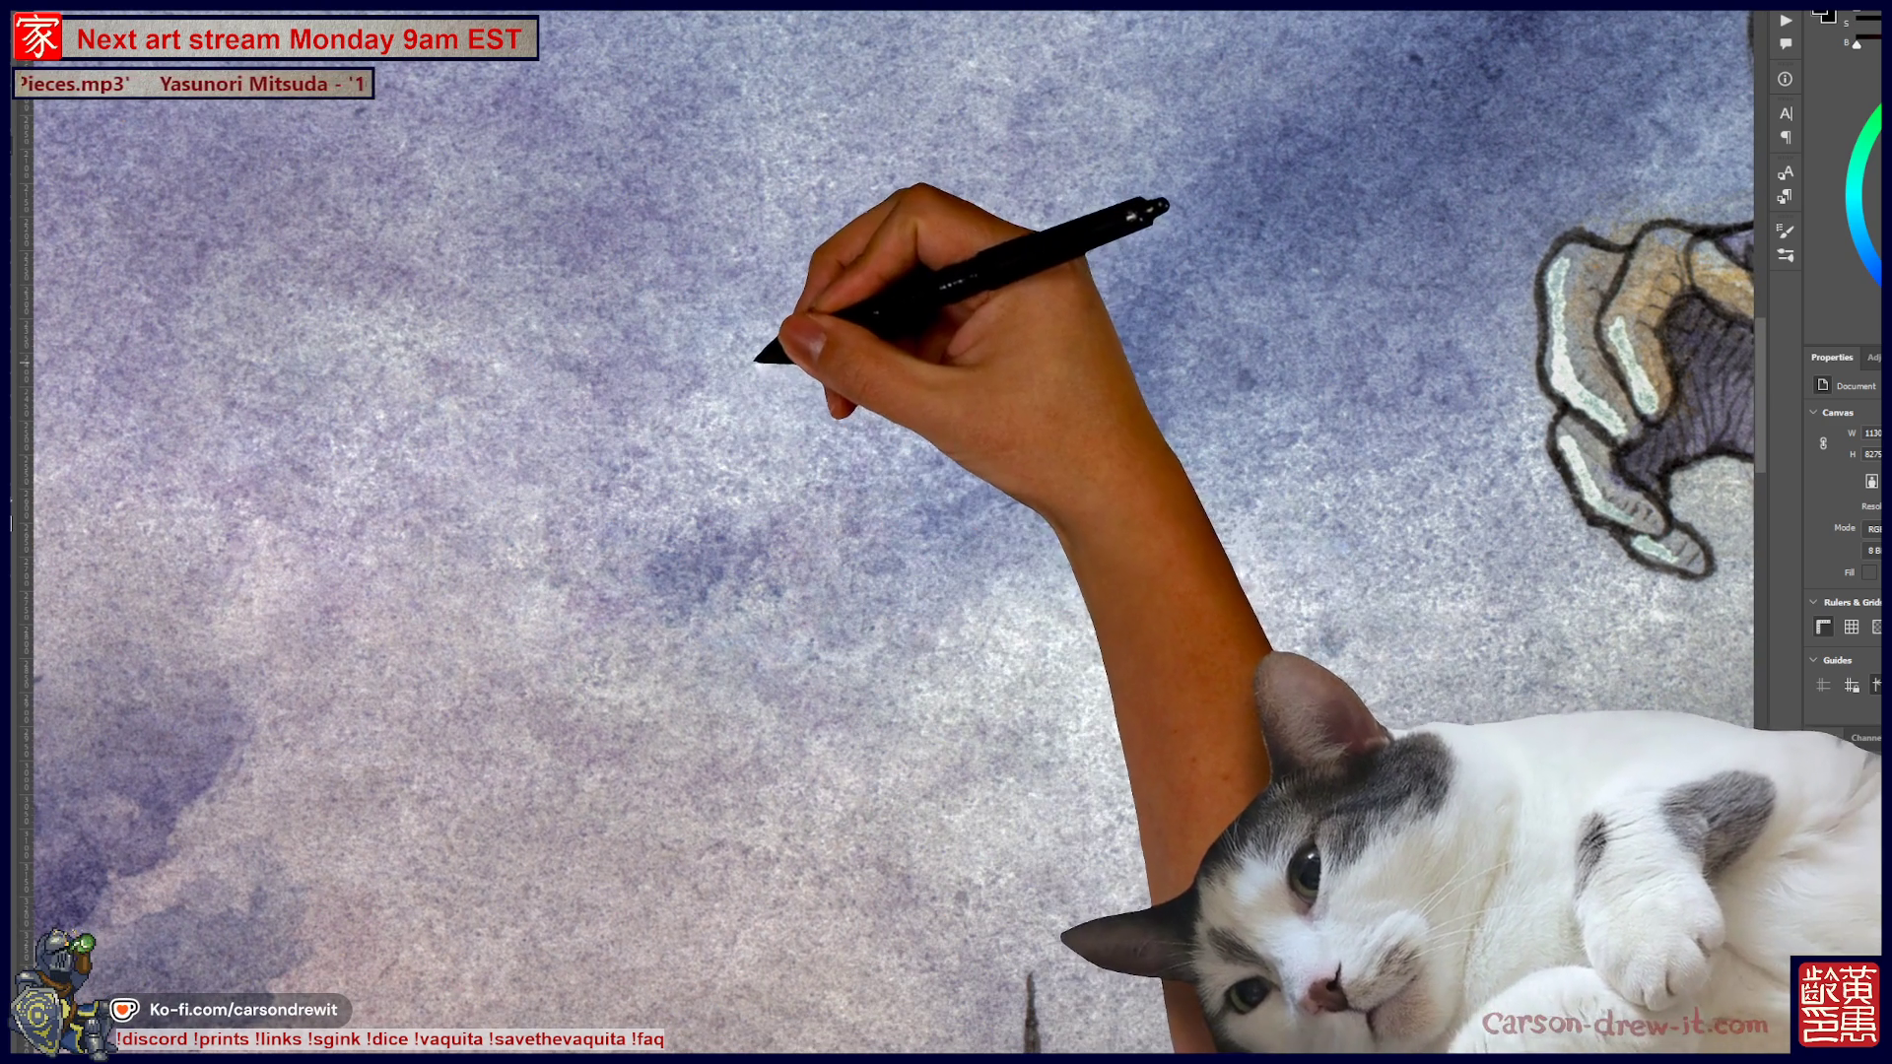
scroll(886, 533, up, 3)
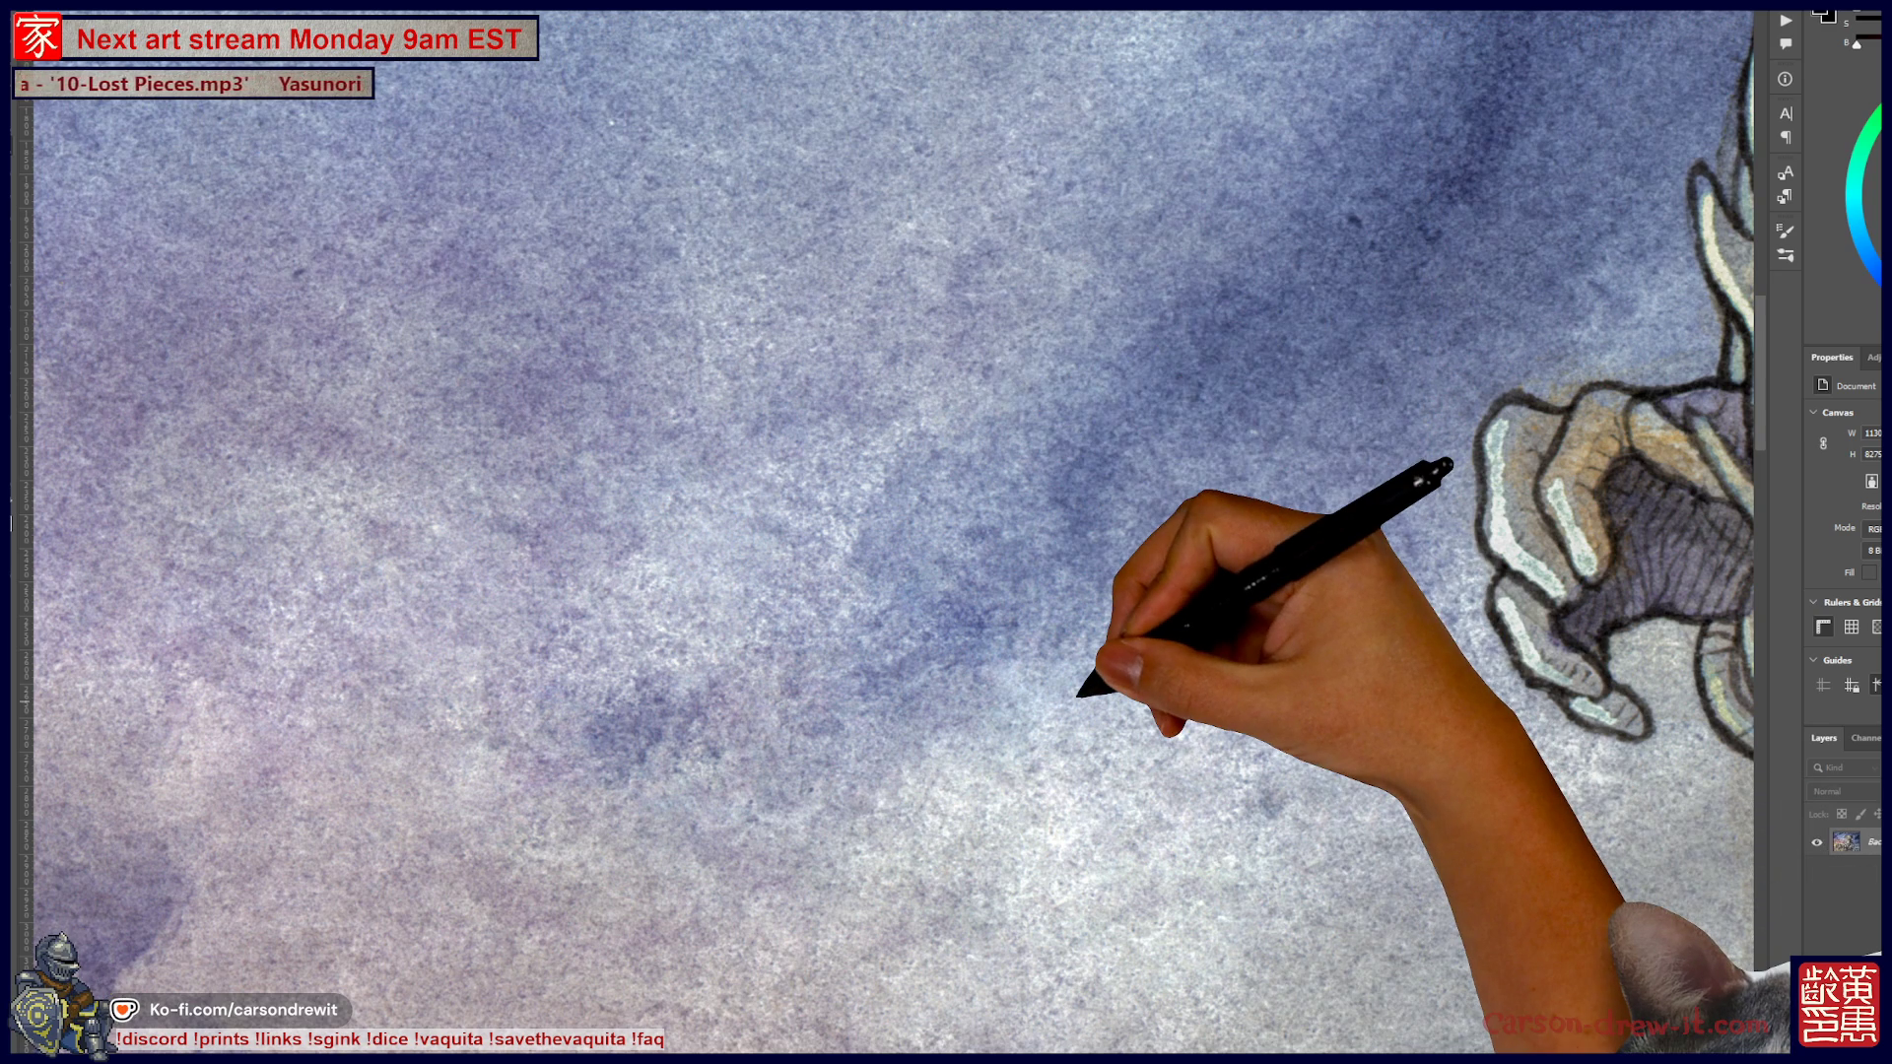
scroll(887, 532, left, 5)
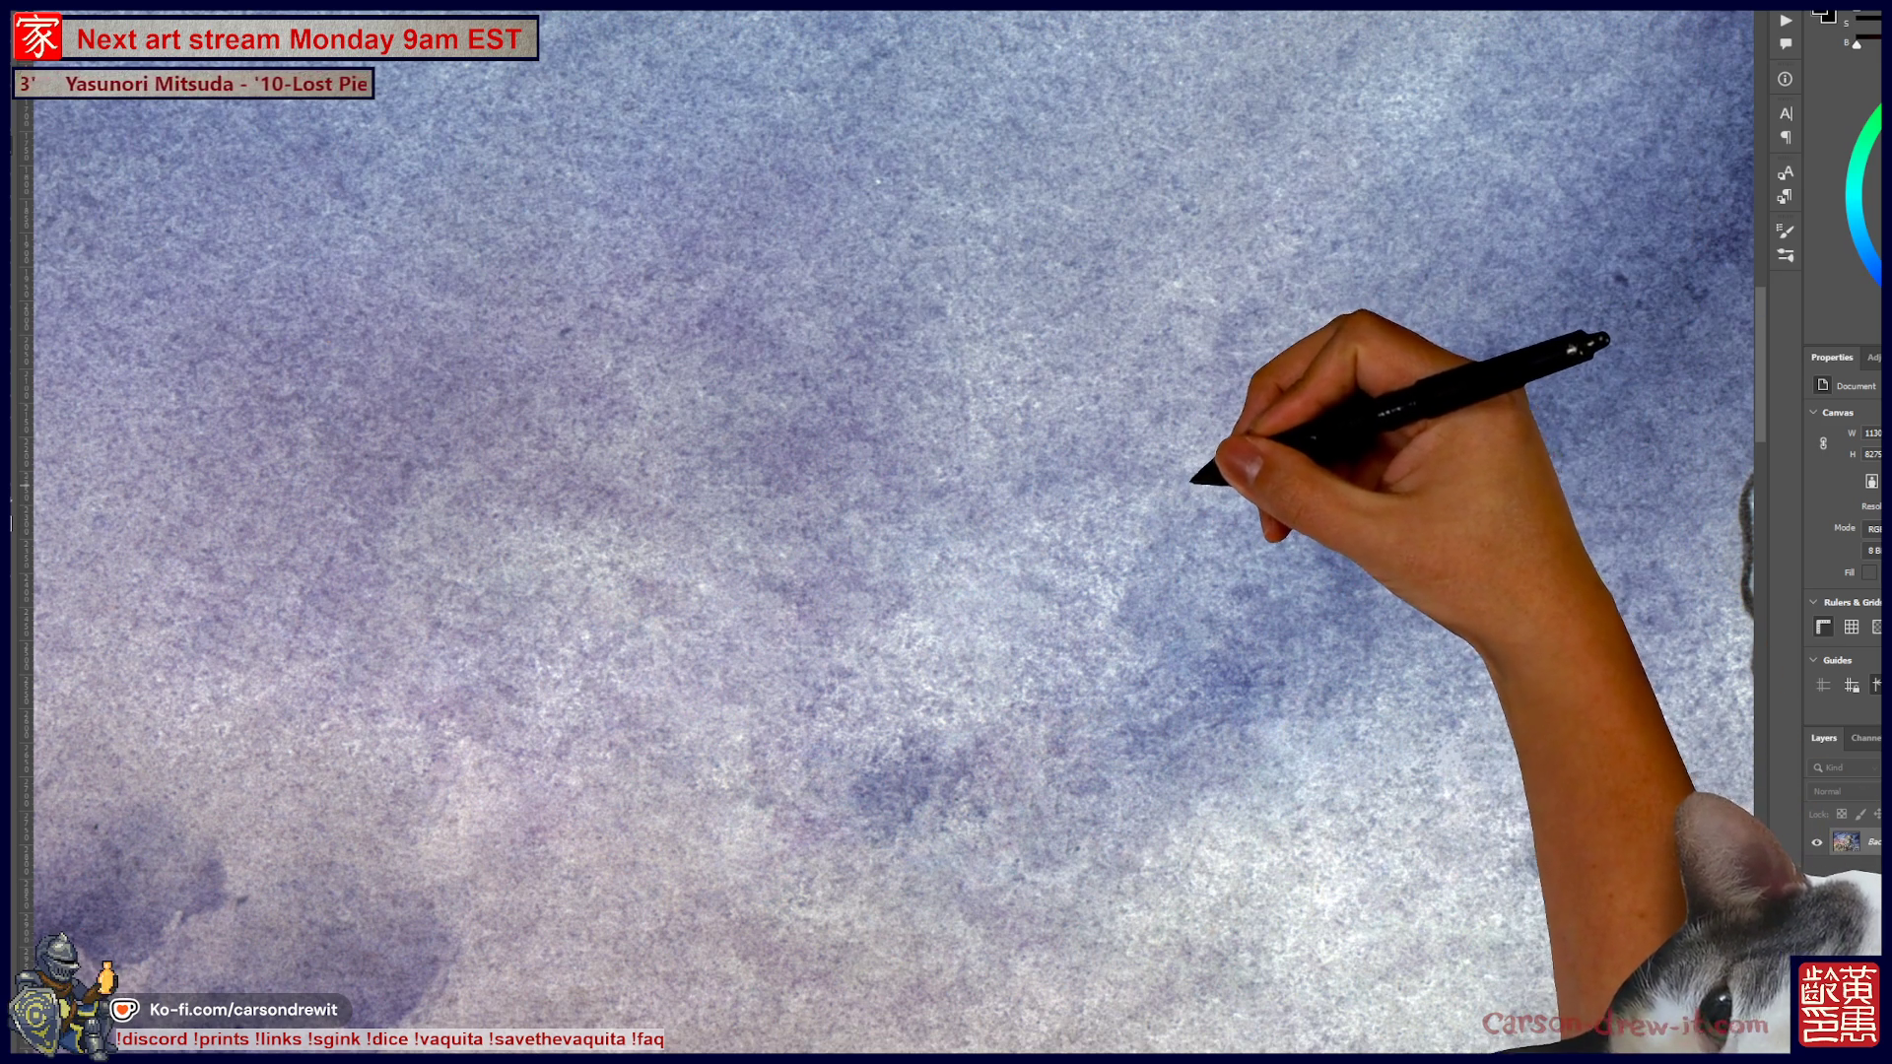
scroll(887, 532, down, 3)
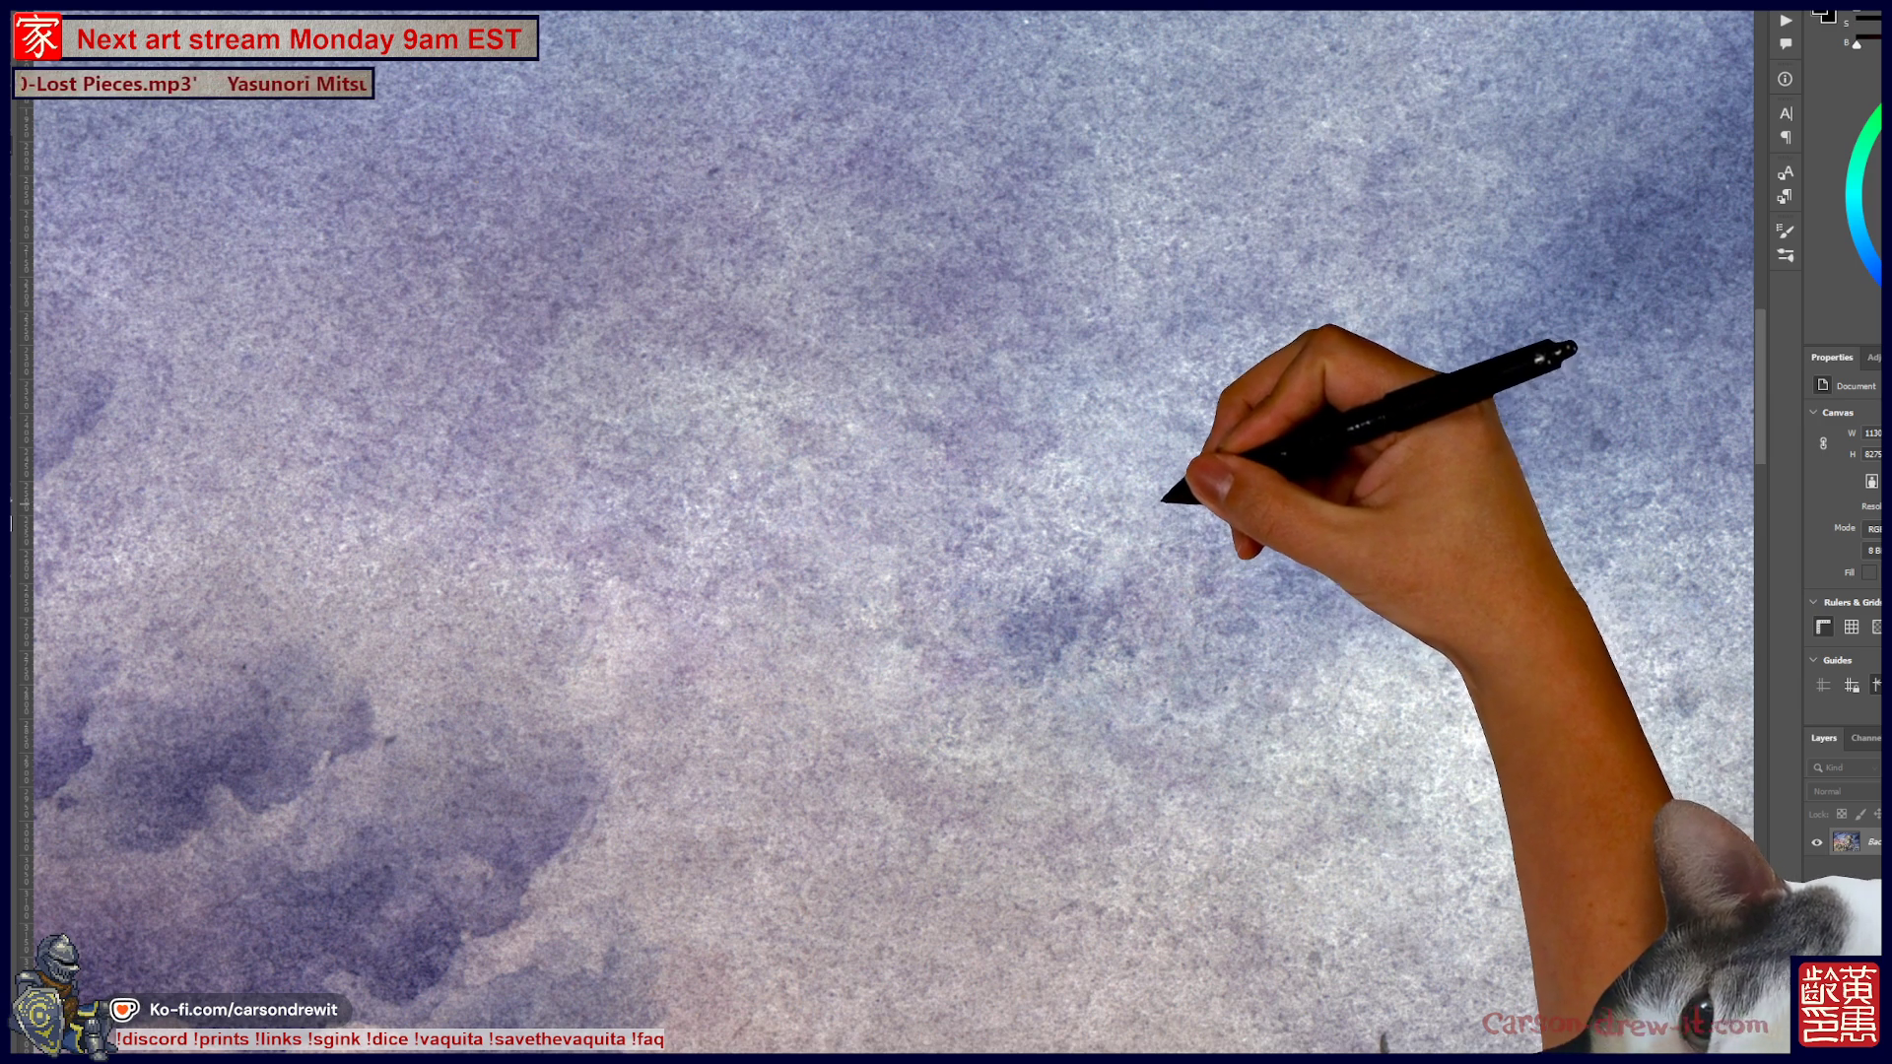
mouse_move(1237, 532)
mouse_down()
mouse_move(1045, 537)
mouse_move(980, 191)
mouse_up()
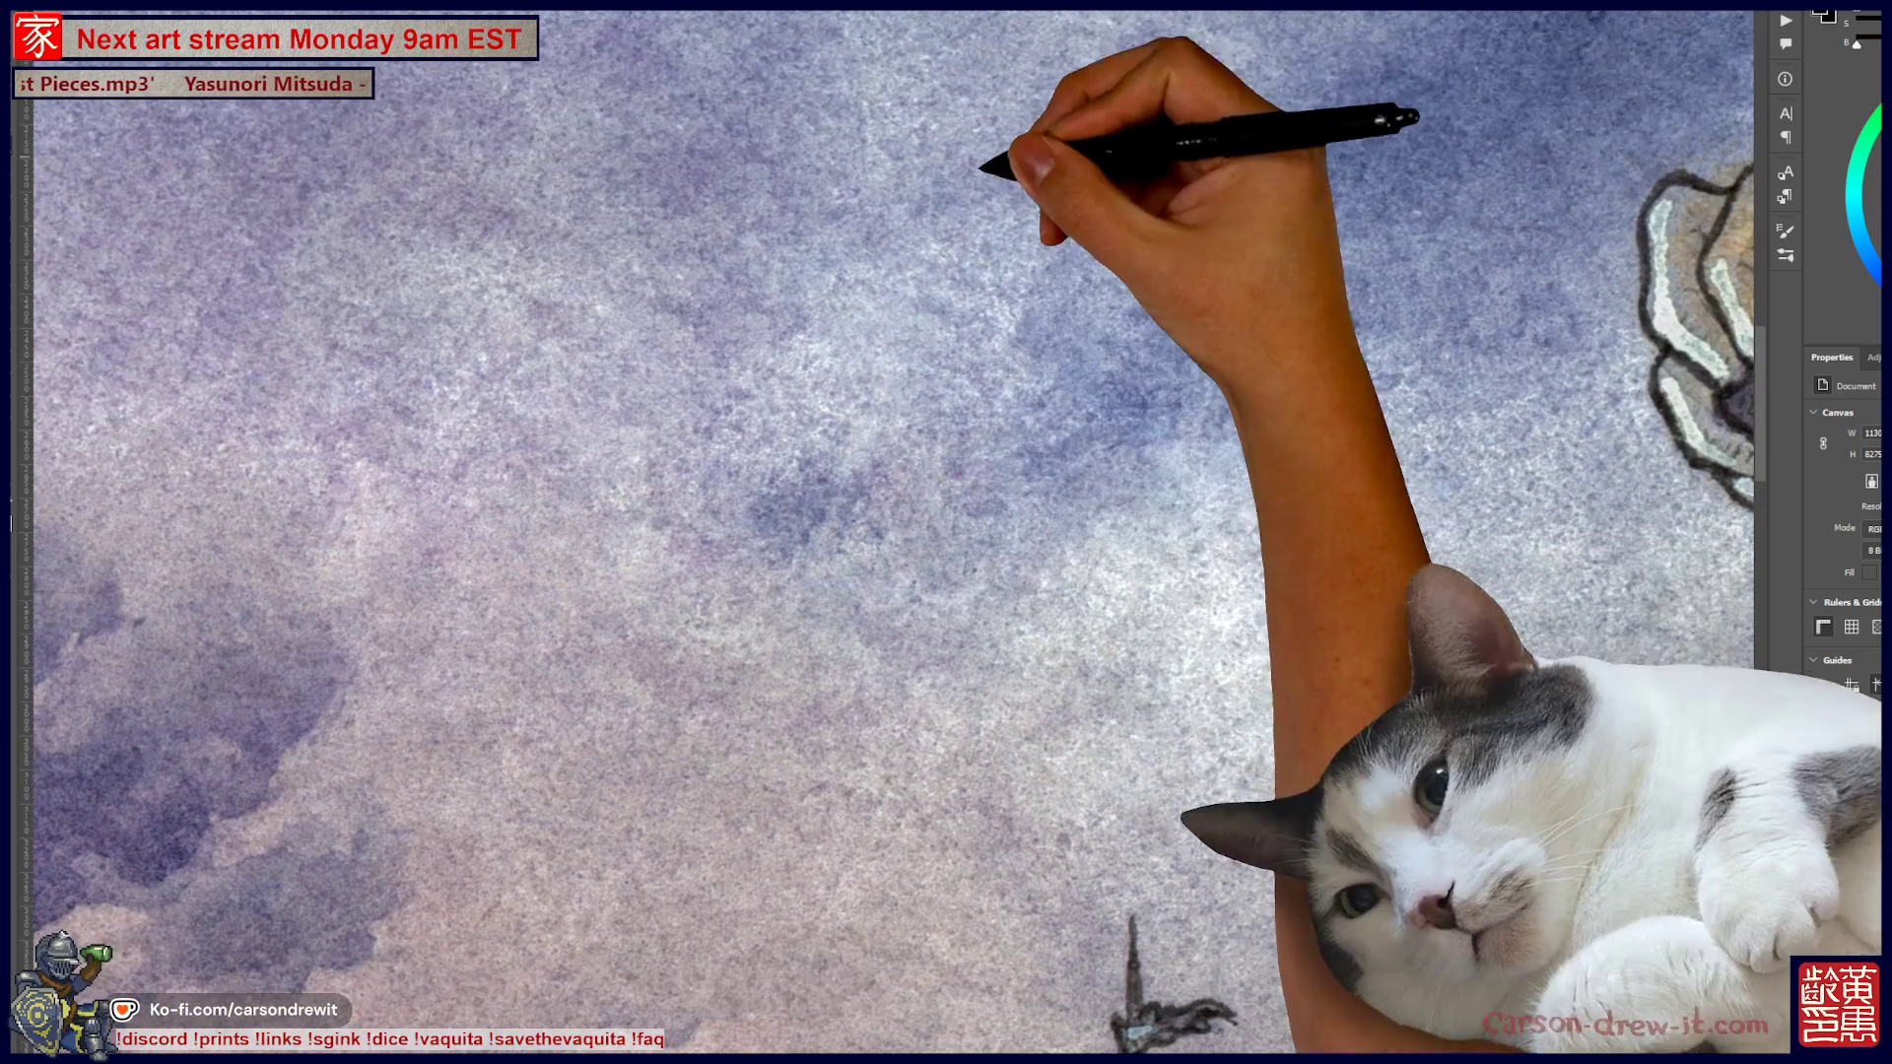
mouse_move(900, 486)
mouse_down()
mouse_move(1090, 506)
mouse_move(964, 443)
mouse_up()
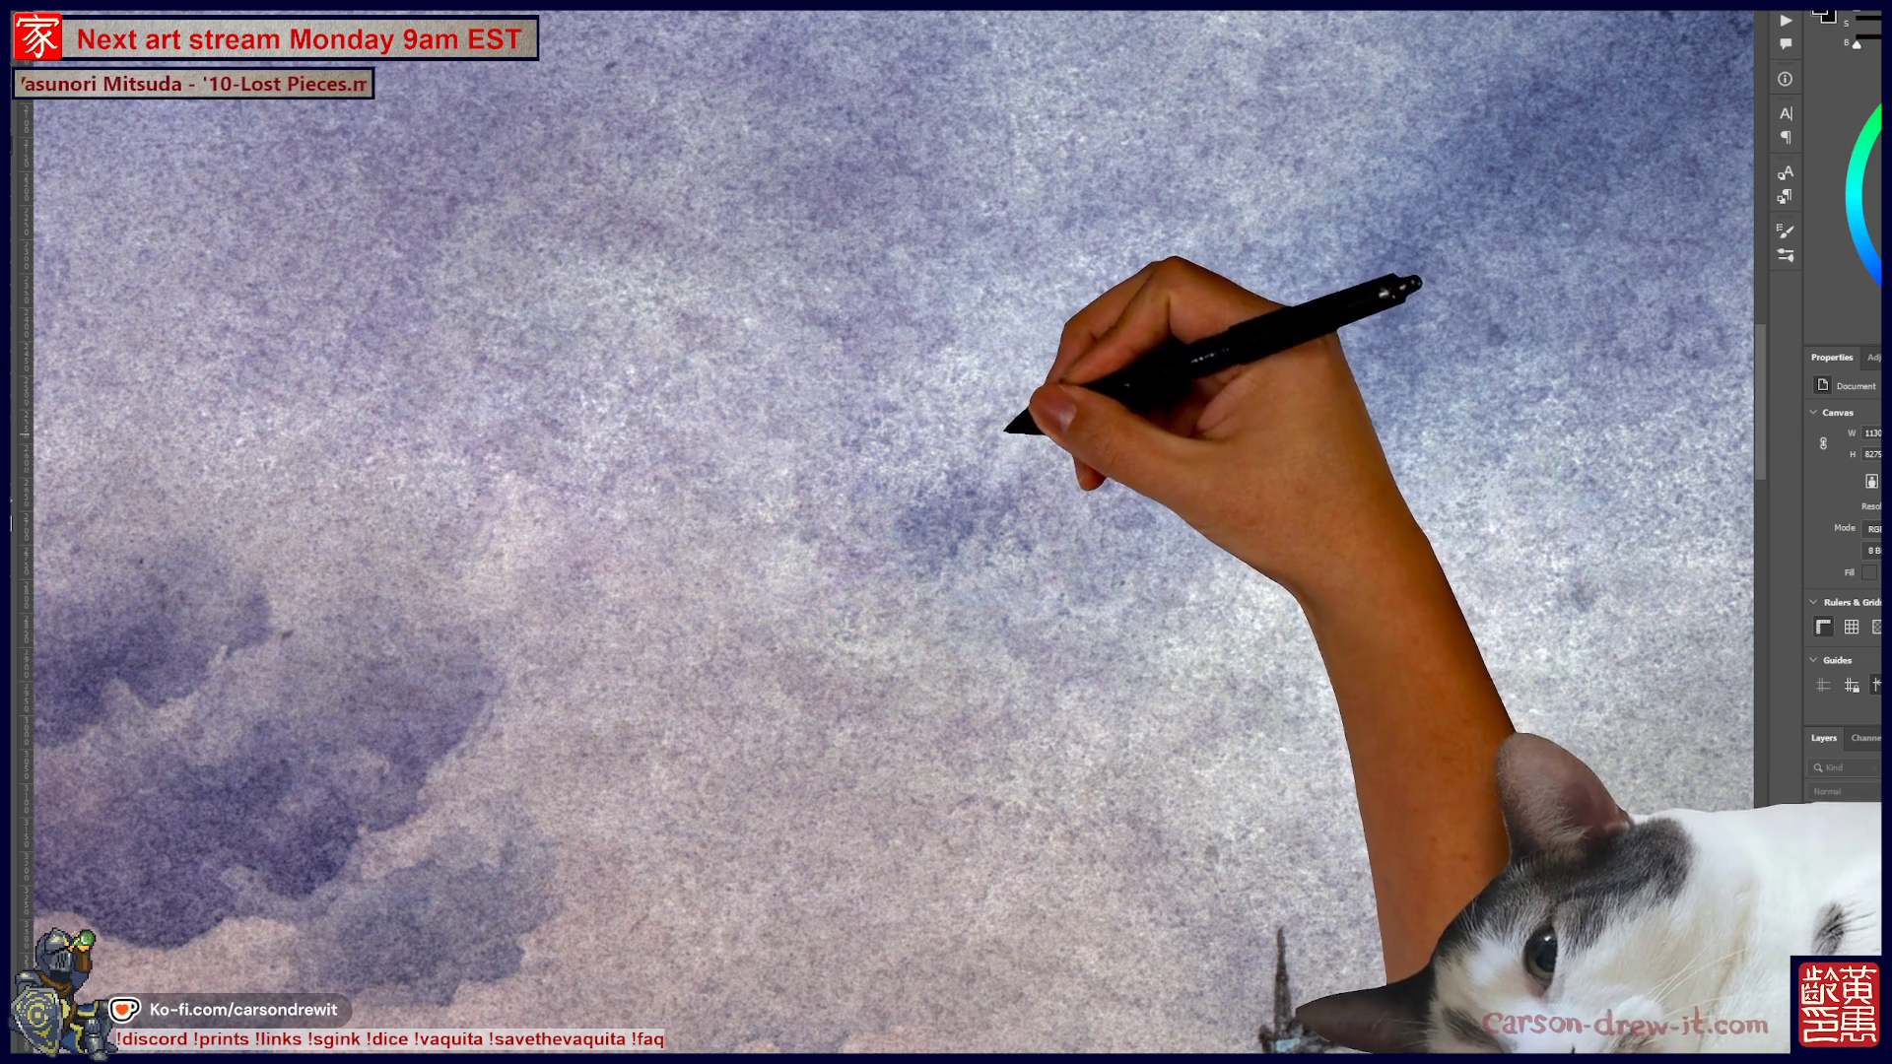
scroll(887, 532, up, 2)
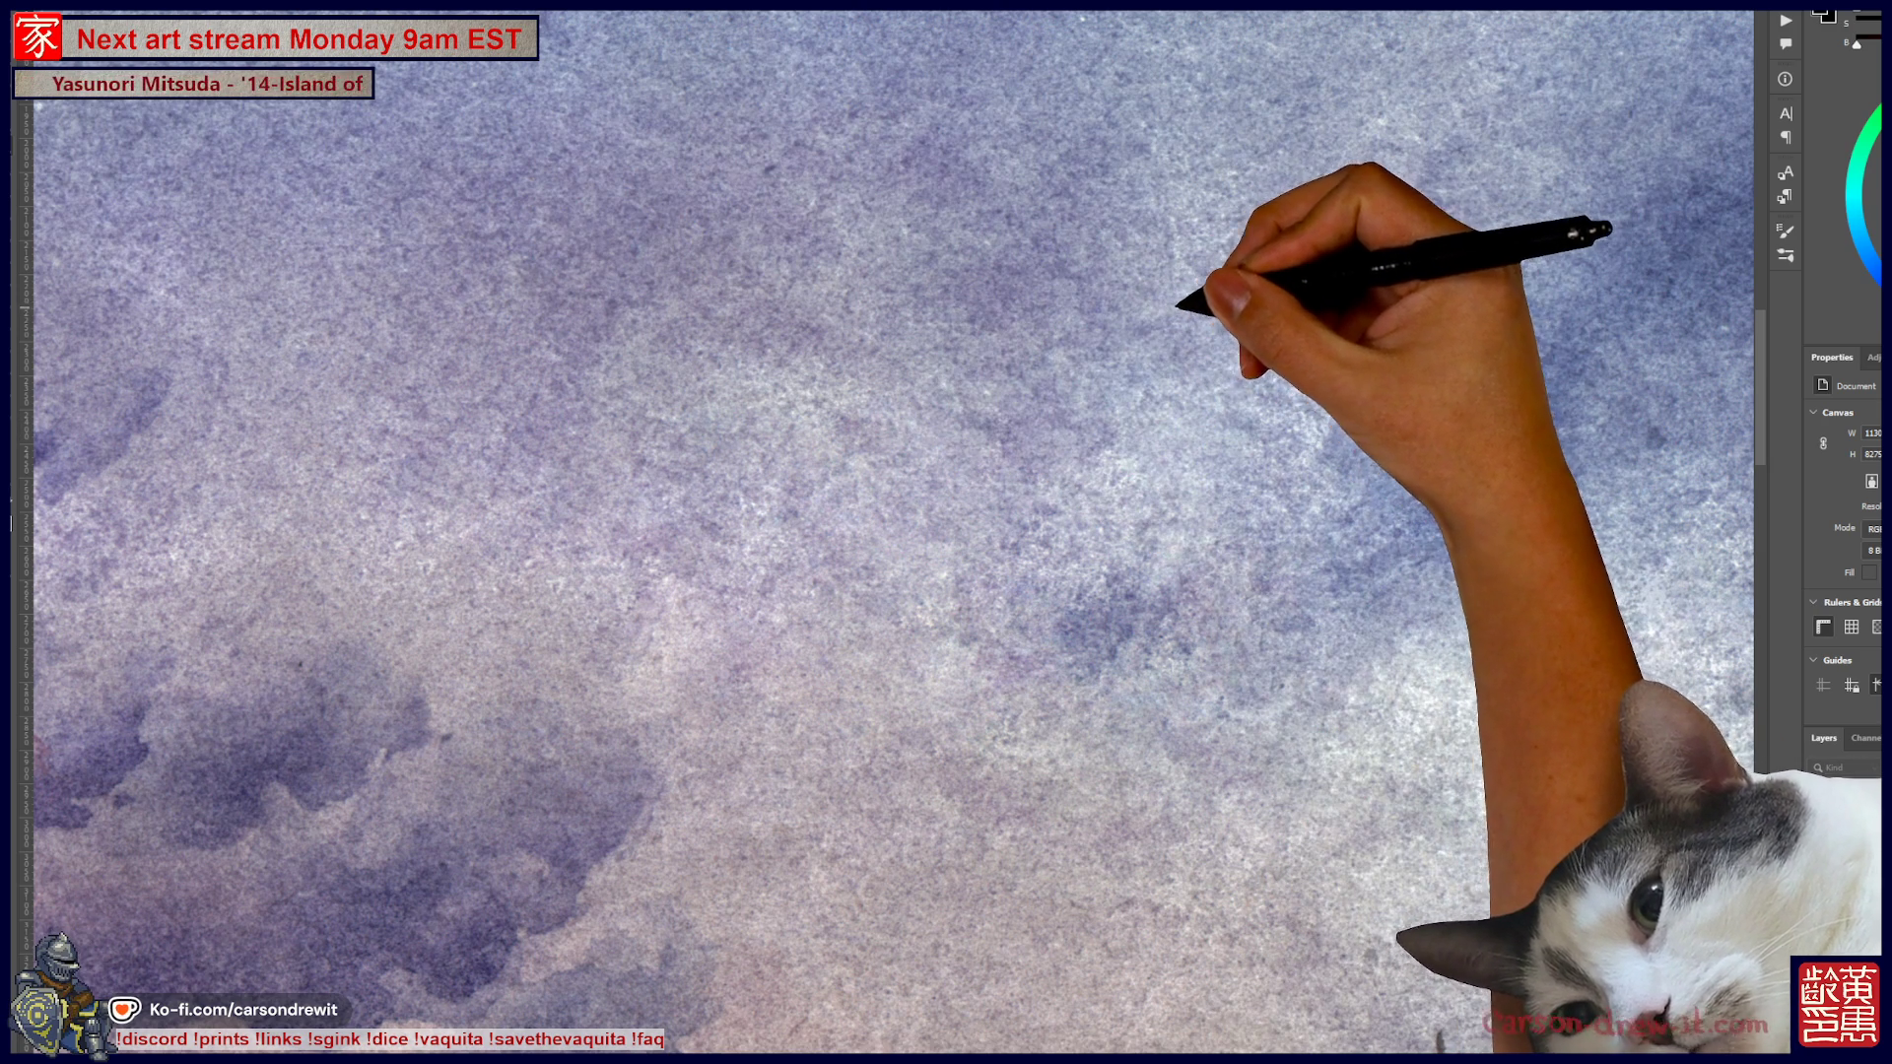
drag(1289, 305, 1120, 456)
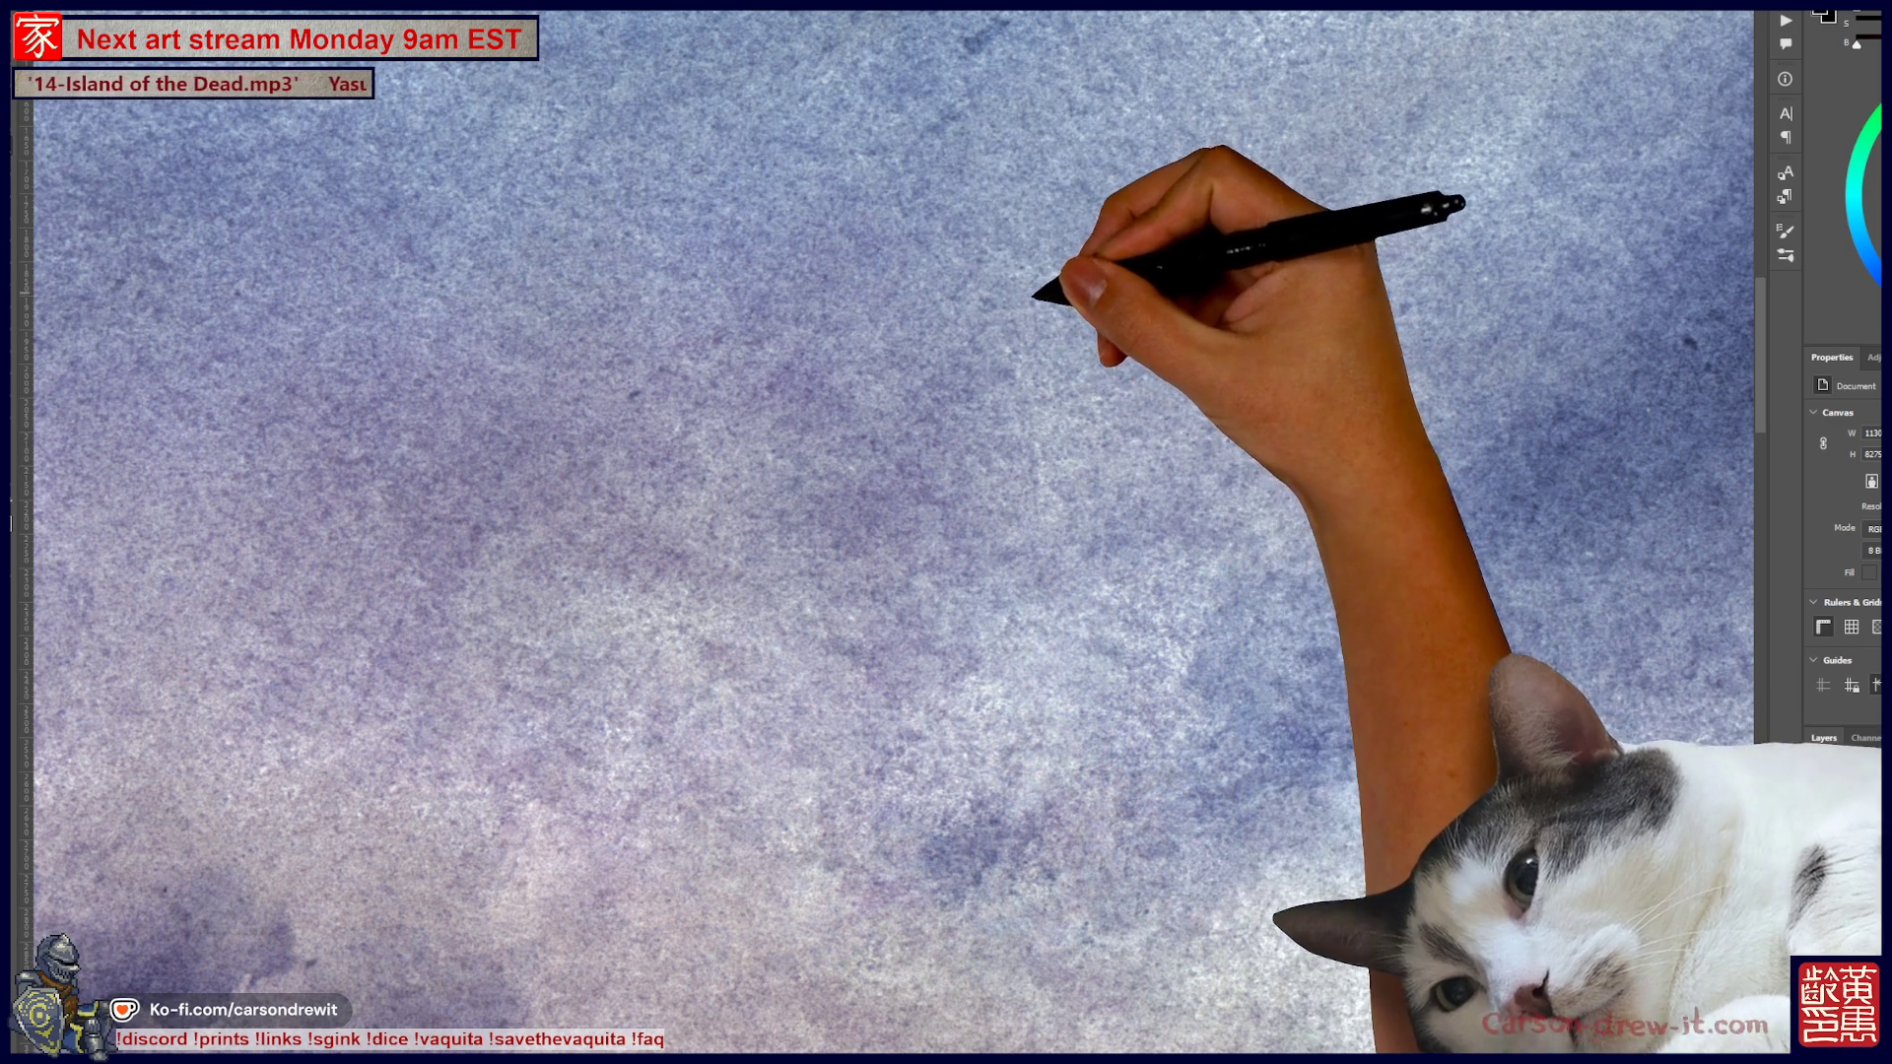
drag(927, 563, 1025, 501)
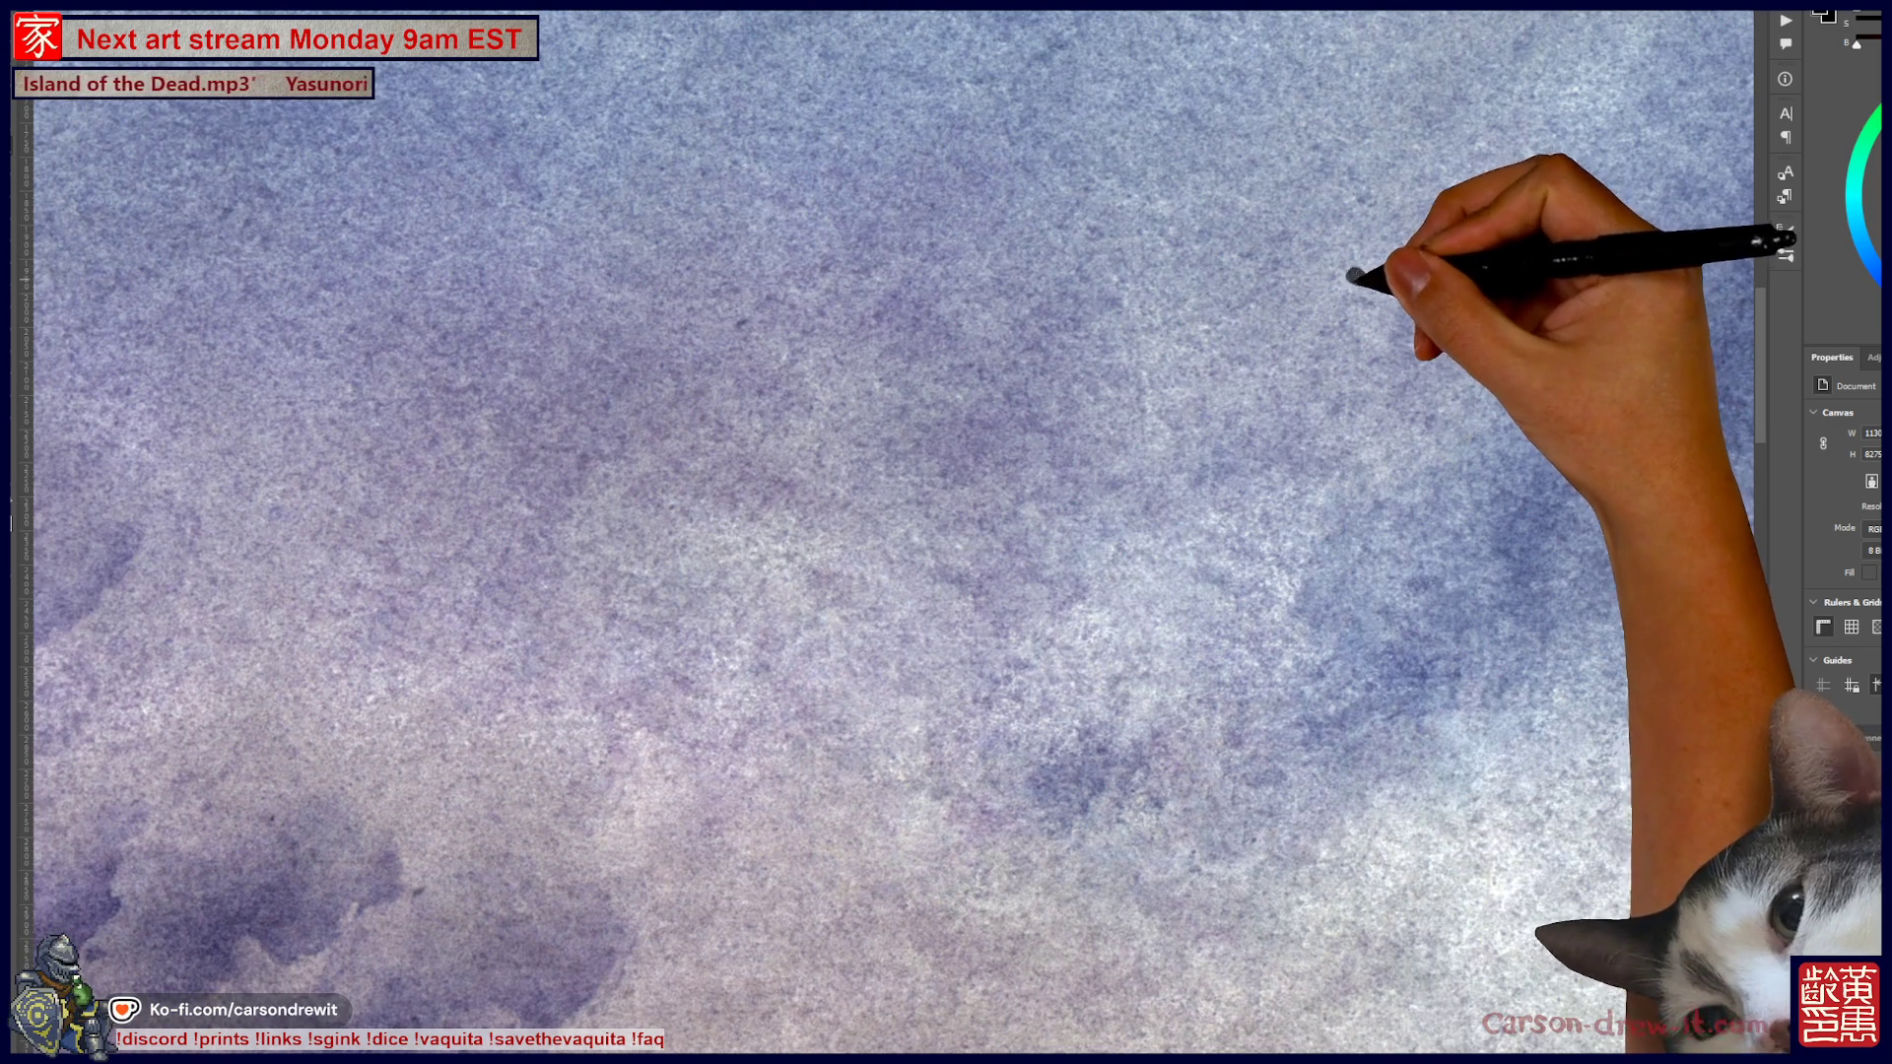
scroll(1140, 503, down, 5)
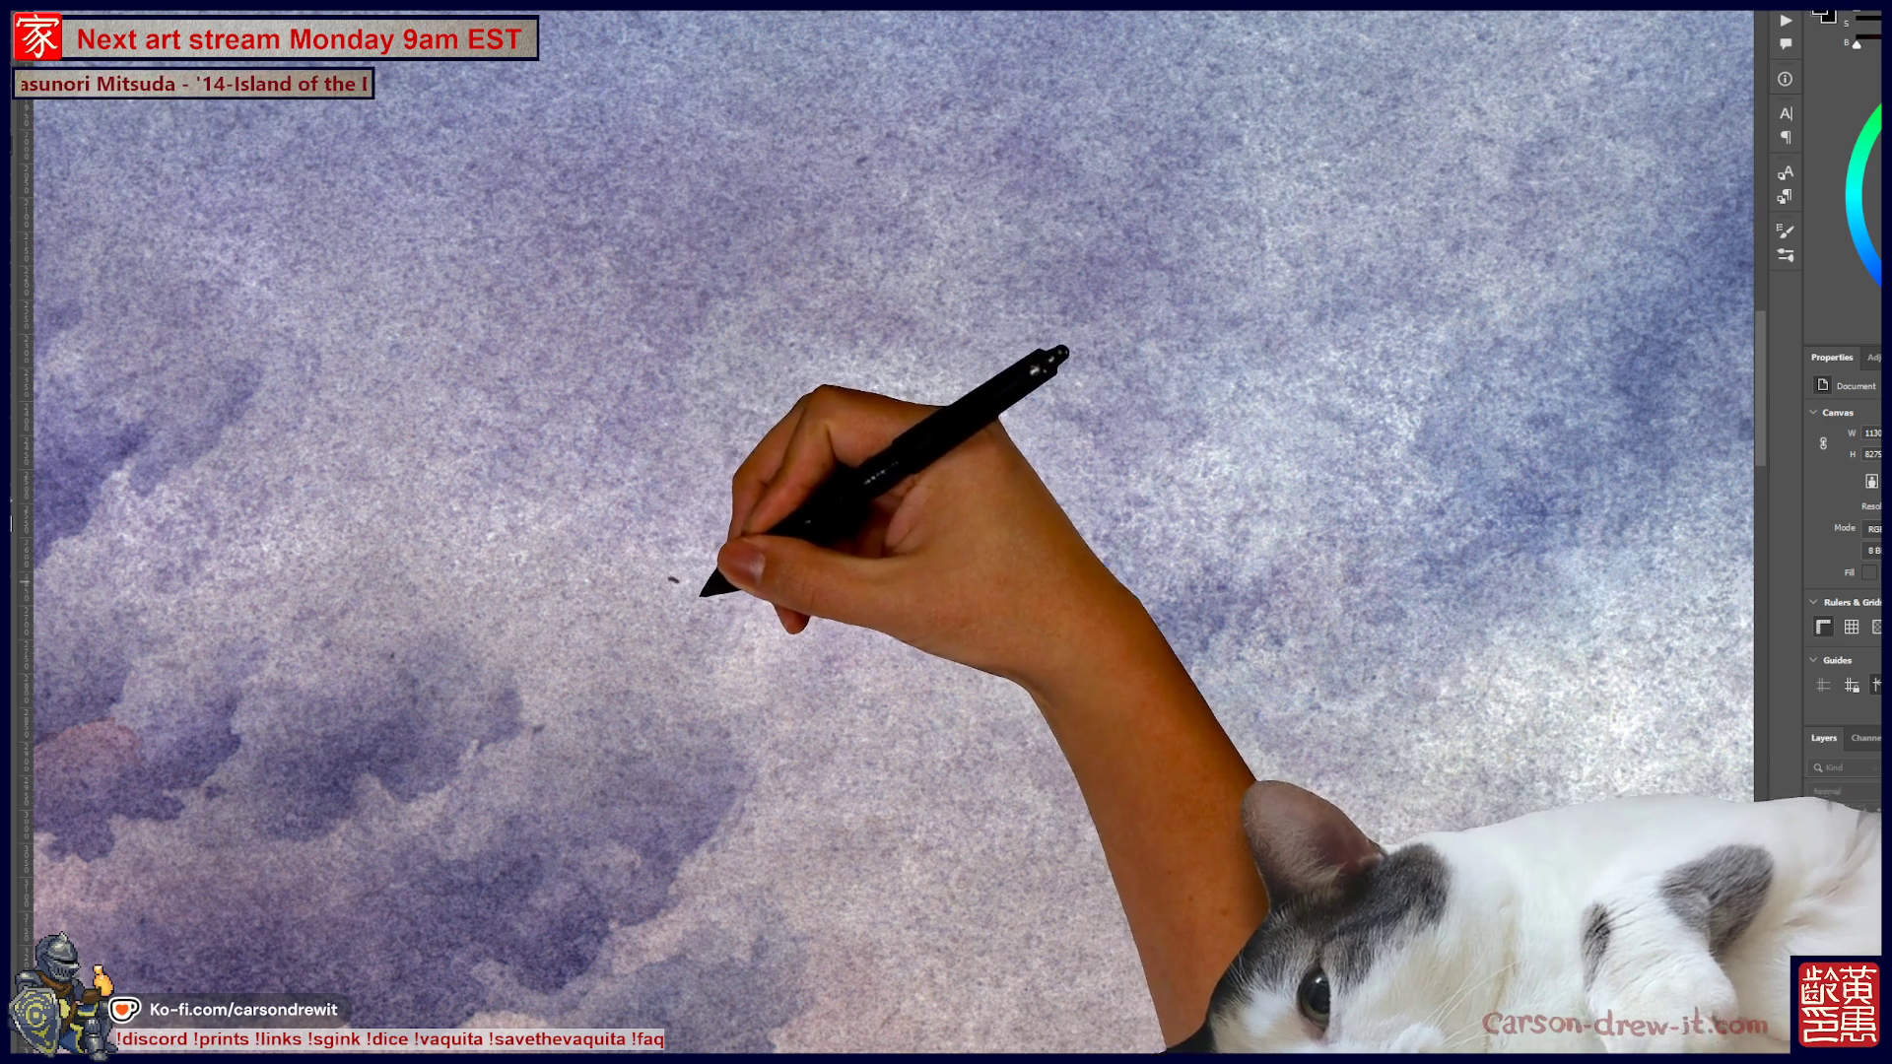
scroll(893, 532, down, 2)
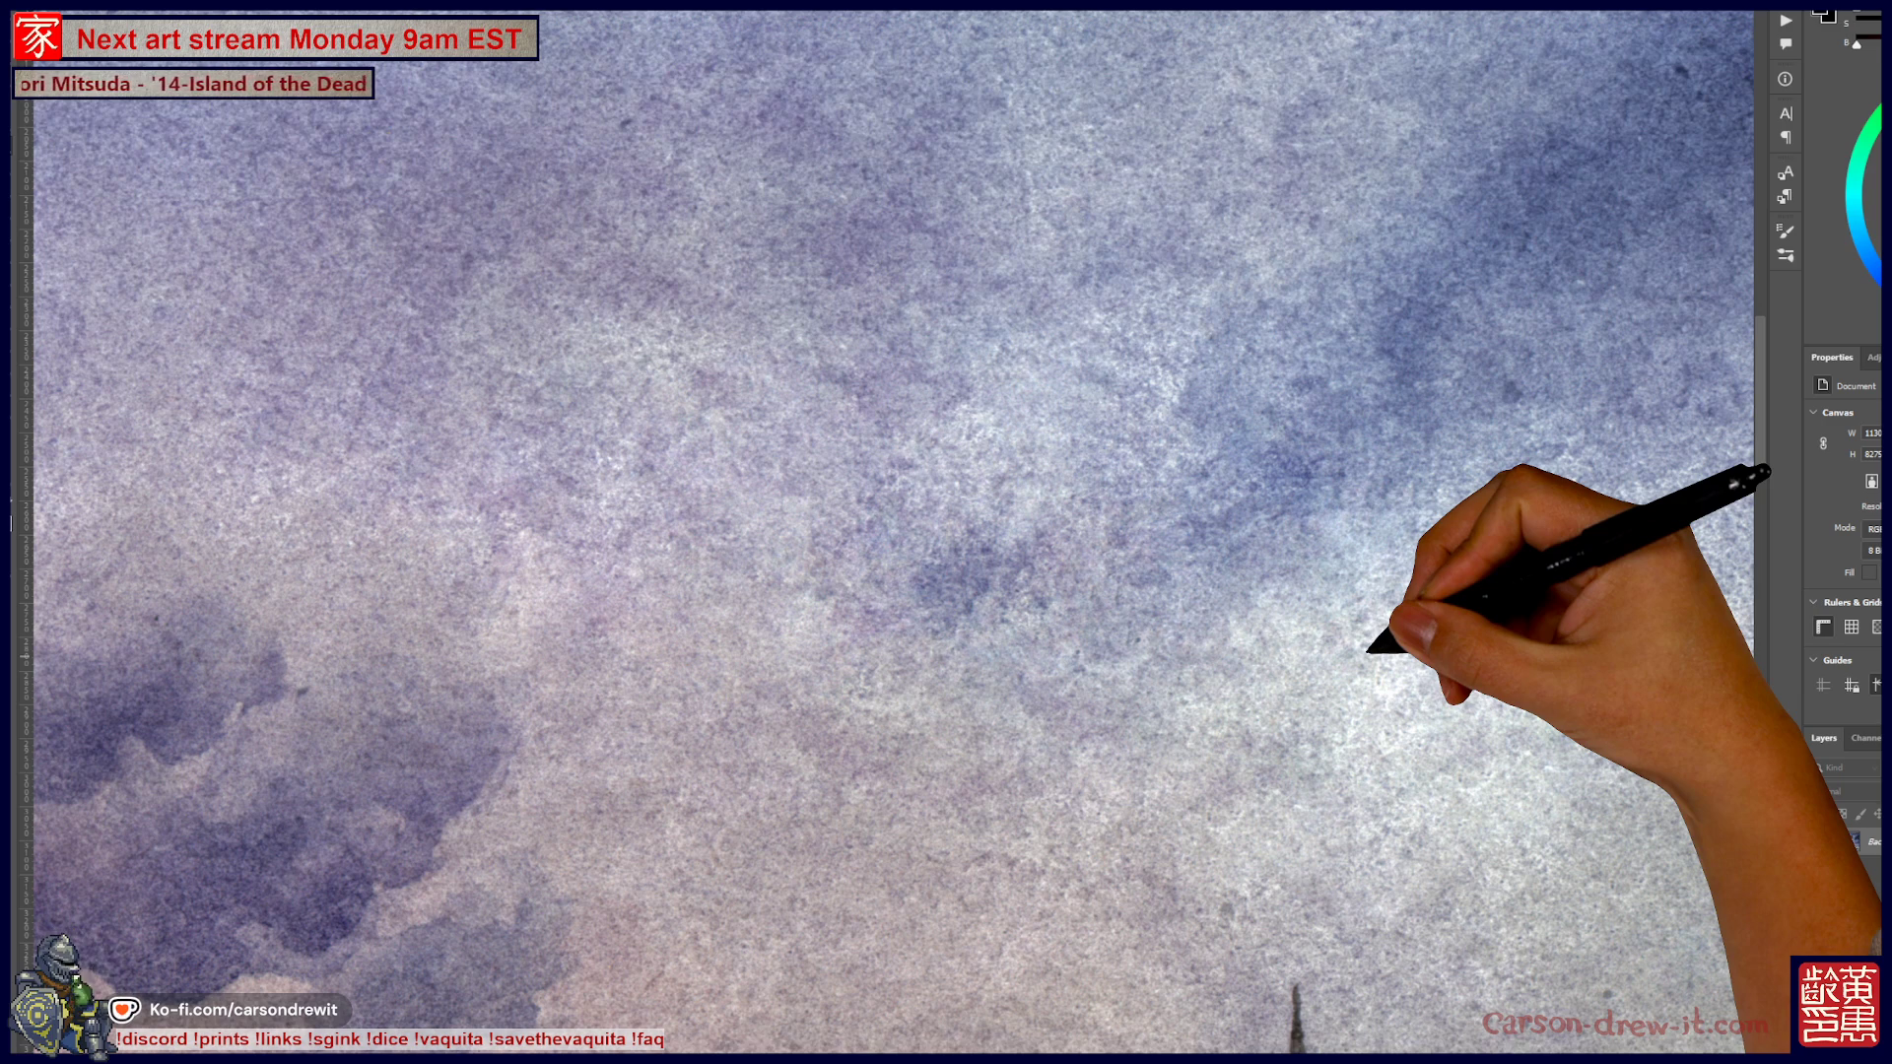
Pan across the spire, the colossus's body, head and hair, and the dragon's face
mouse_move(1370, 650)
mouse_down()
mouse_move(1120, 634)
mouse_move(930, 508)
mouse_up()
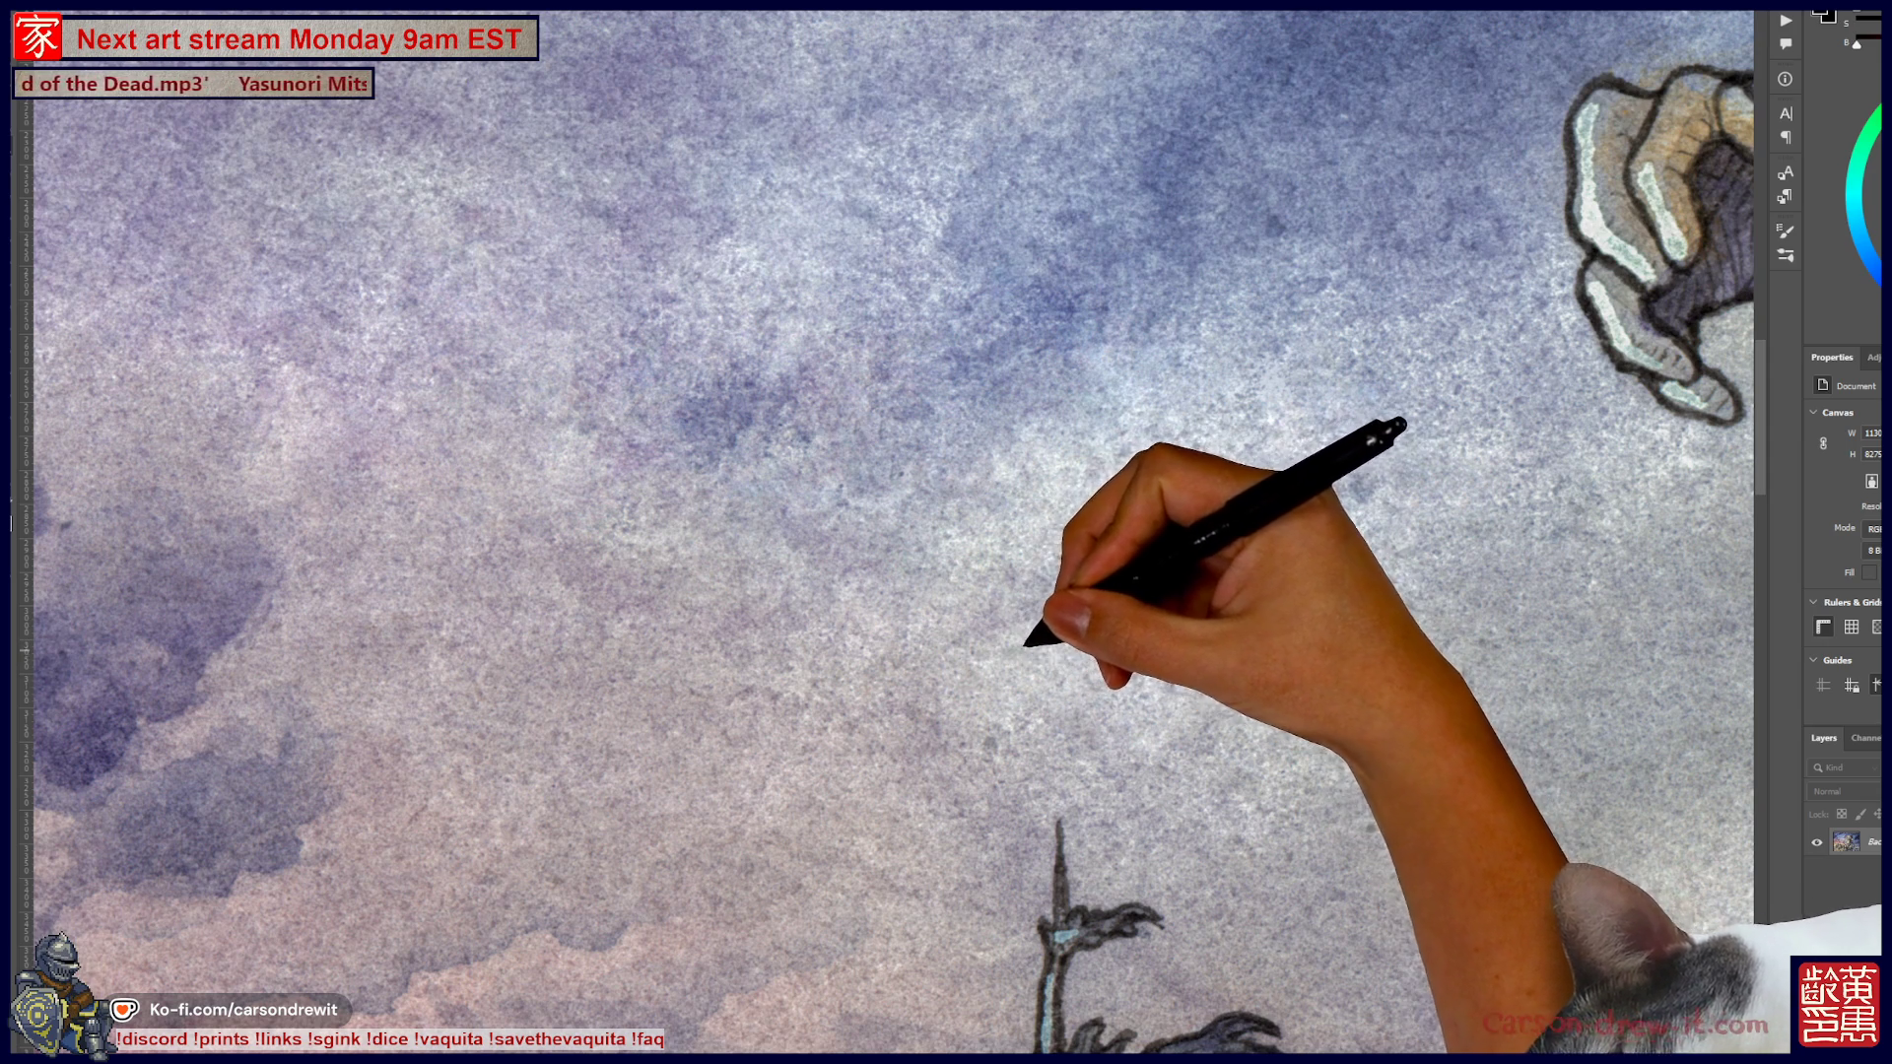
mouse_move(824, 592)
mouse_down()
mouse_move(1099, 782)
mouse_move(845, 824)
mouse_up()
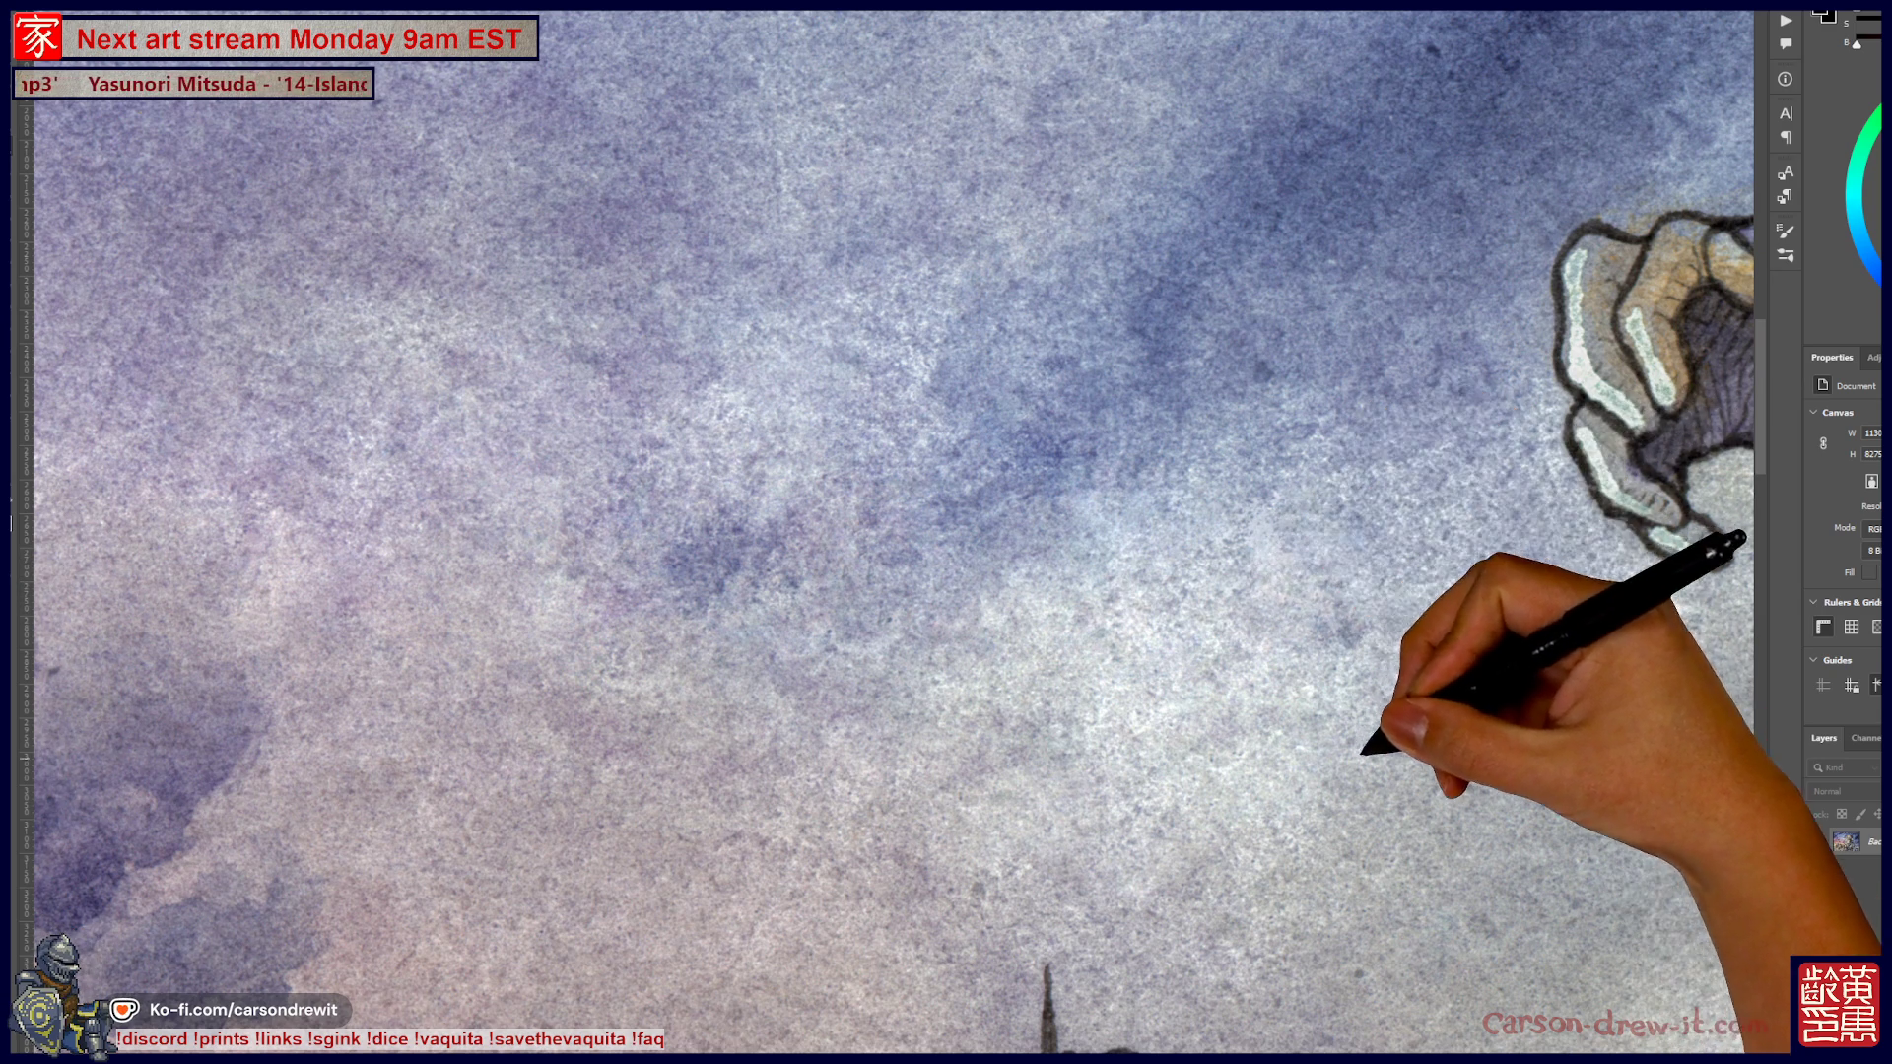
drag(976, 582, 815, 483)
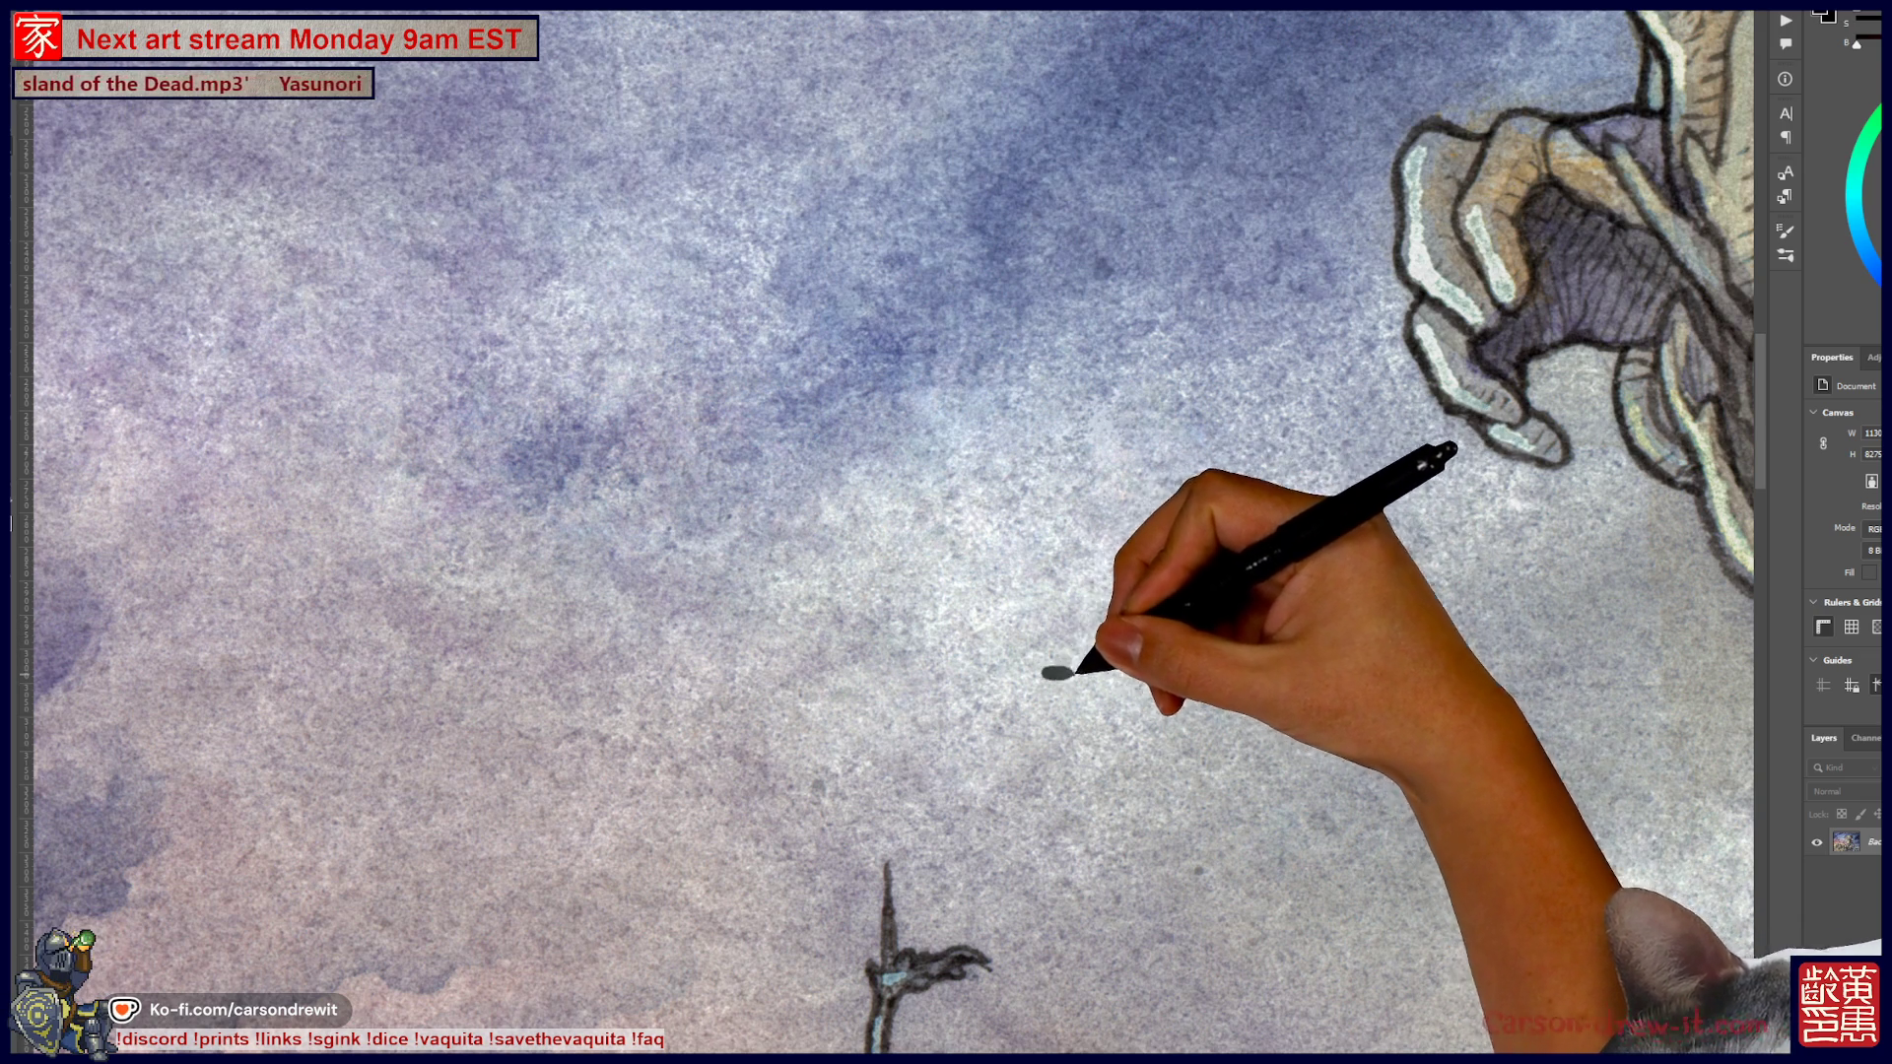
mouse_move(1228, 773)
mouse_down()
mouse_move(857, 659)
mouse_move(934, 490)
mouse_move(902, 515)
mouse_move(1048, 646)
mouse_move(937, 464)
mouse_up()
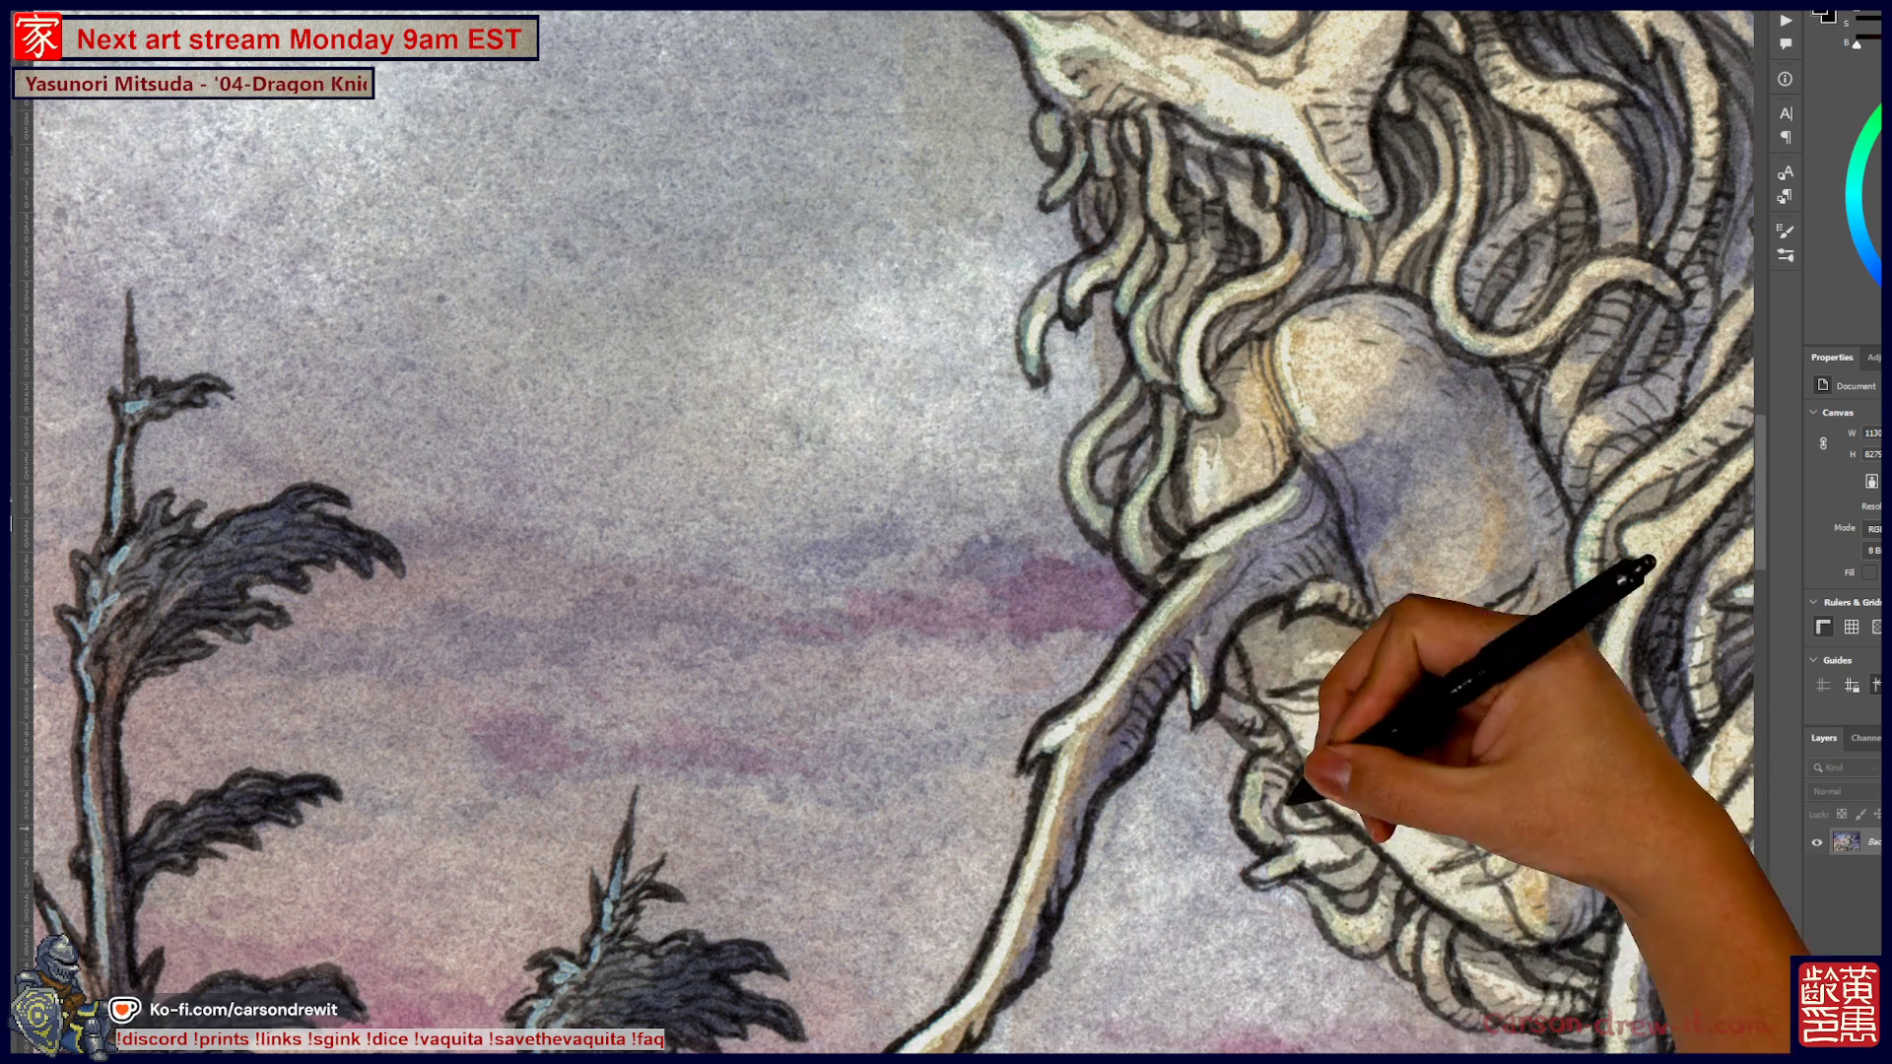
mouse_move(887, 532)
mouse_down()
mouse_move(949, 642)
mouse_move(1119, 724)
mouse_up()
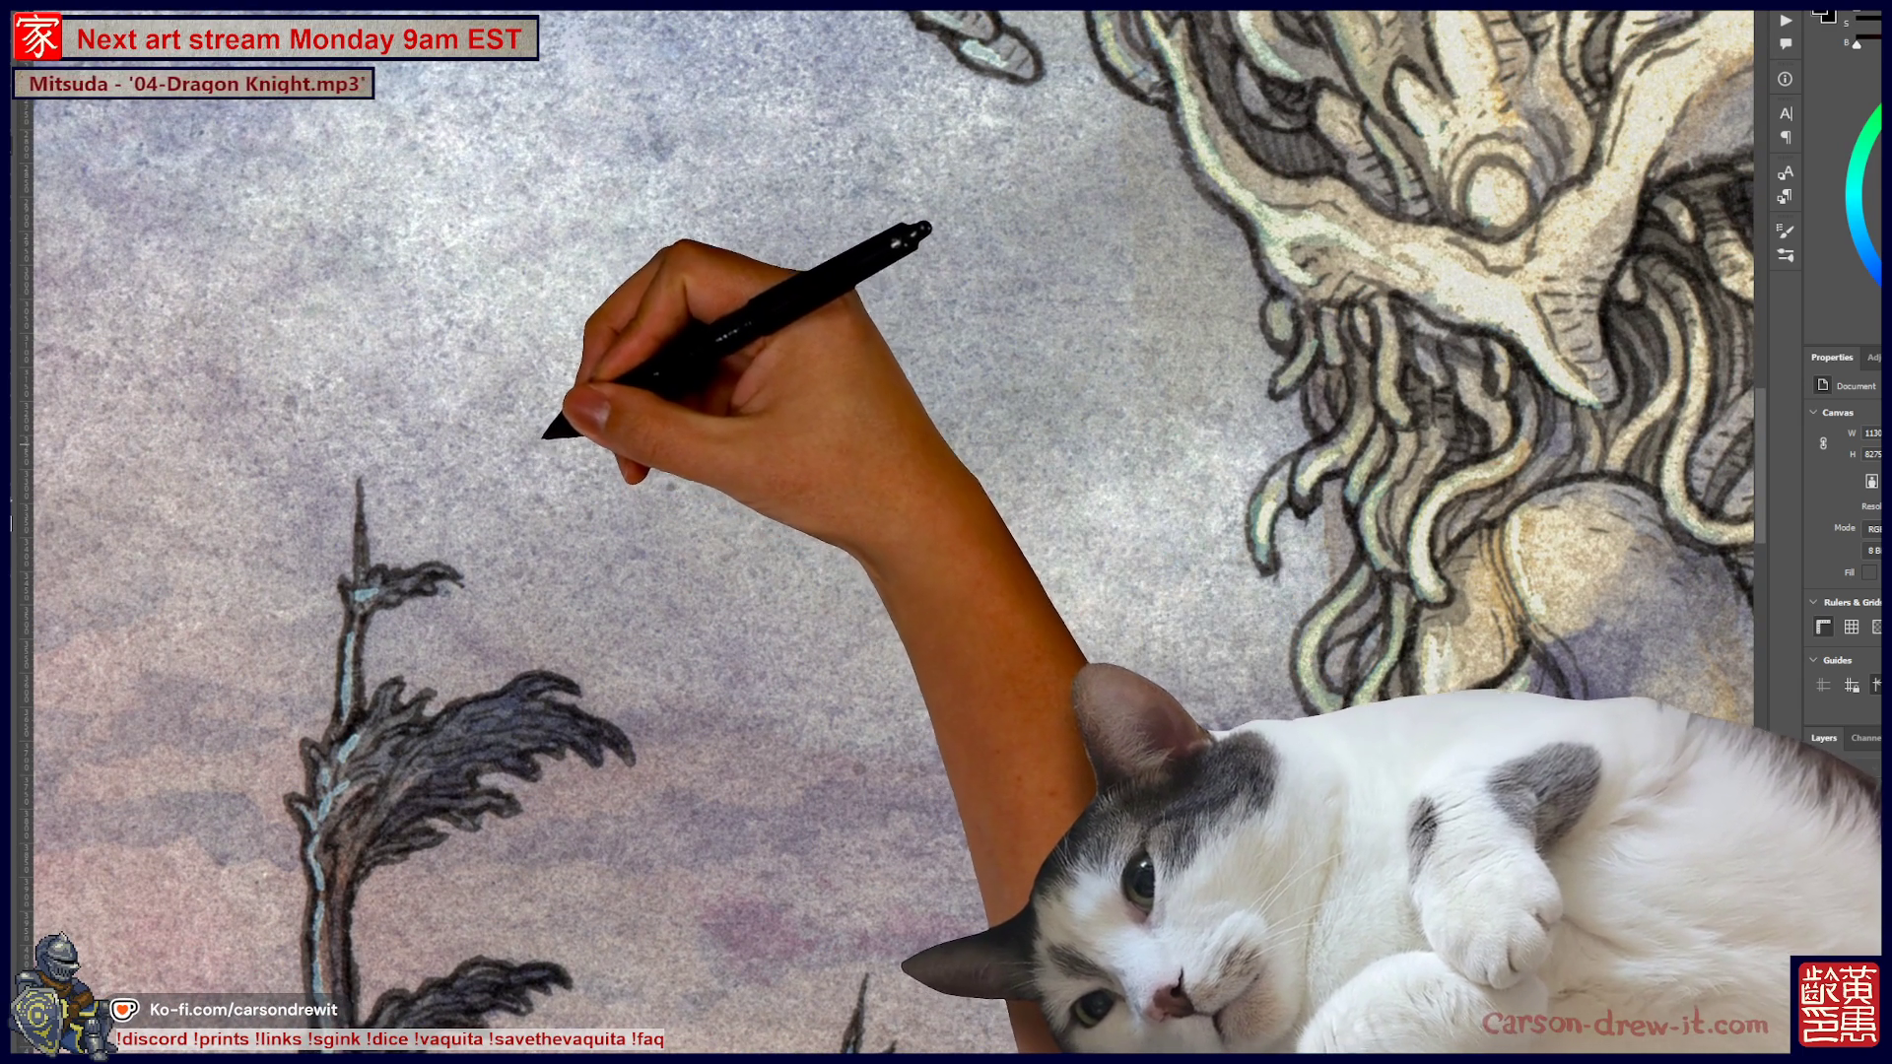
drag(887, 532, 971, 652)
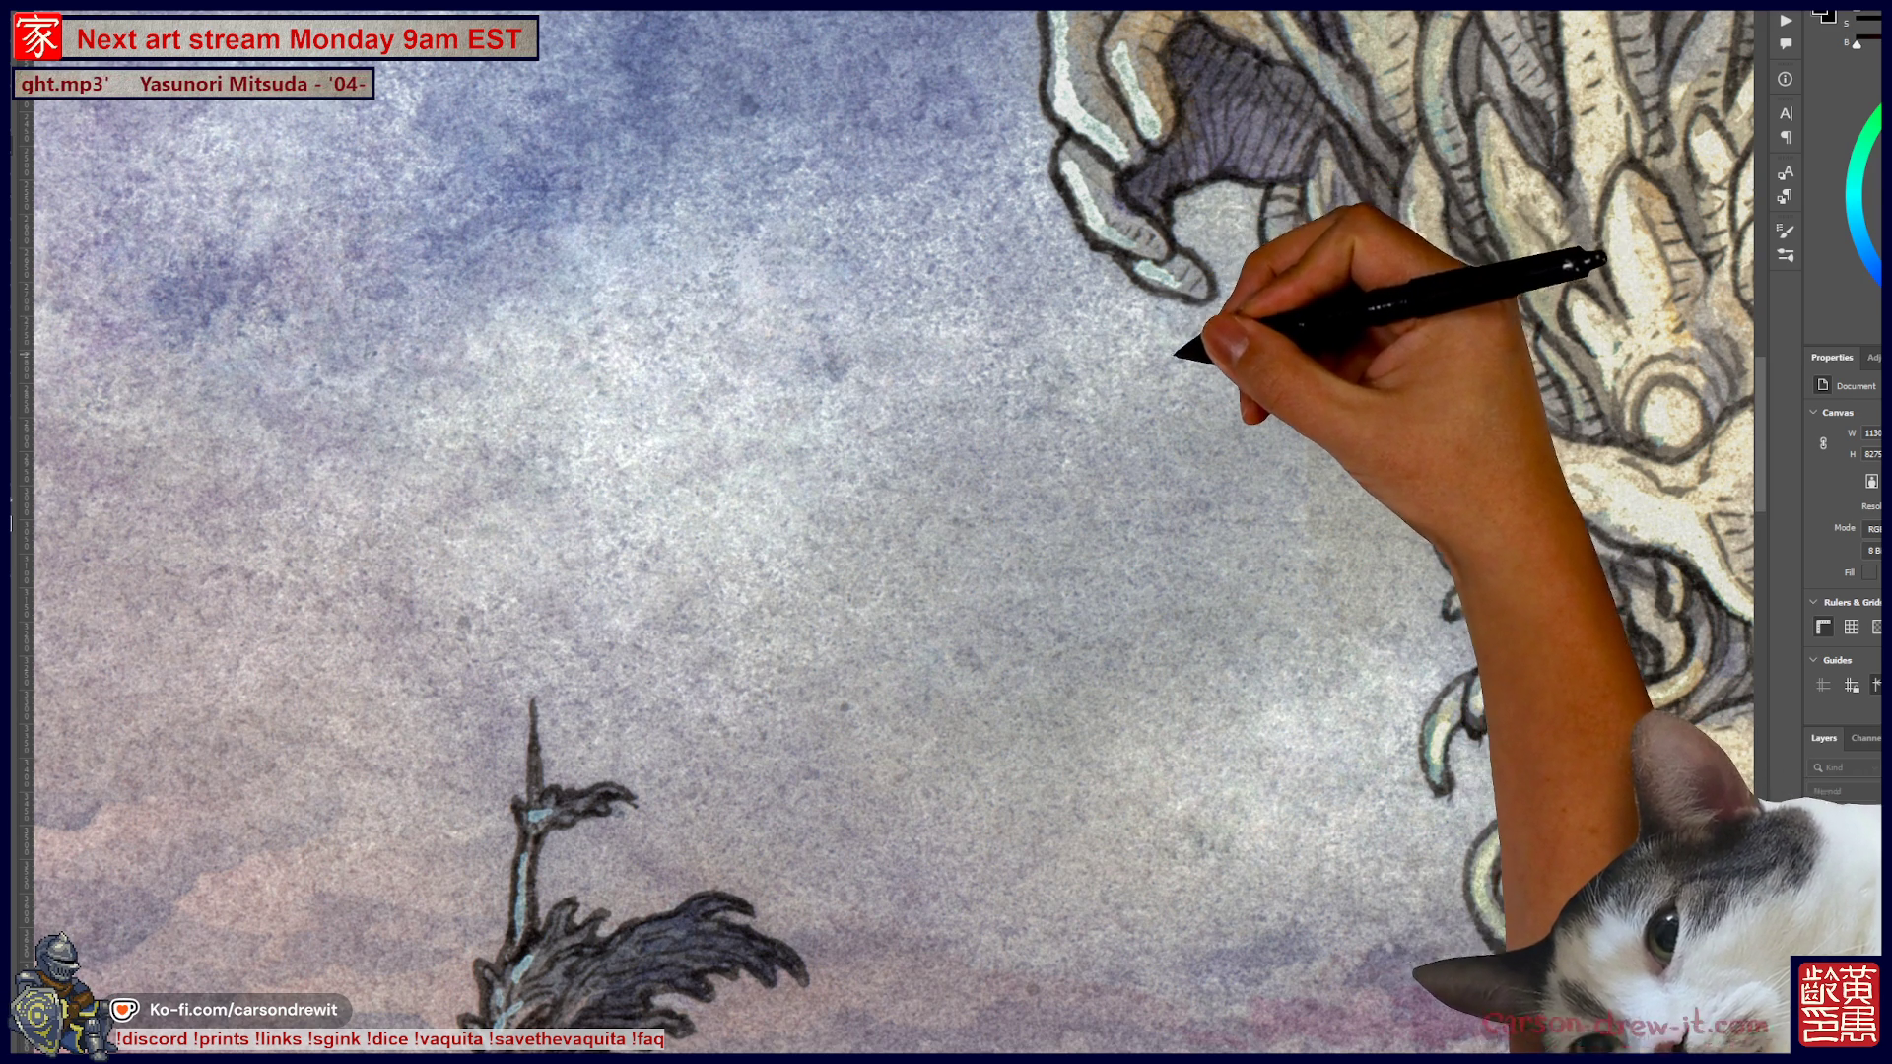
drag(1171, 600, 1082, 802)
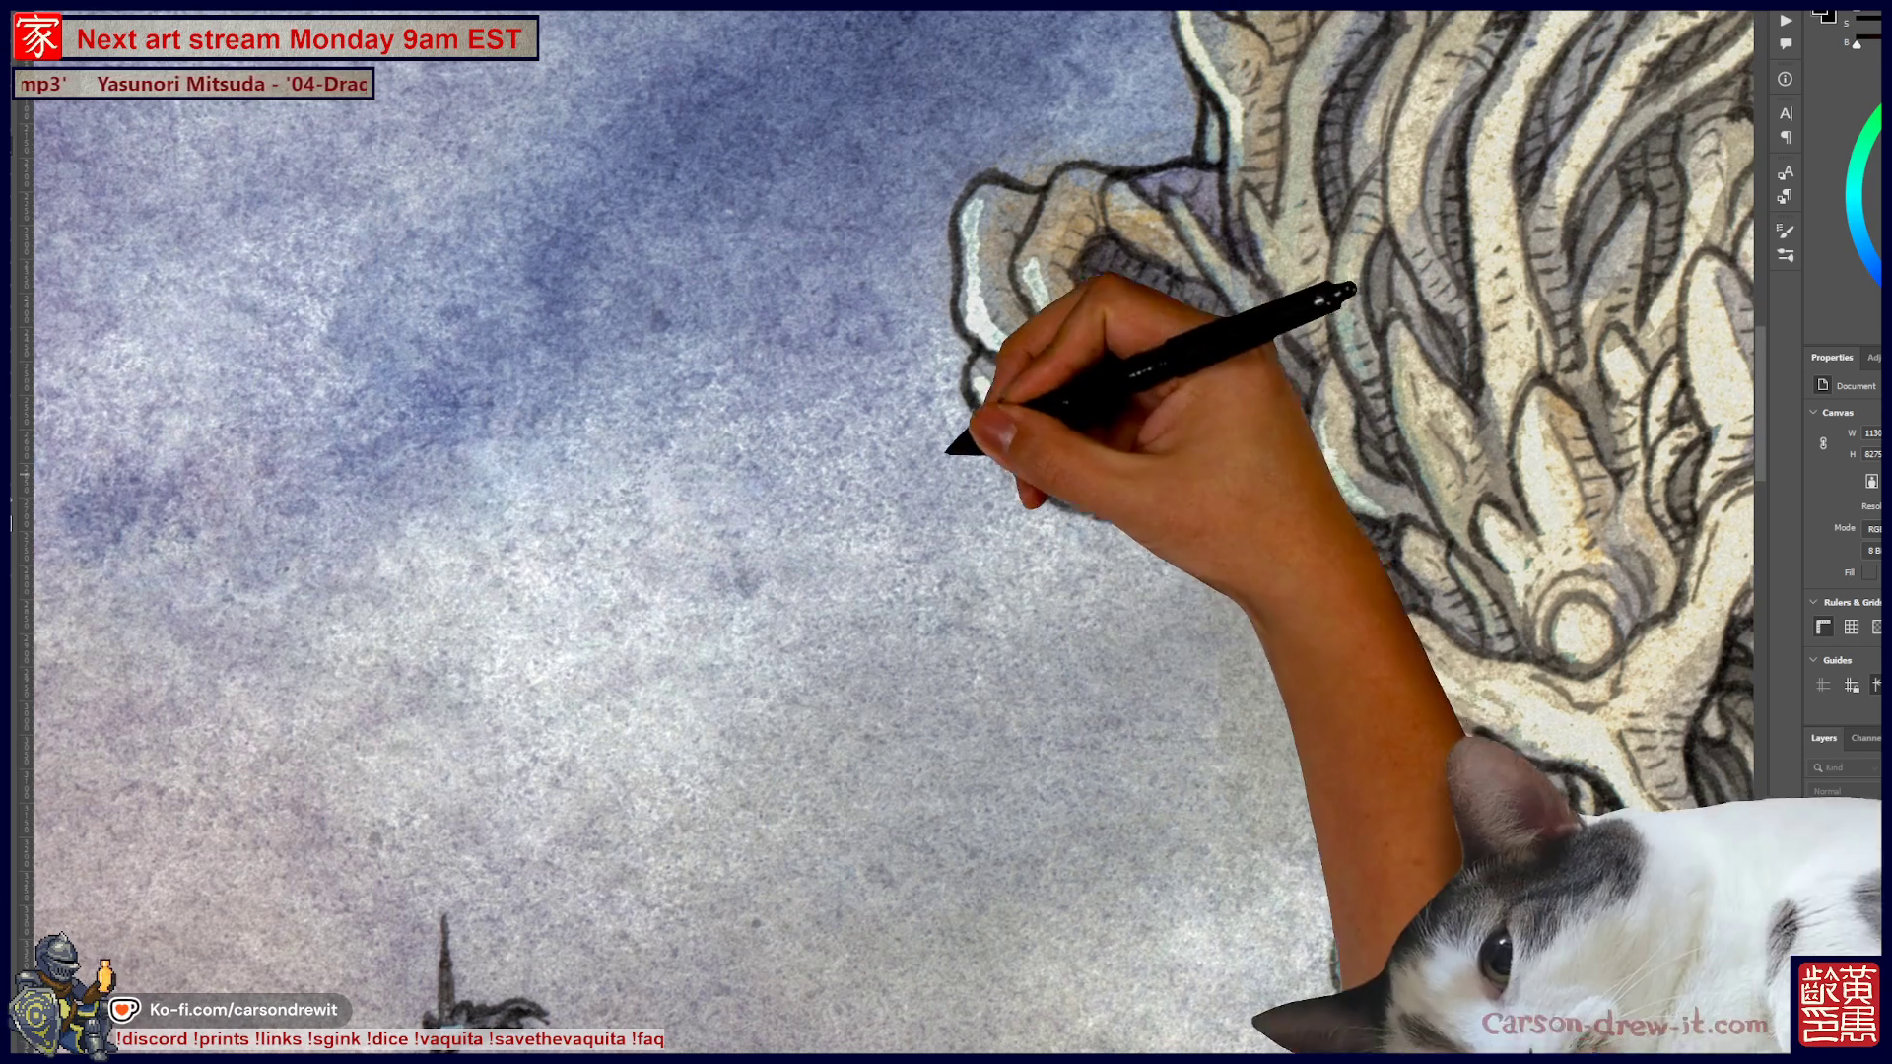
drag(933, 572, 707, 487)
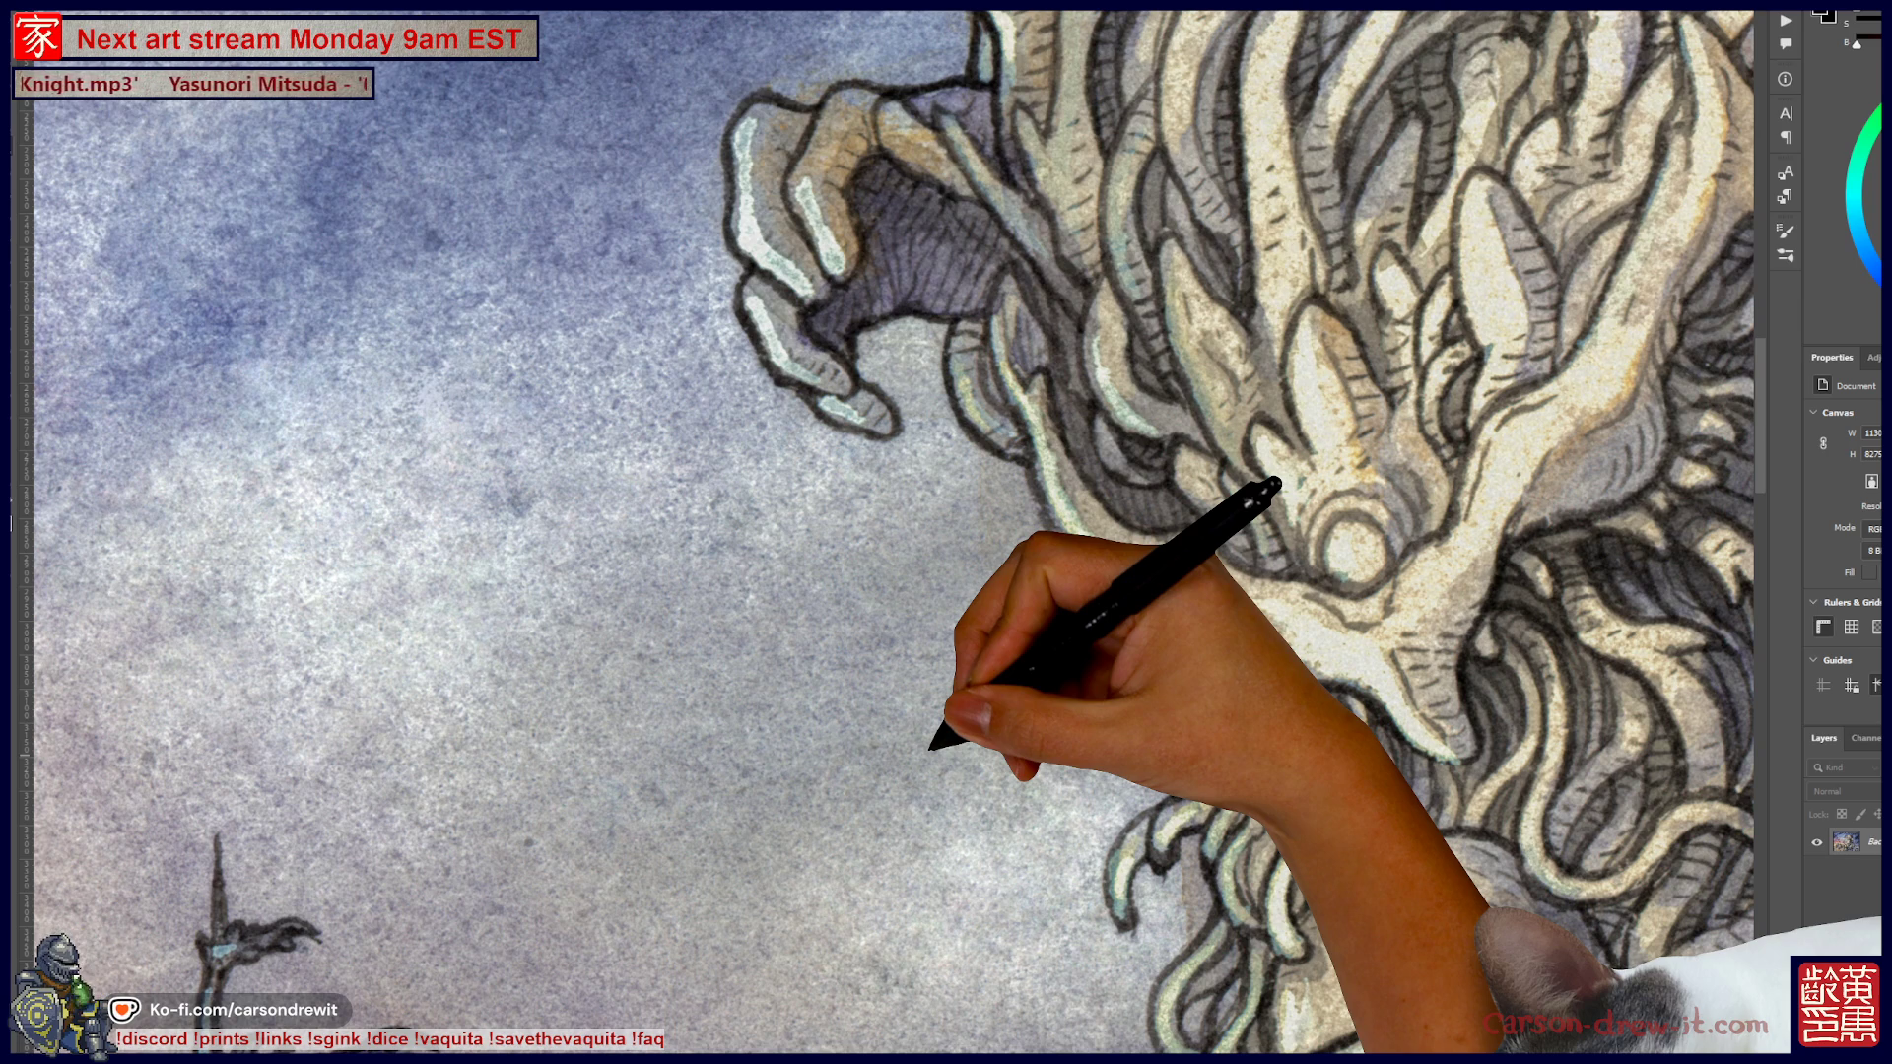
drag(690, 532, 957, 541)
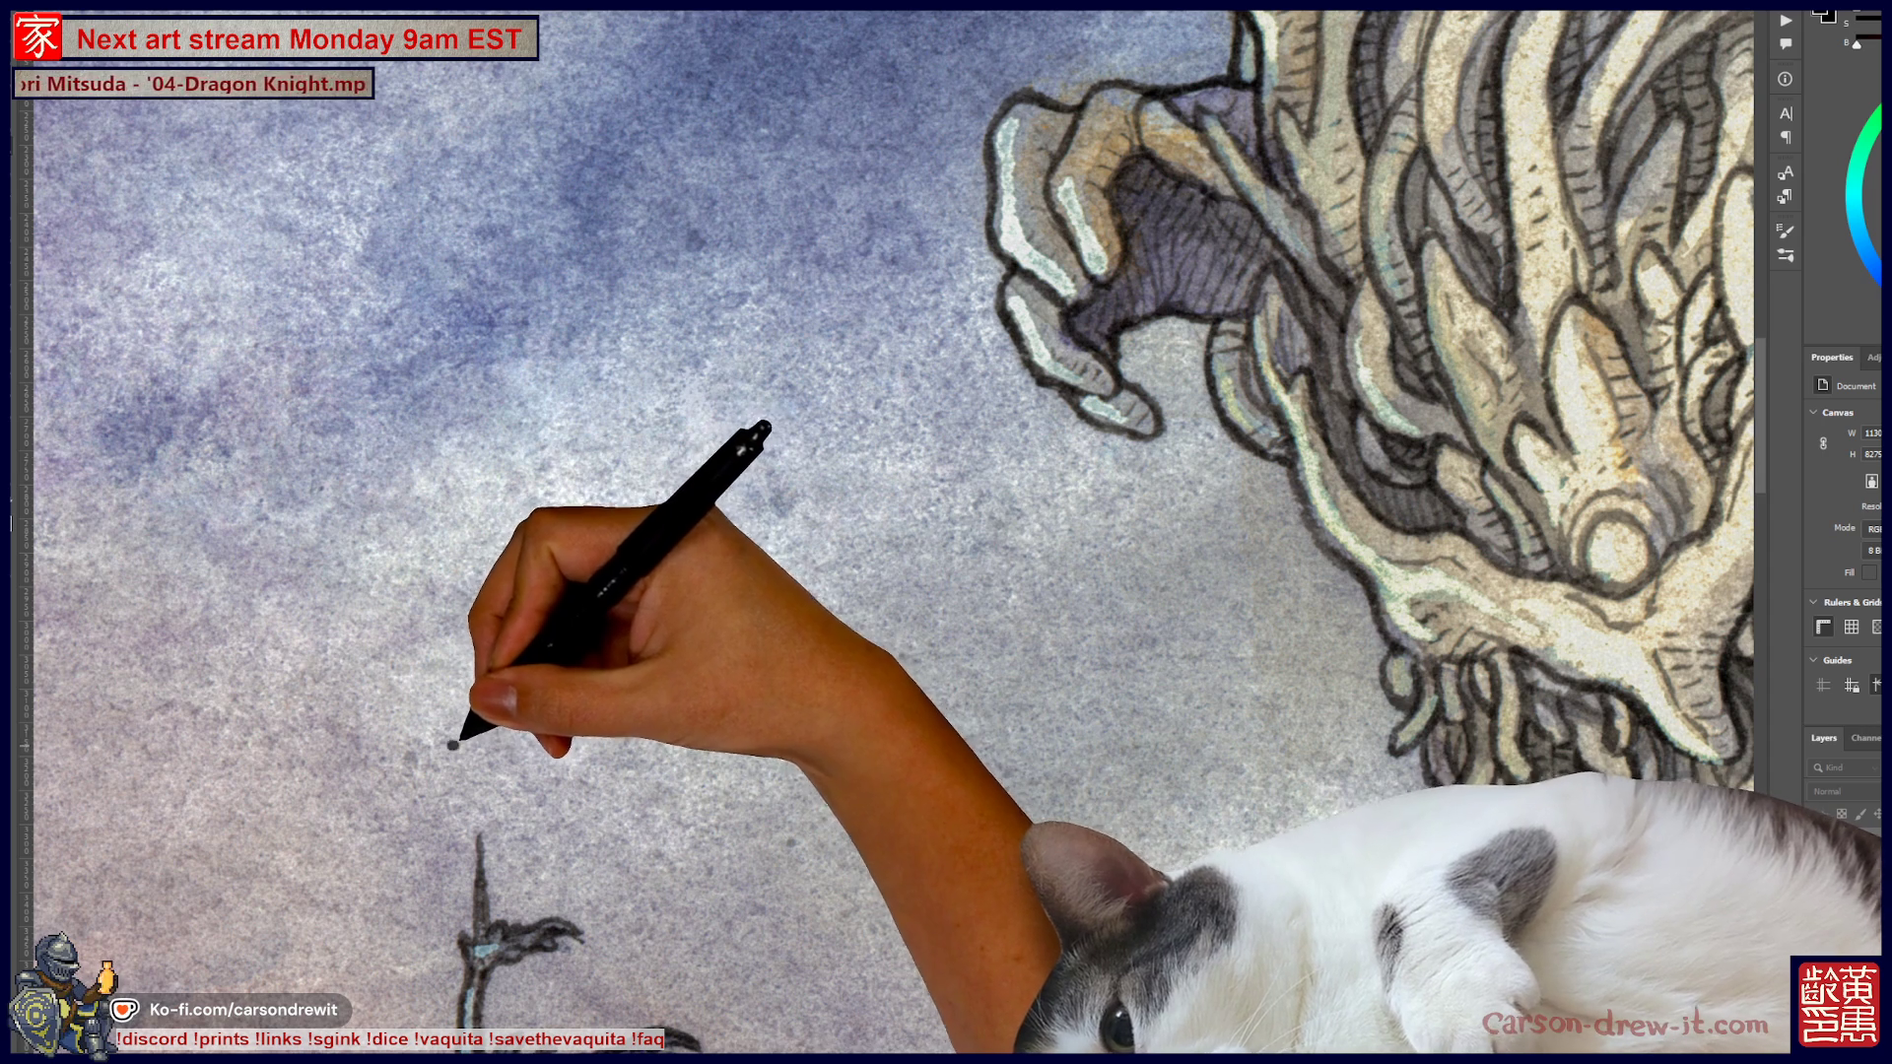
drag(476, 747, 791, 806)
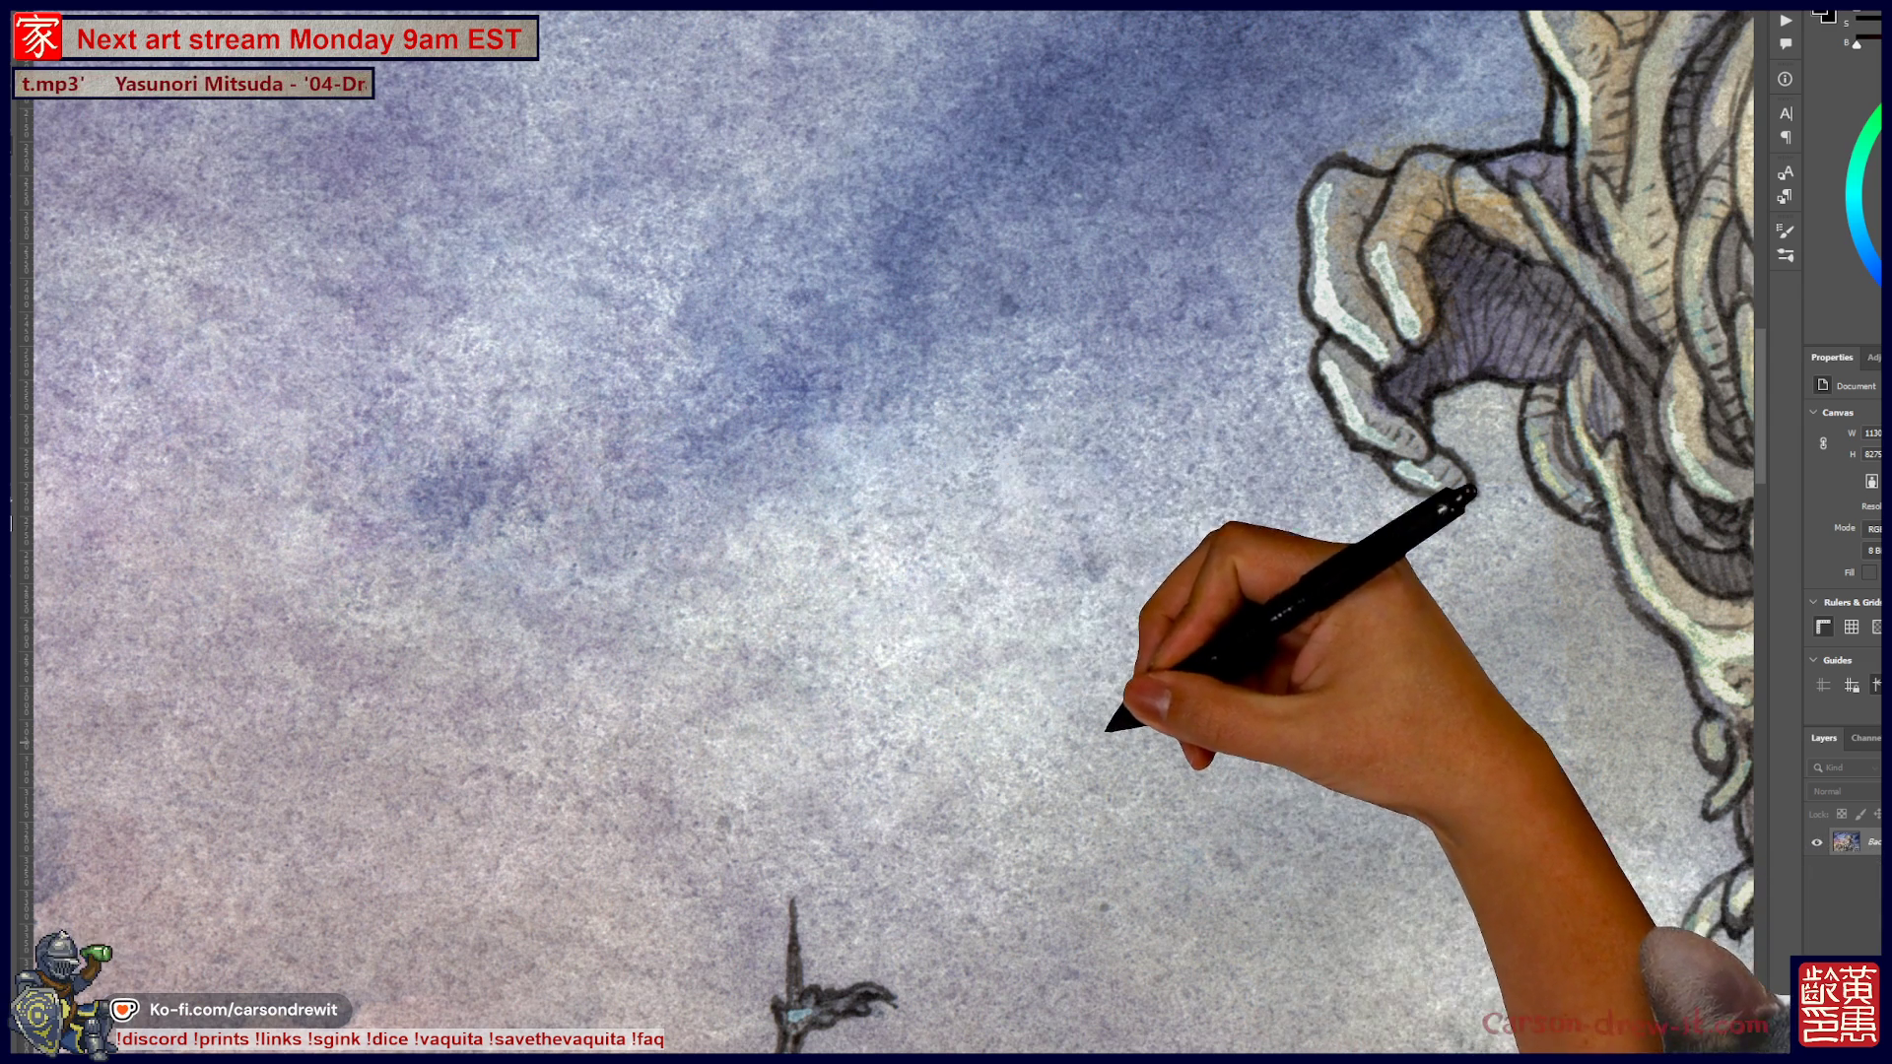
scroll(893, 532, down, 3)
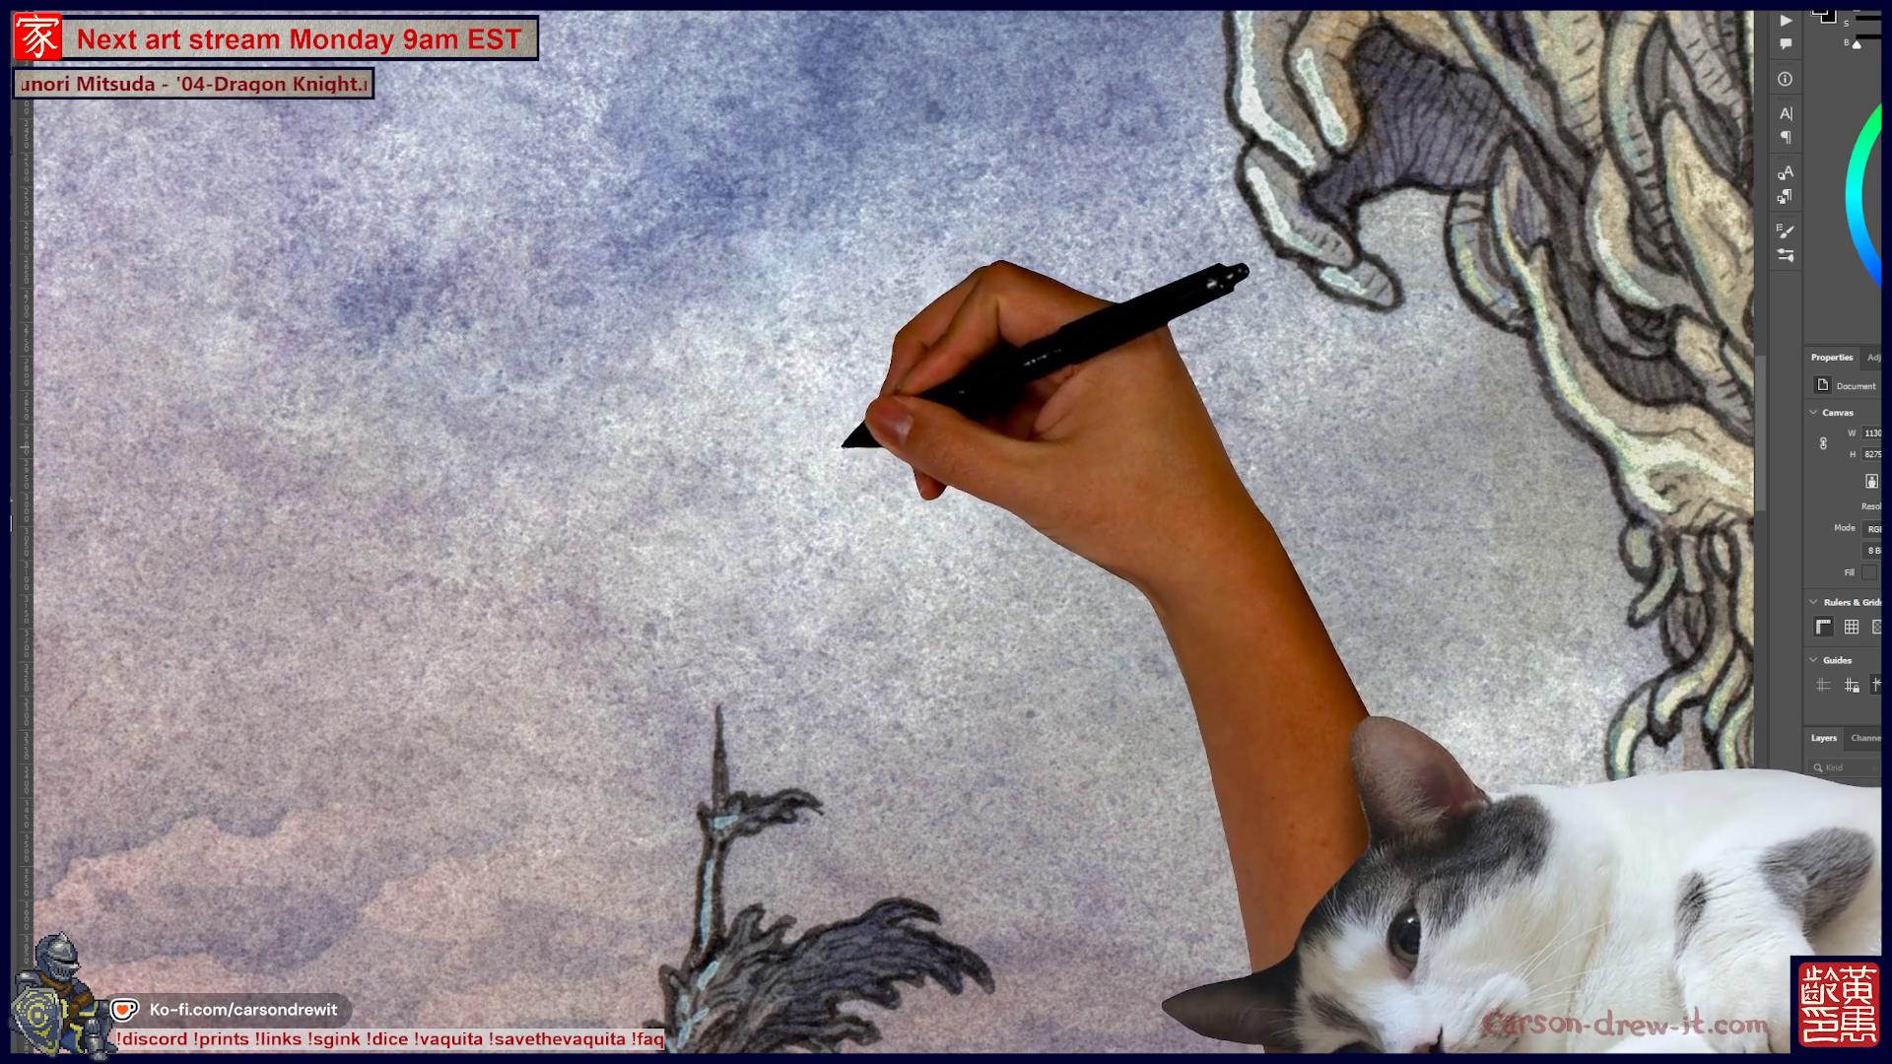
scroll(893, 532, up, 3)
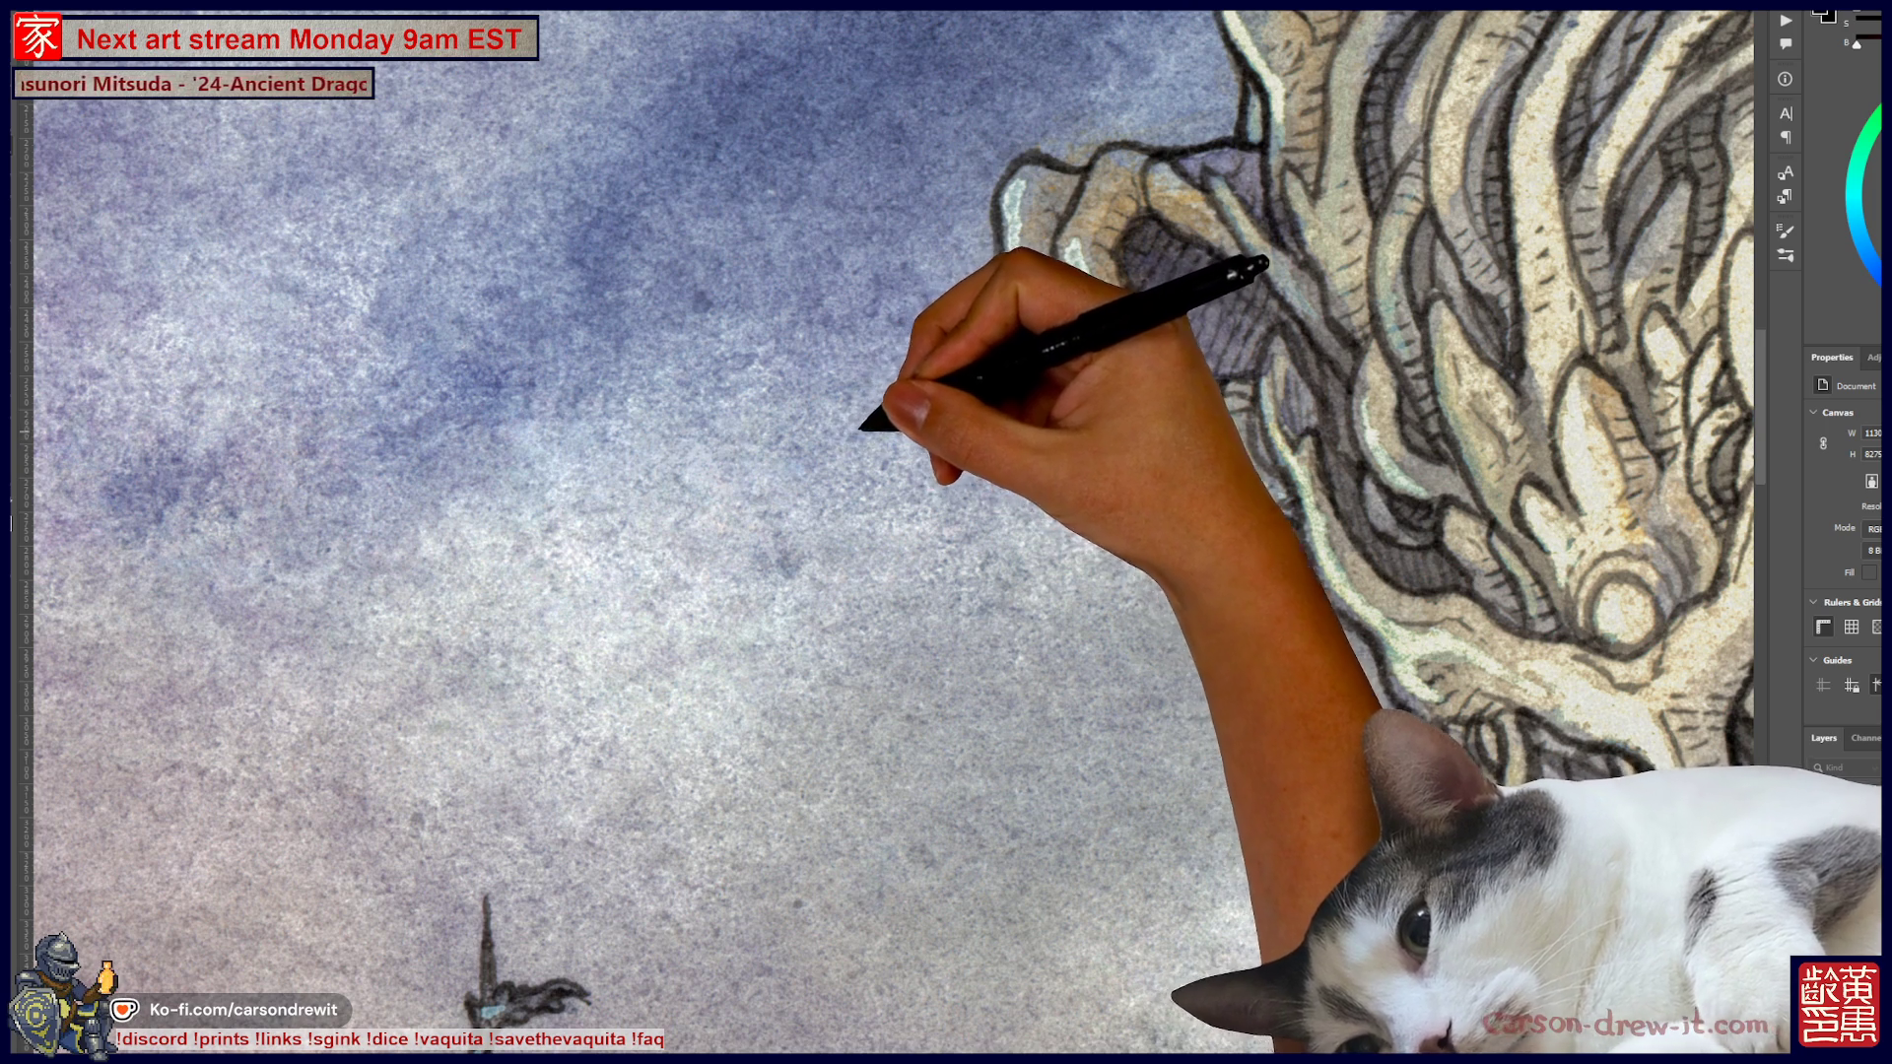
drag(887, 493, 1261, 631)
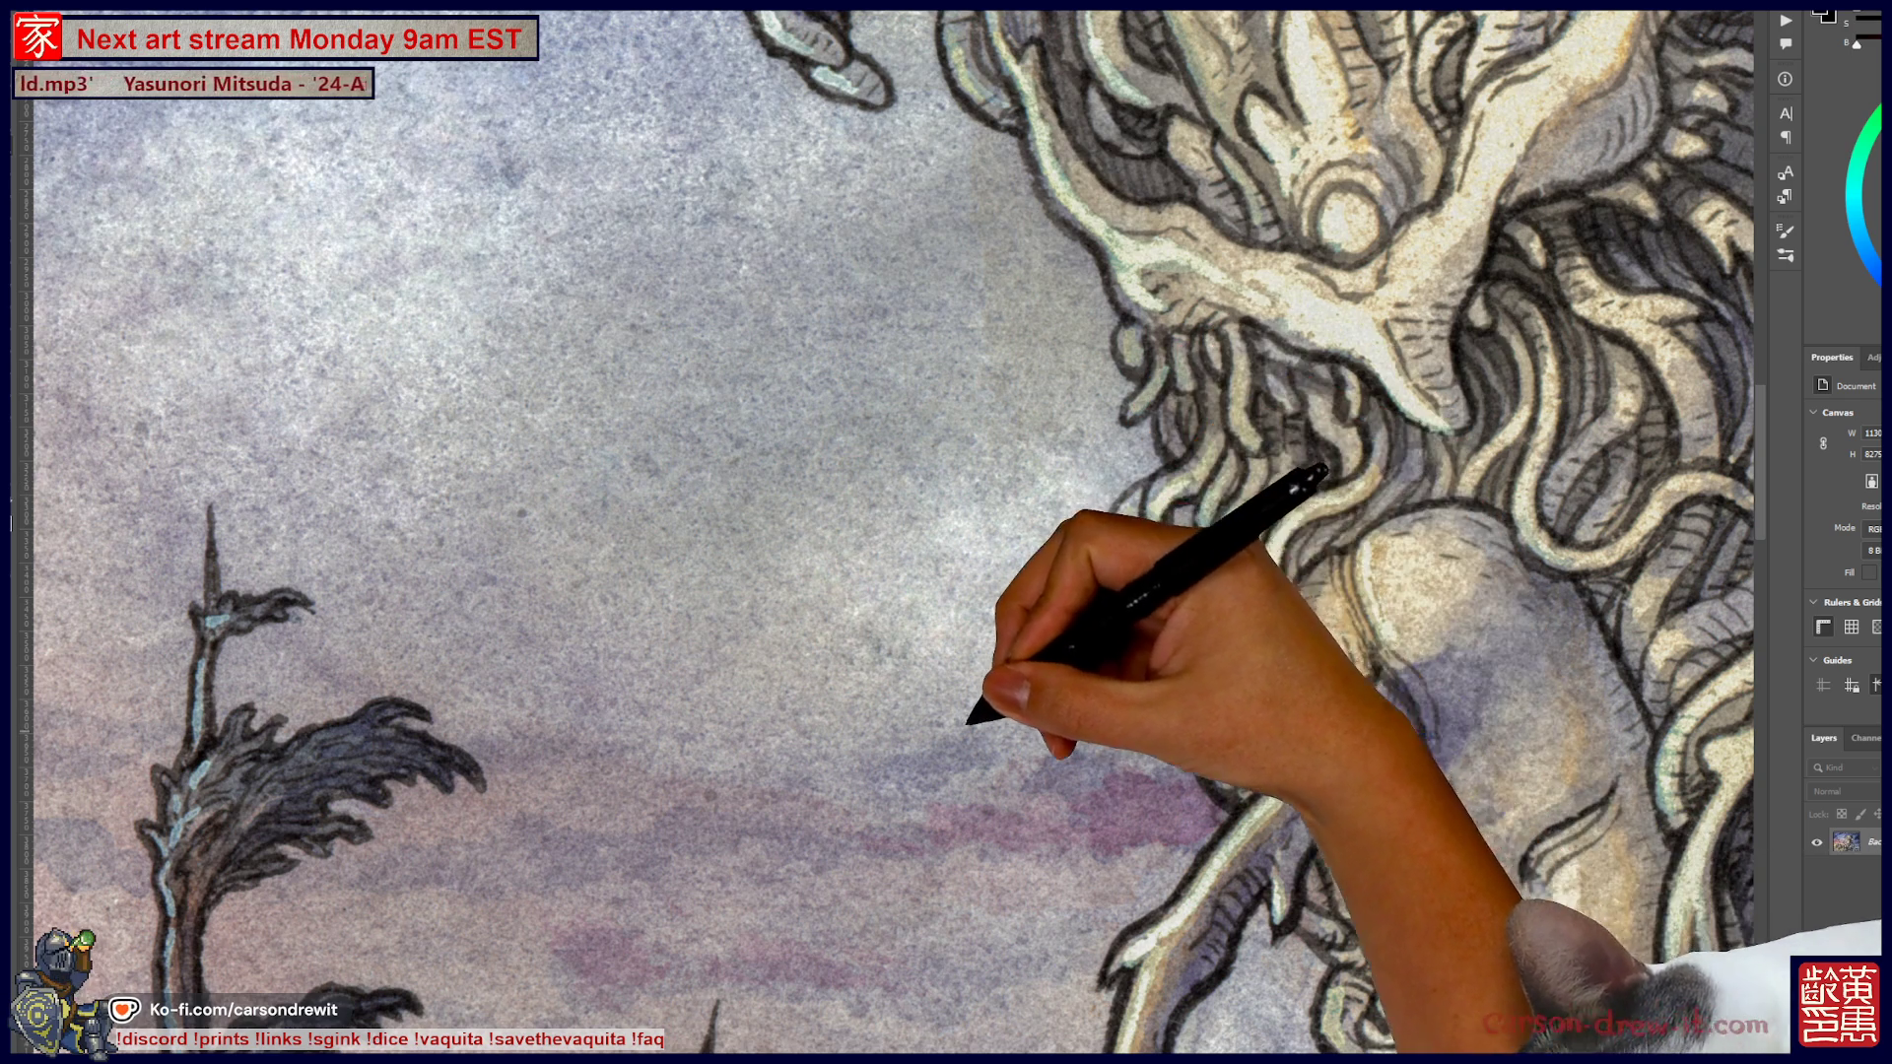
drag(980, 718, 1048, 545)
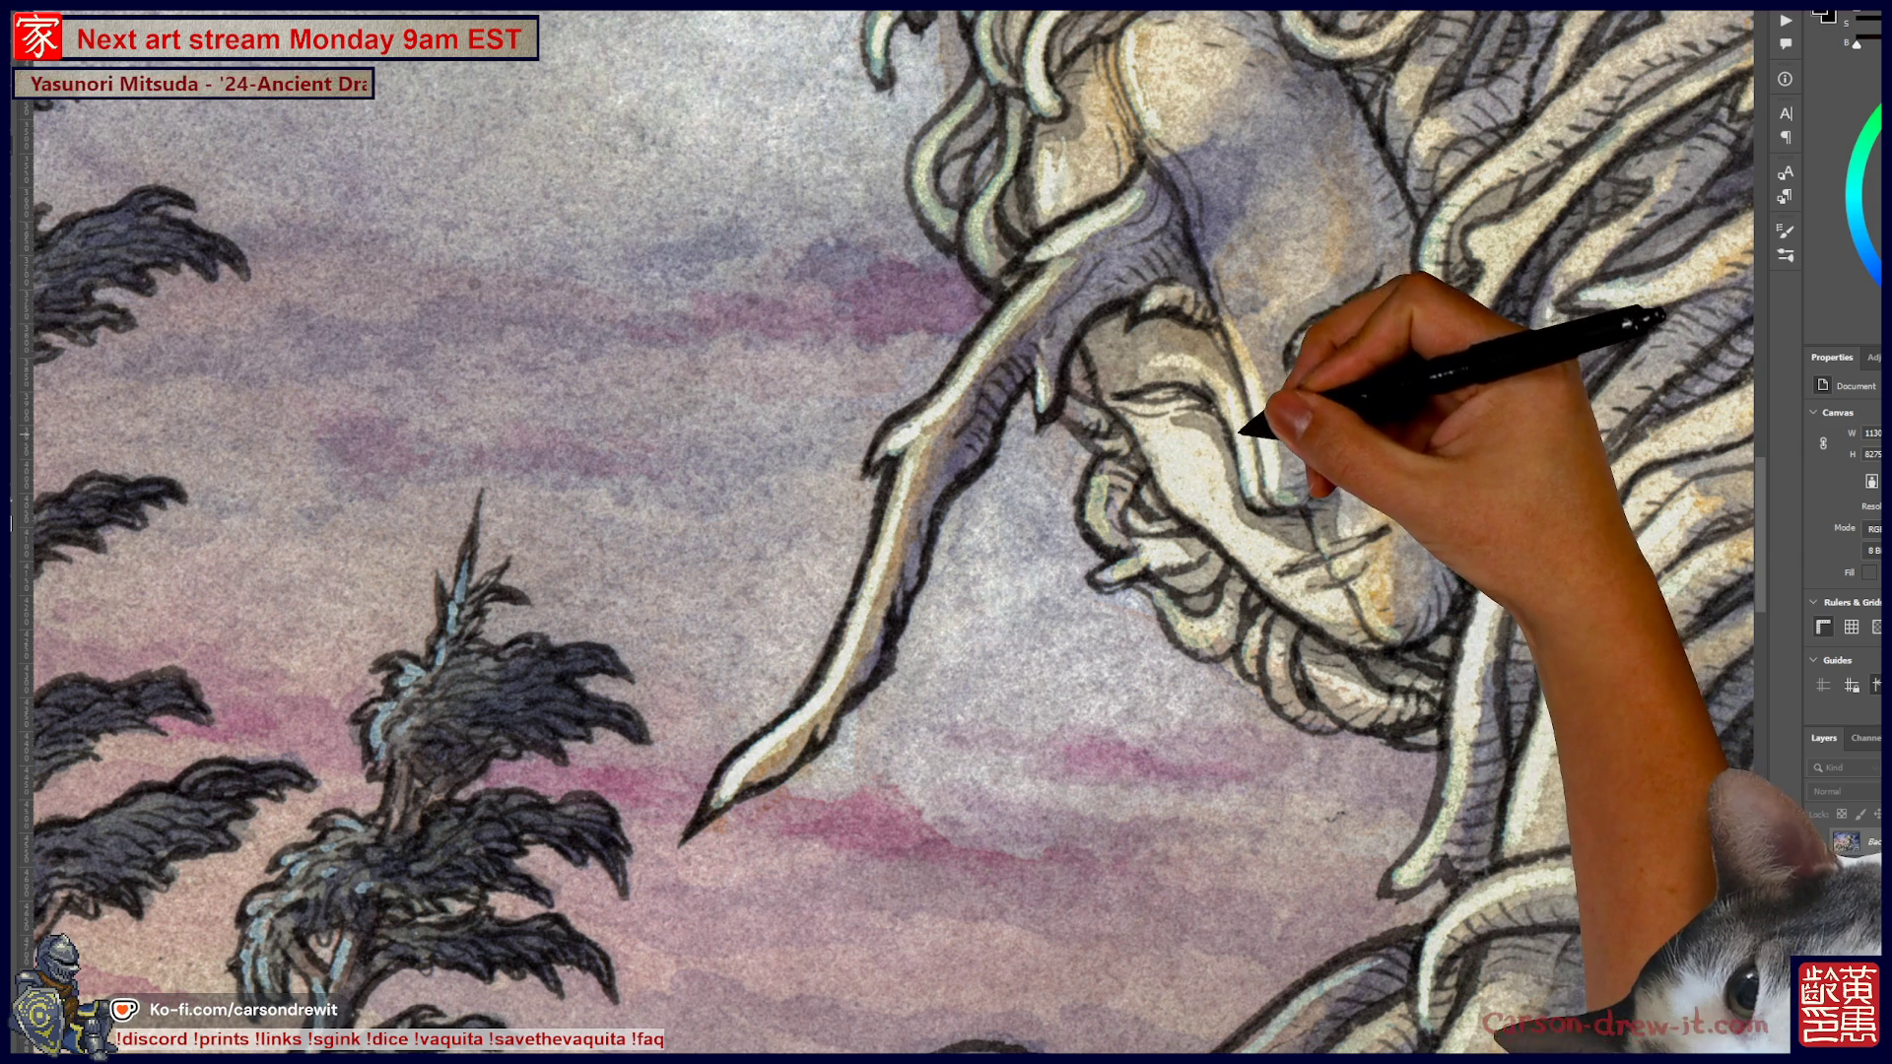
Zoom out to the whole painting and nudge the Camera Raw Whites slider slightly right
key(ctrl+minus)
key(ctrl+minus)
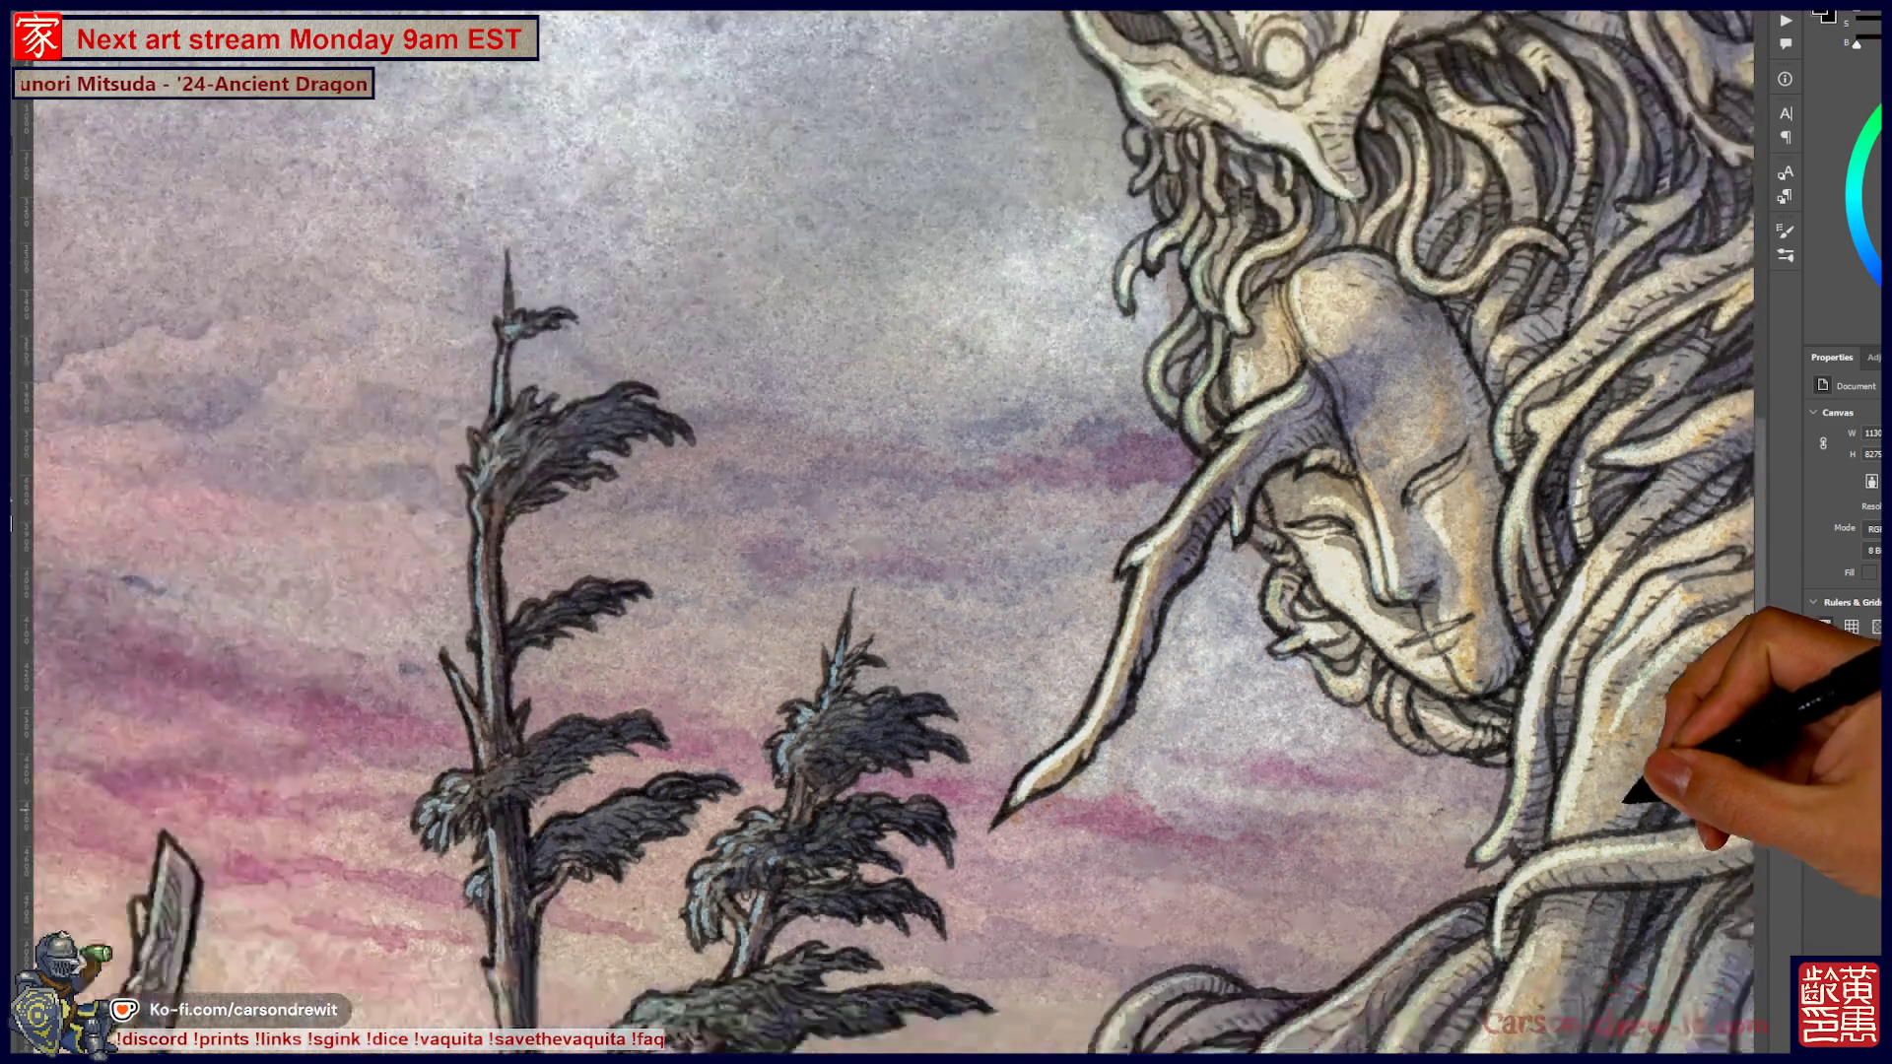
key(ctrl+minus)
key(ctrl+minus)
key(ctrl+minus)
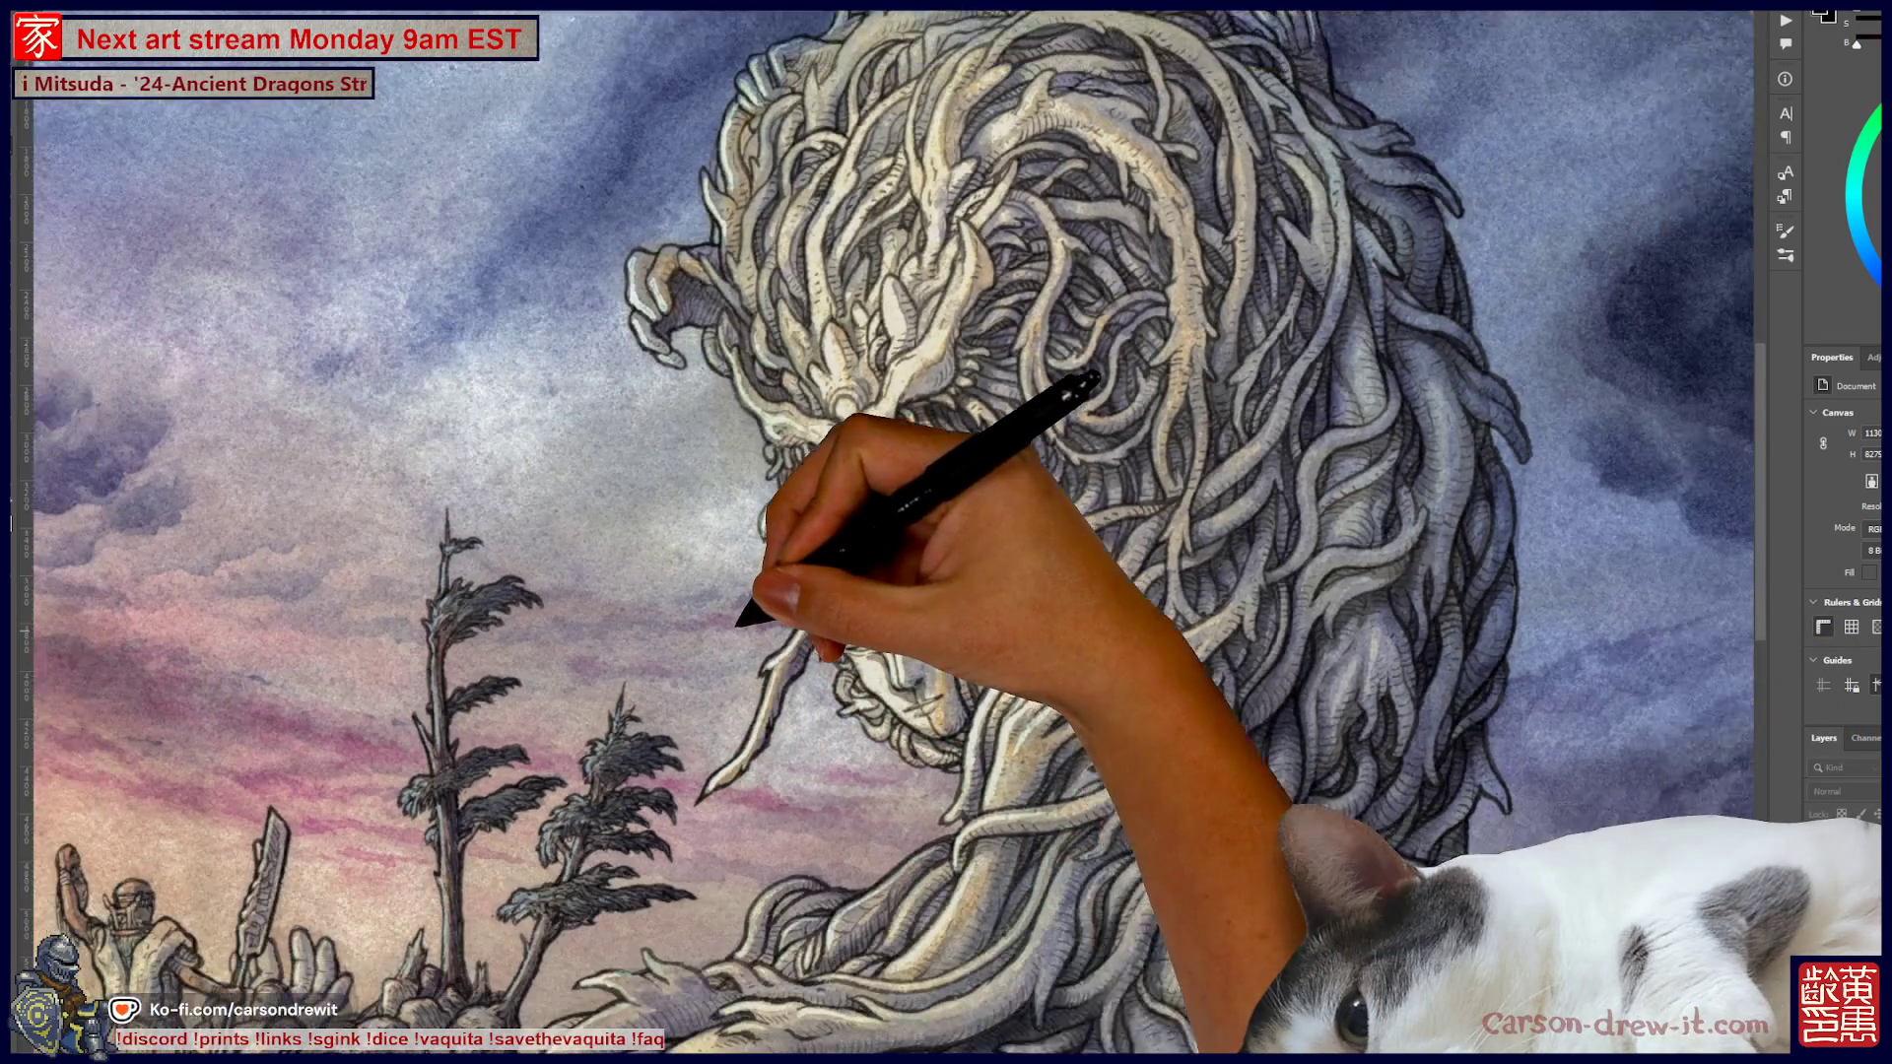
key(ctrl+minus)
key(ctrl+minus)
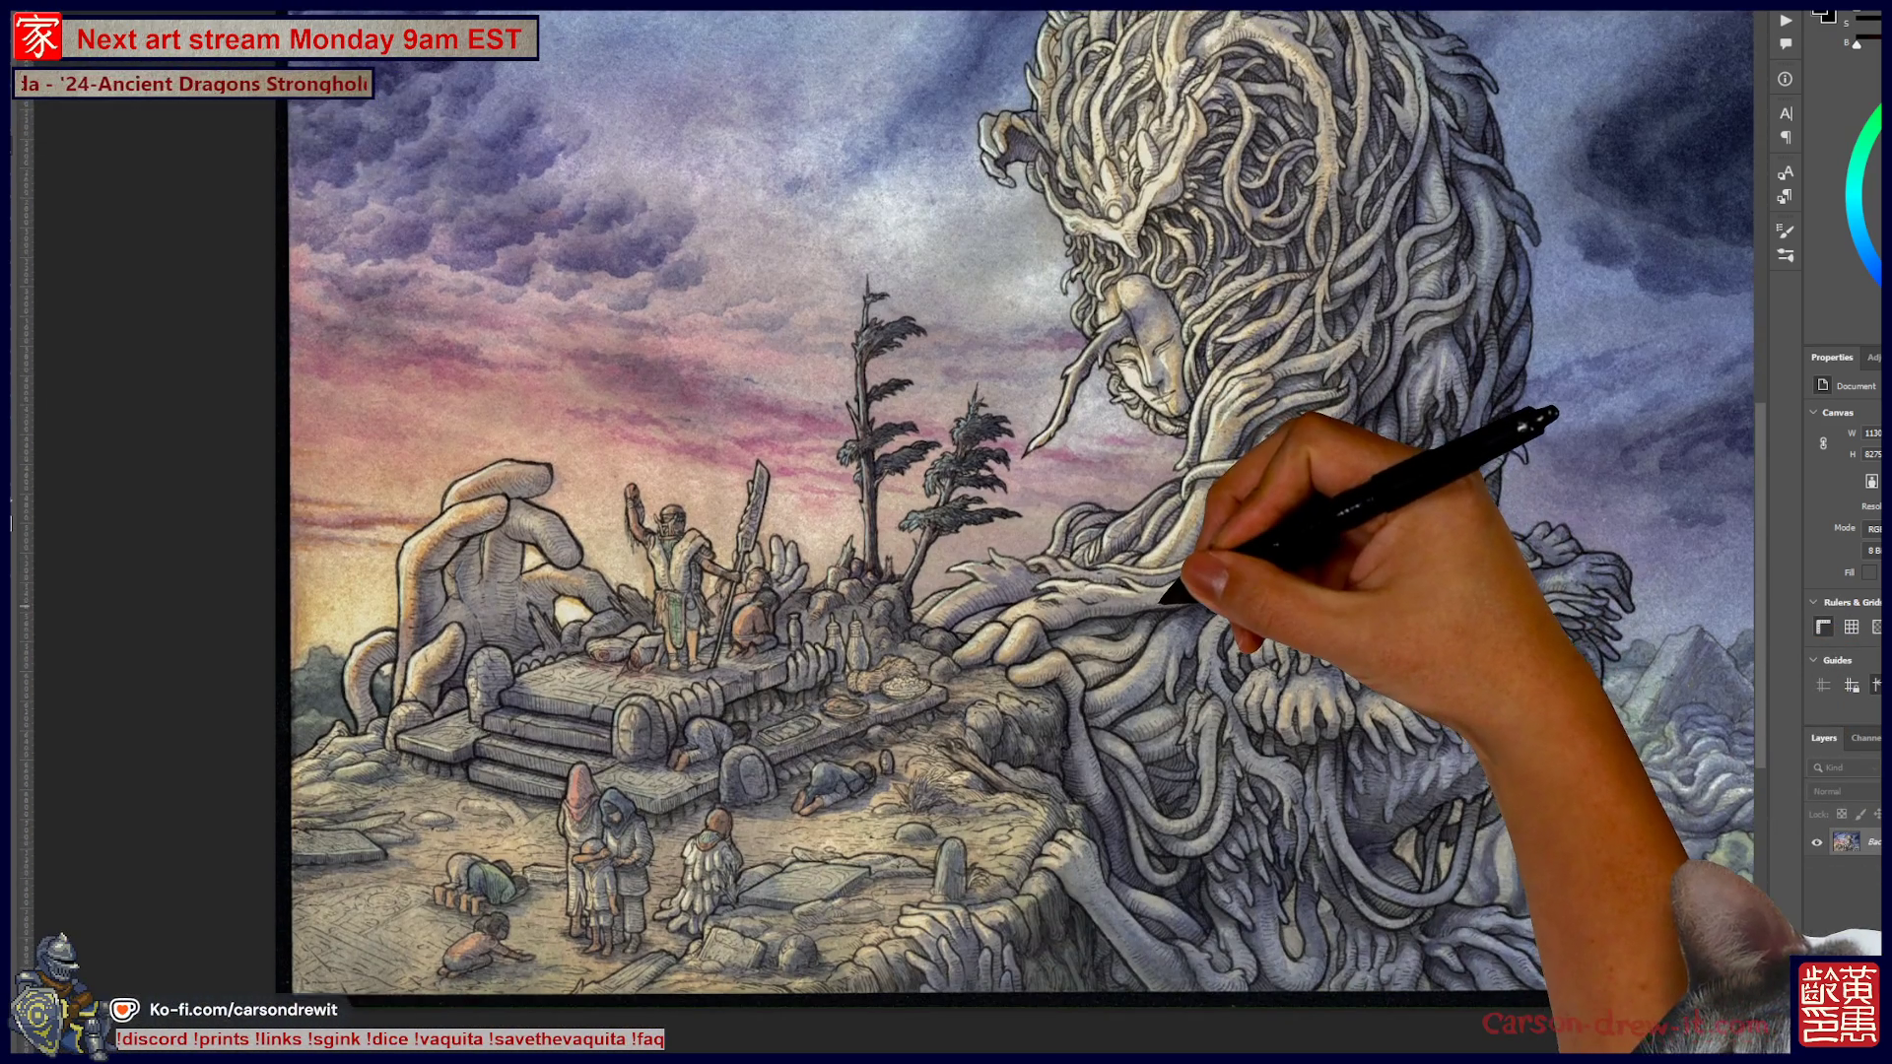
mouse_move(1162, 602)
mouse_down()
mouse_move(1119, 676)
mouse_move(1161, 684)
mouse_move(1143, 739)
mouse_move(1107, 667)
mouse_move(1079, 695)
mouse_move(950, 654)
mouse_move(934, 697)
mouse_up()
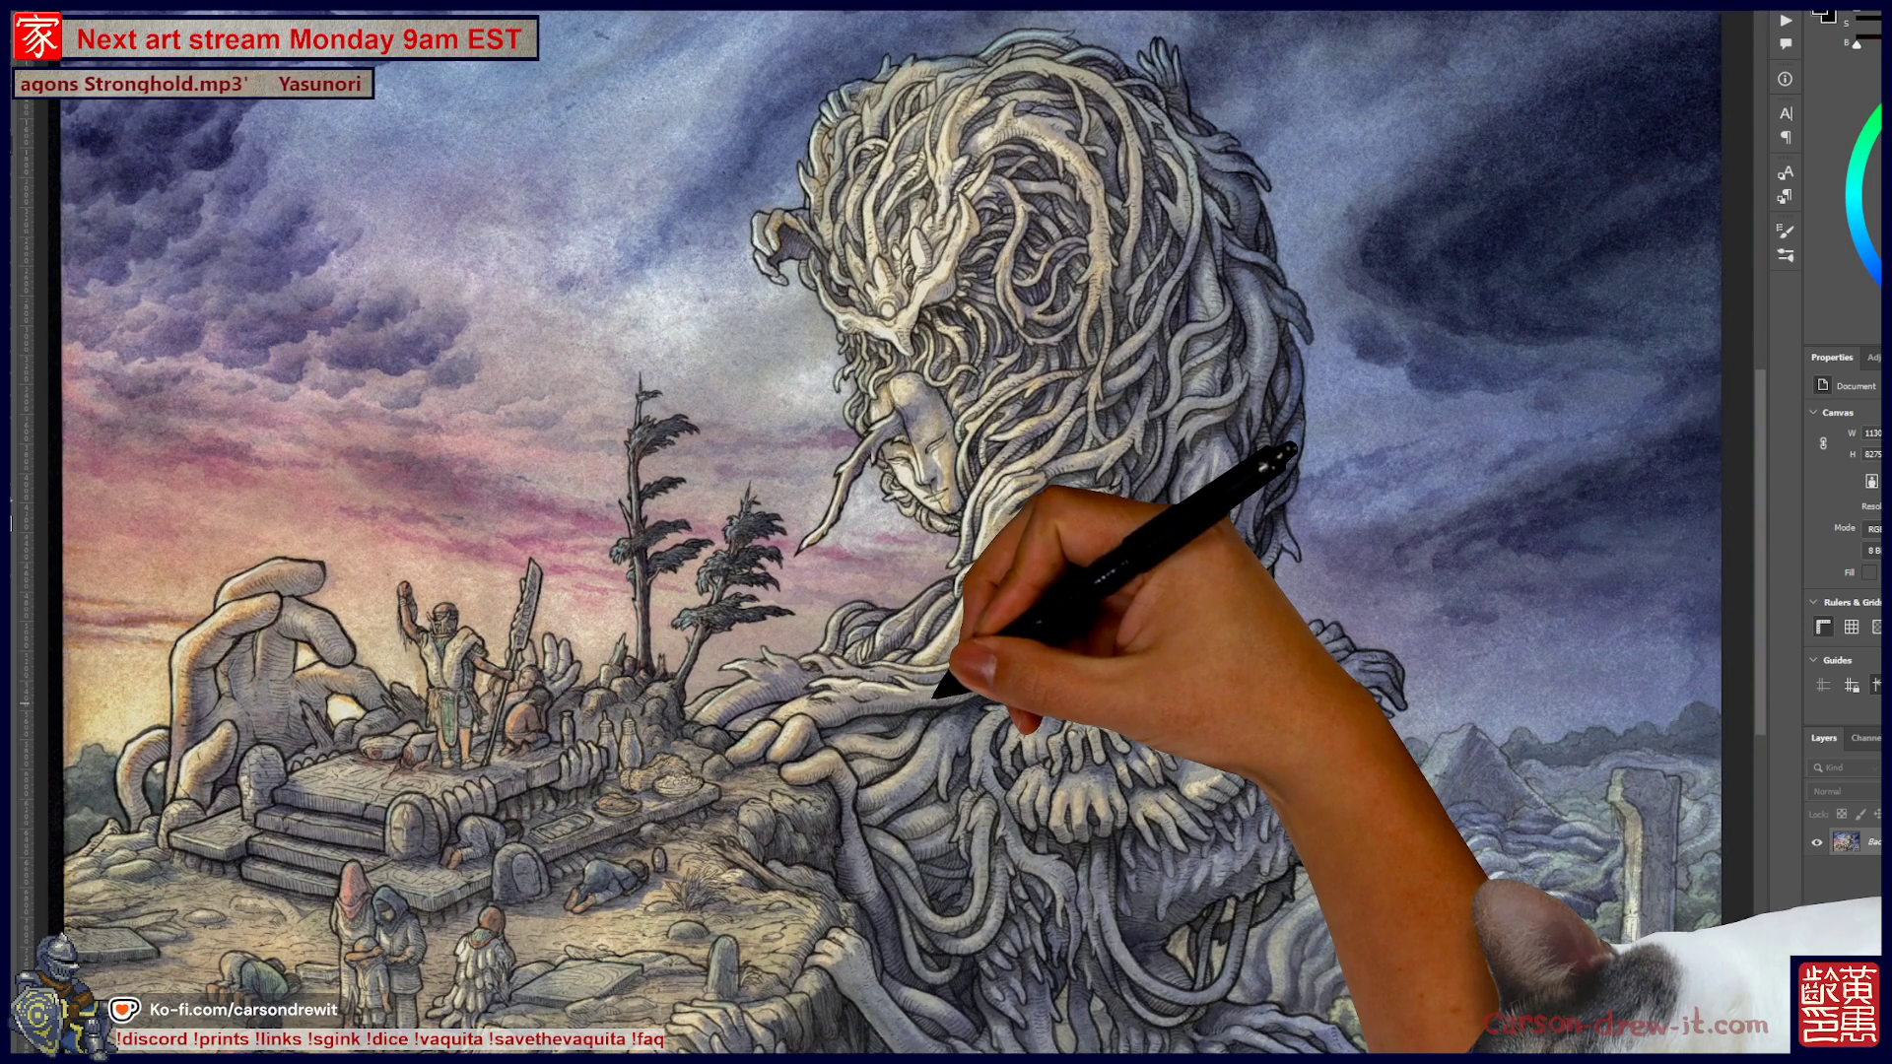
drag(922, 599, 913, 629)
scroll(1025, 798, up, 5)
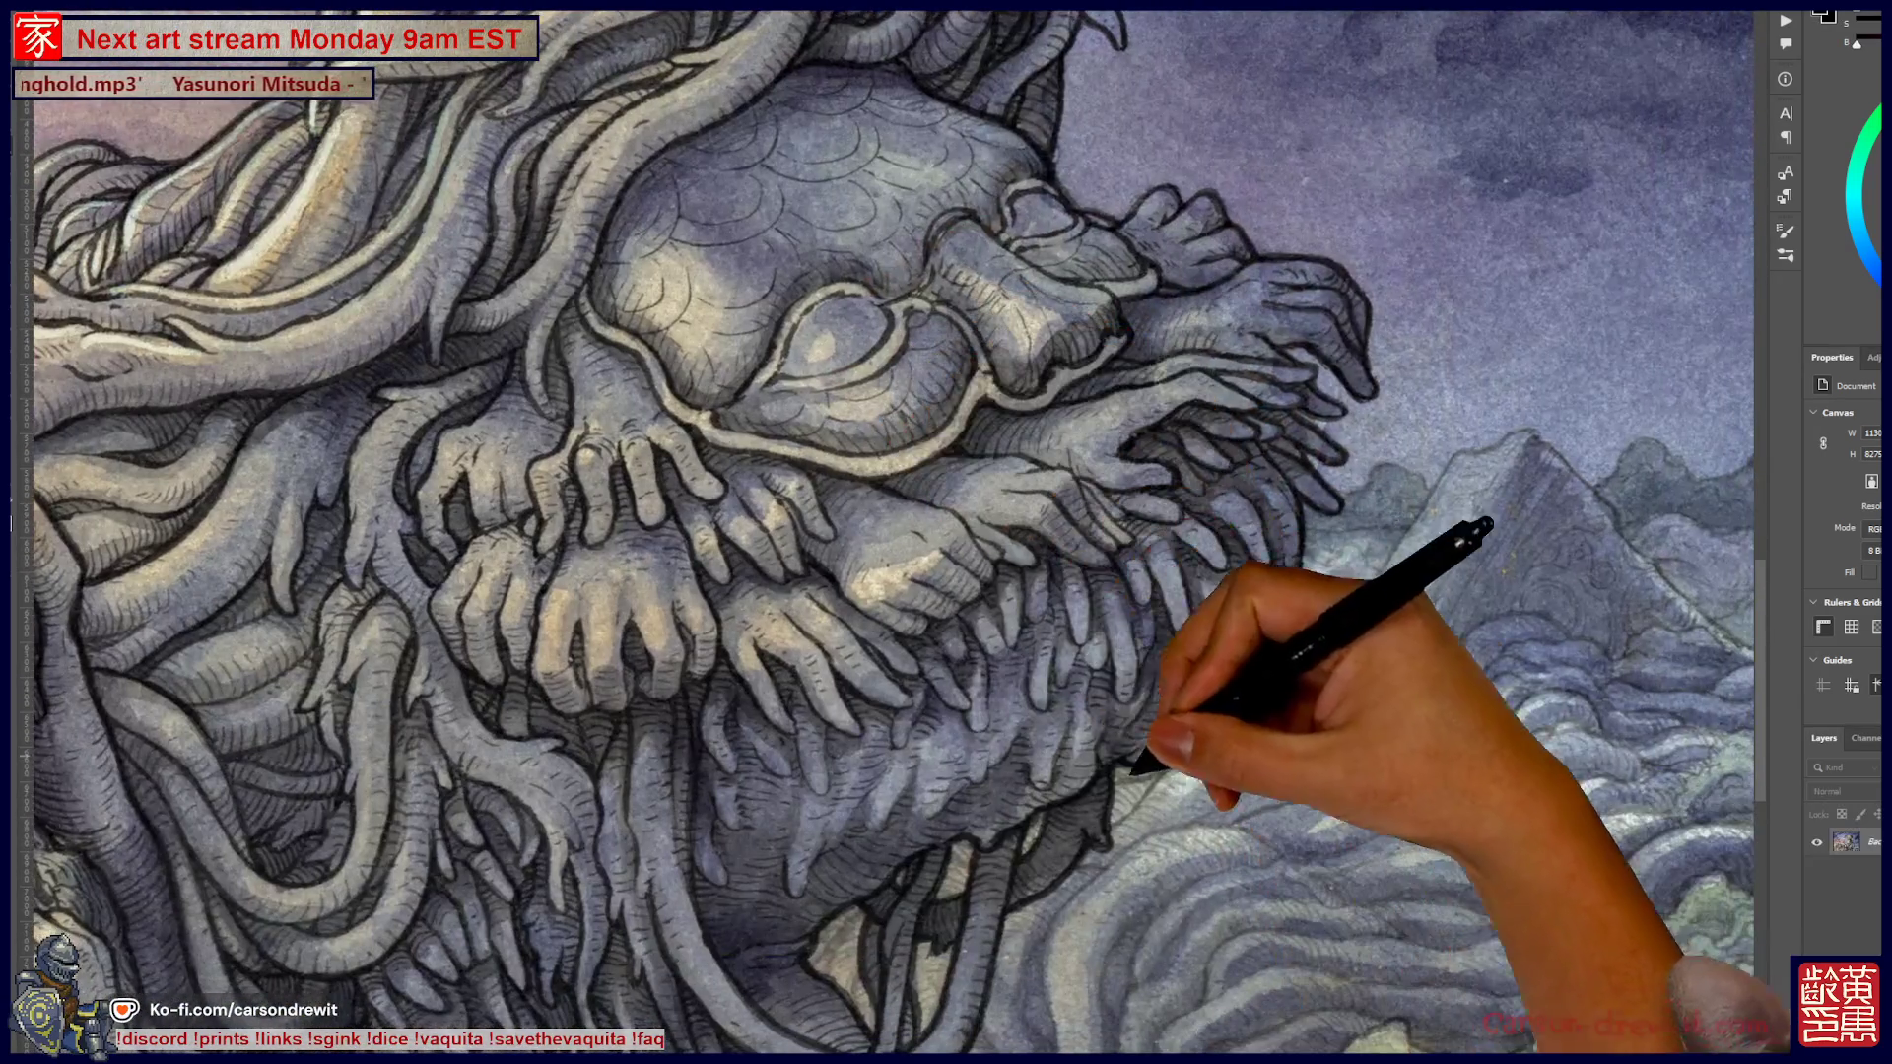
mouse_move(1133, 774)
mouse_down()
mouse_move(937, 587)
mouse_move(1132, 523)
mouse_move(1120, 512)
mouse_move(489, 468)
mouse_up()
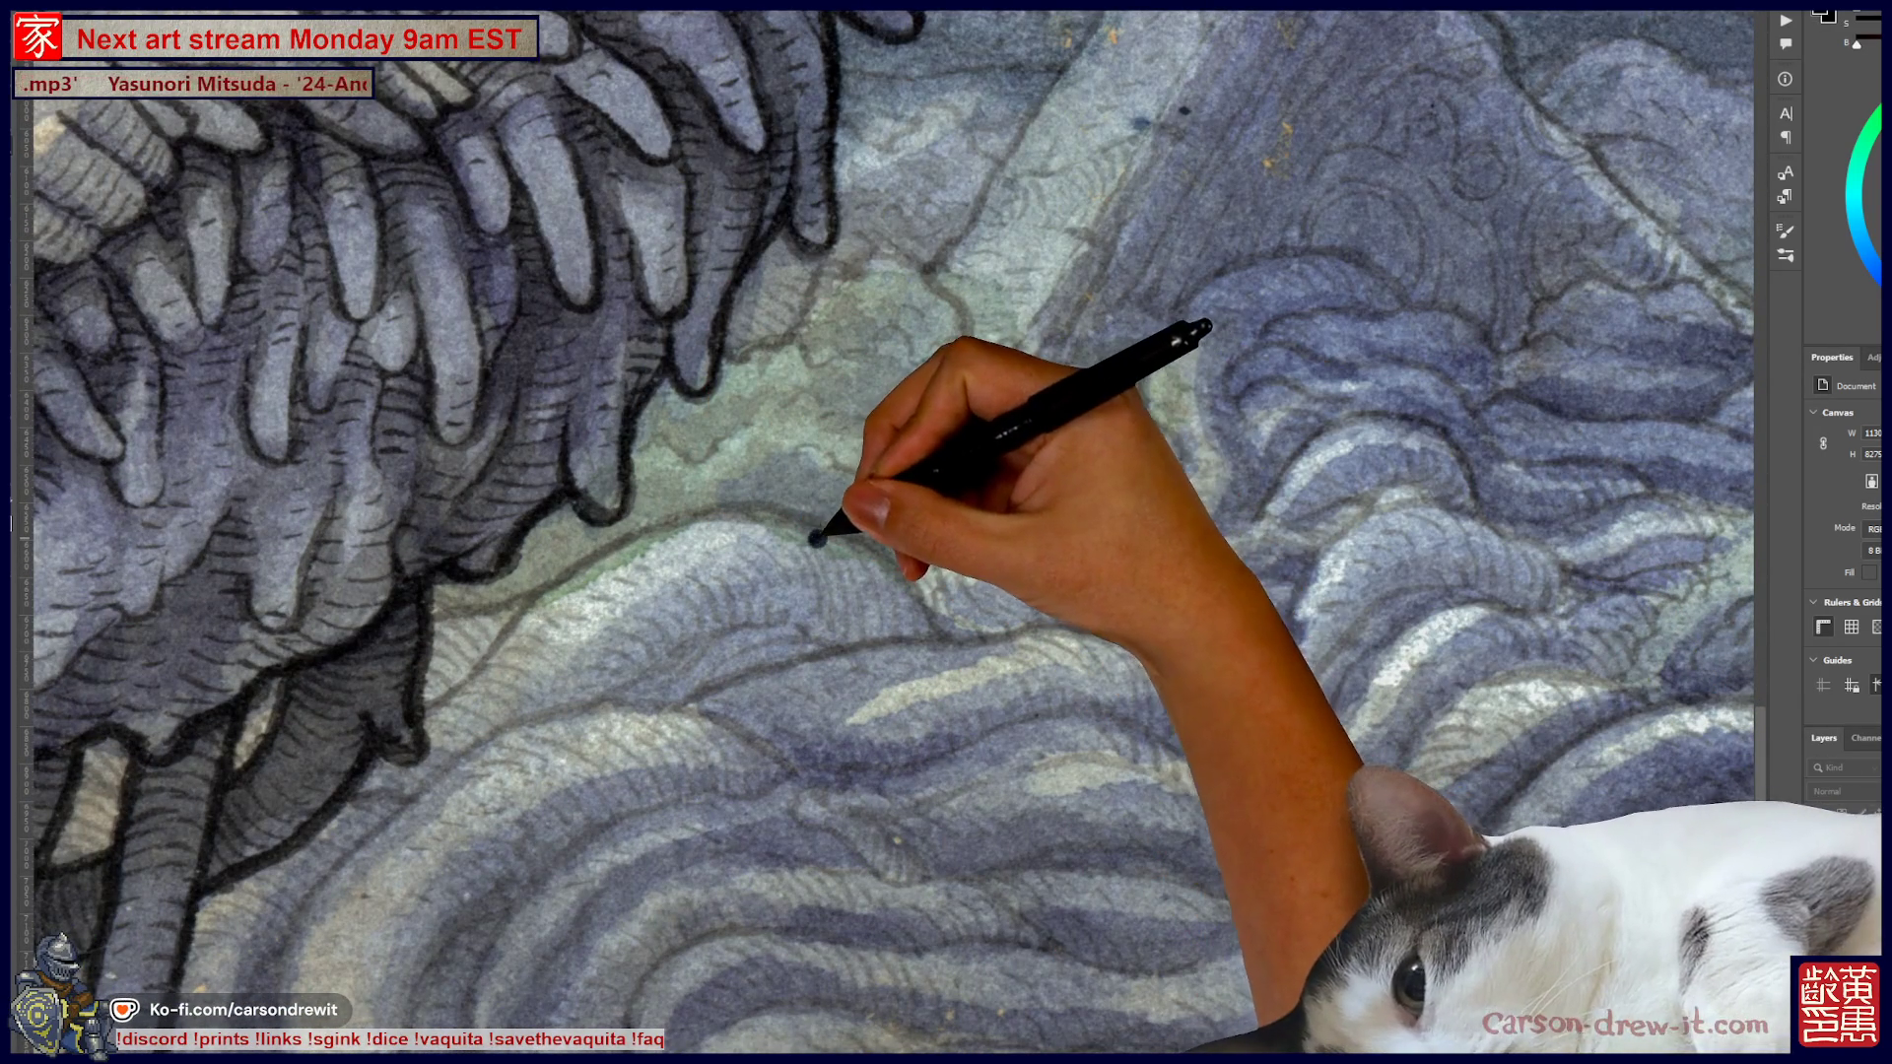
mouse_move(846, 558)
mouse_down()
mouse_move(790, 841)
mouse_move(850, 445)
mouse_up()
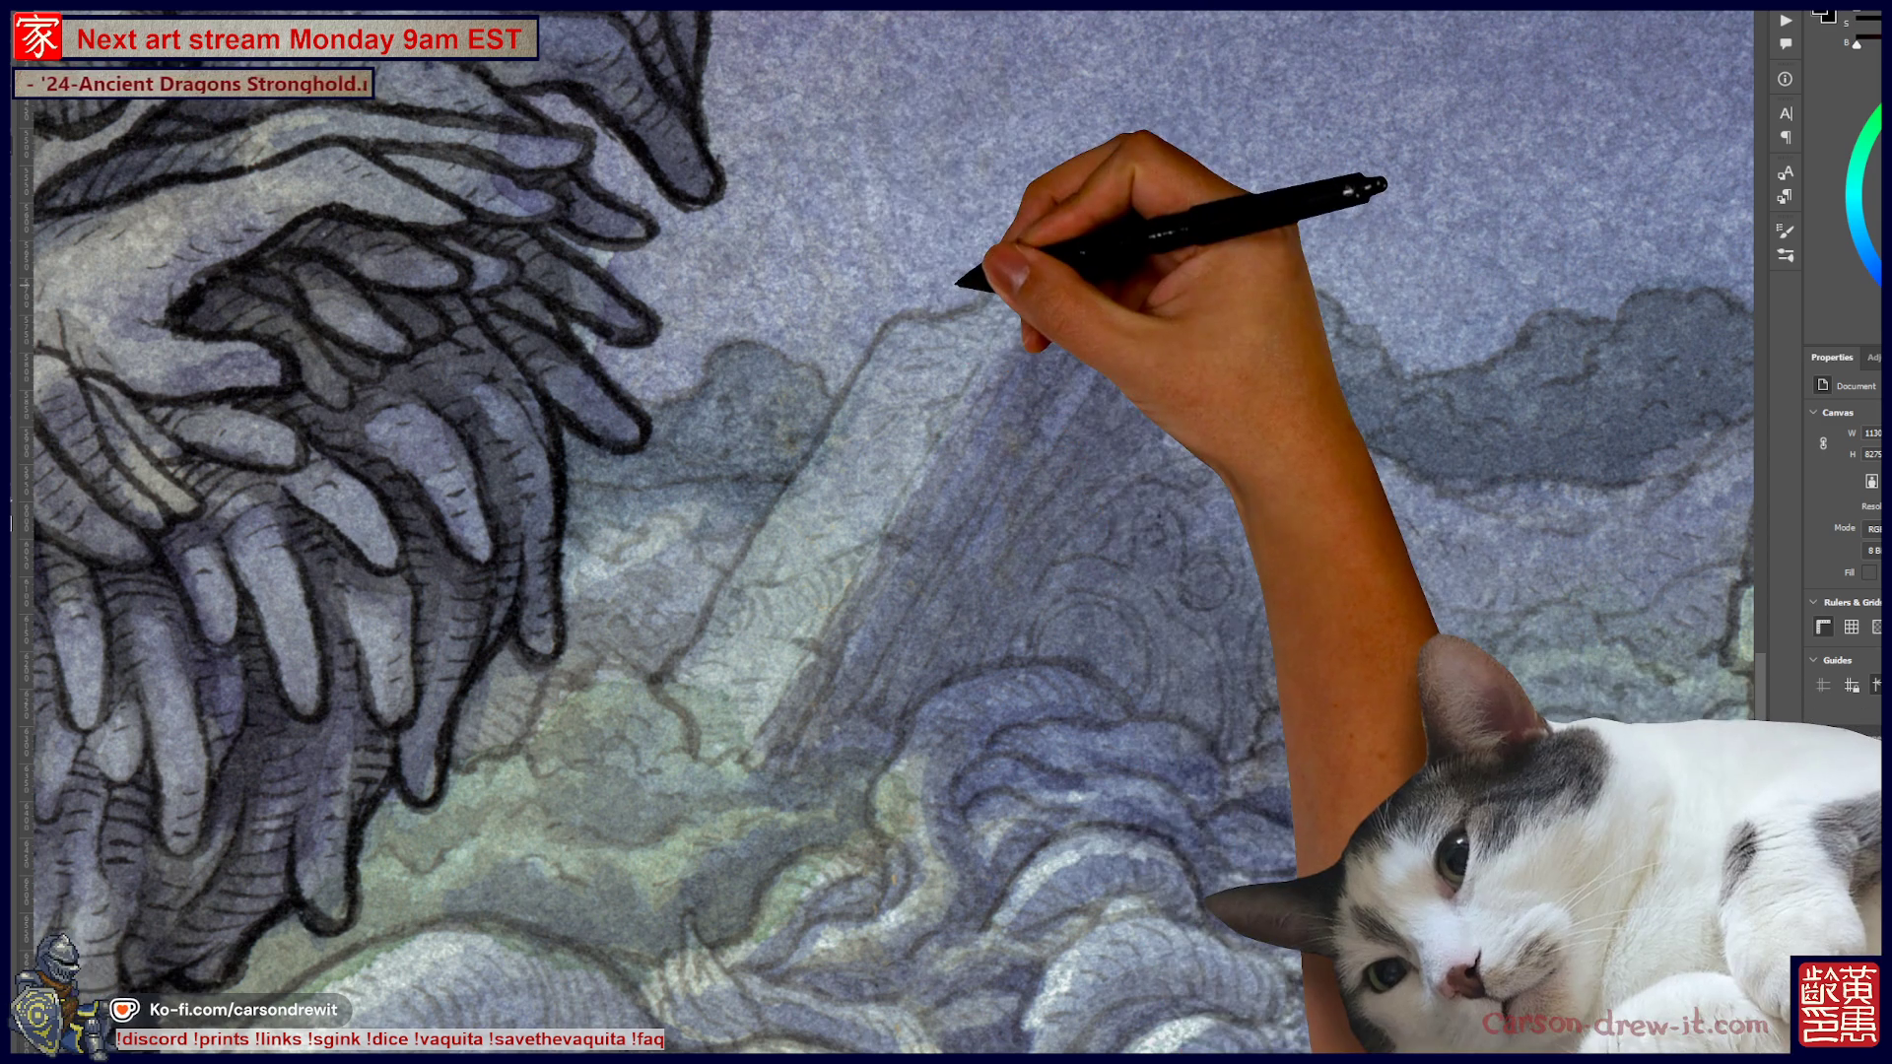
key(ctrl+minus)
key(ctrl+minus)
key(ctrl+minus)
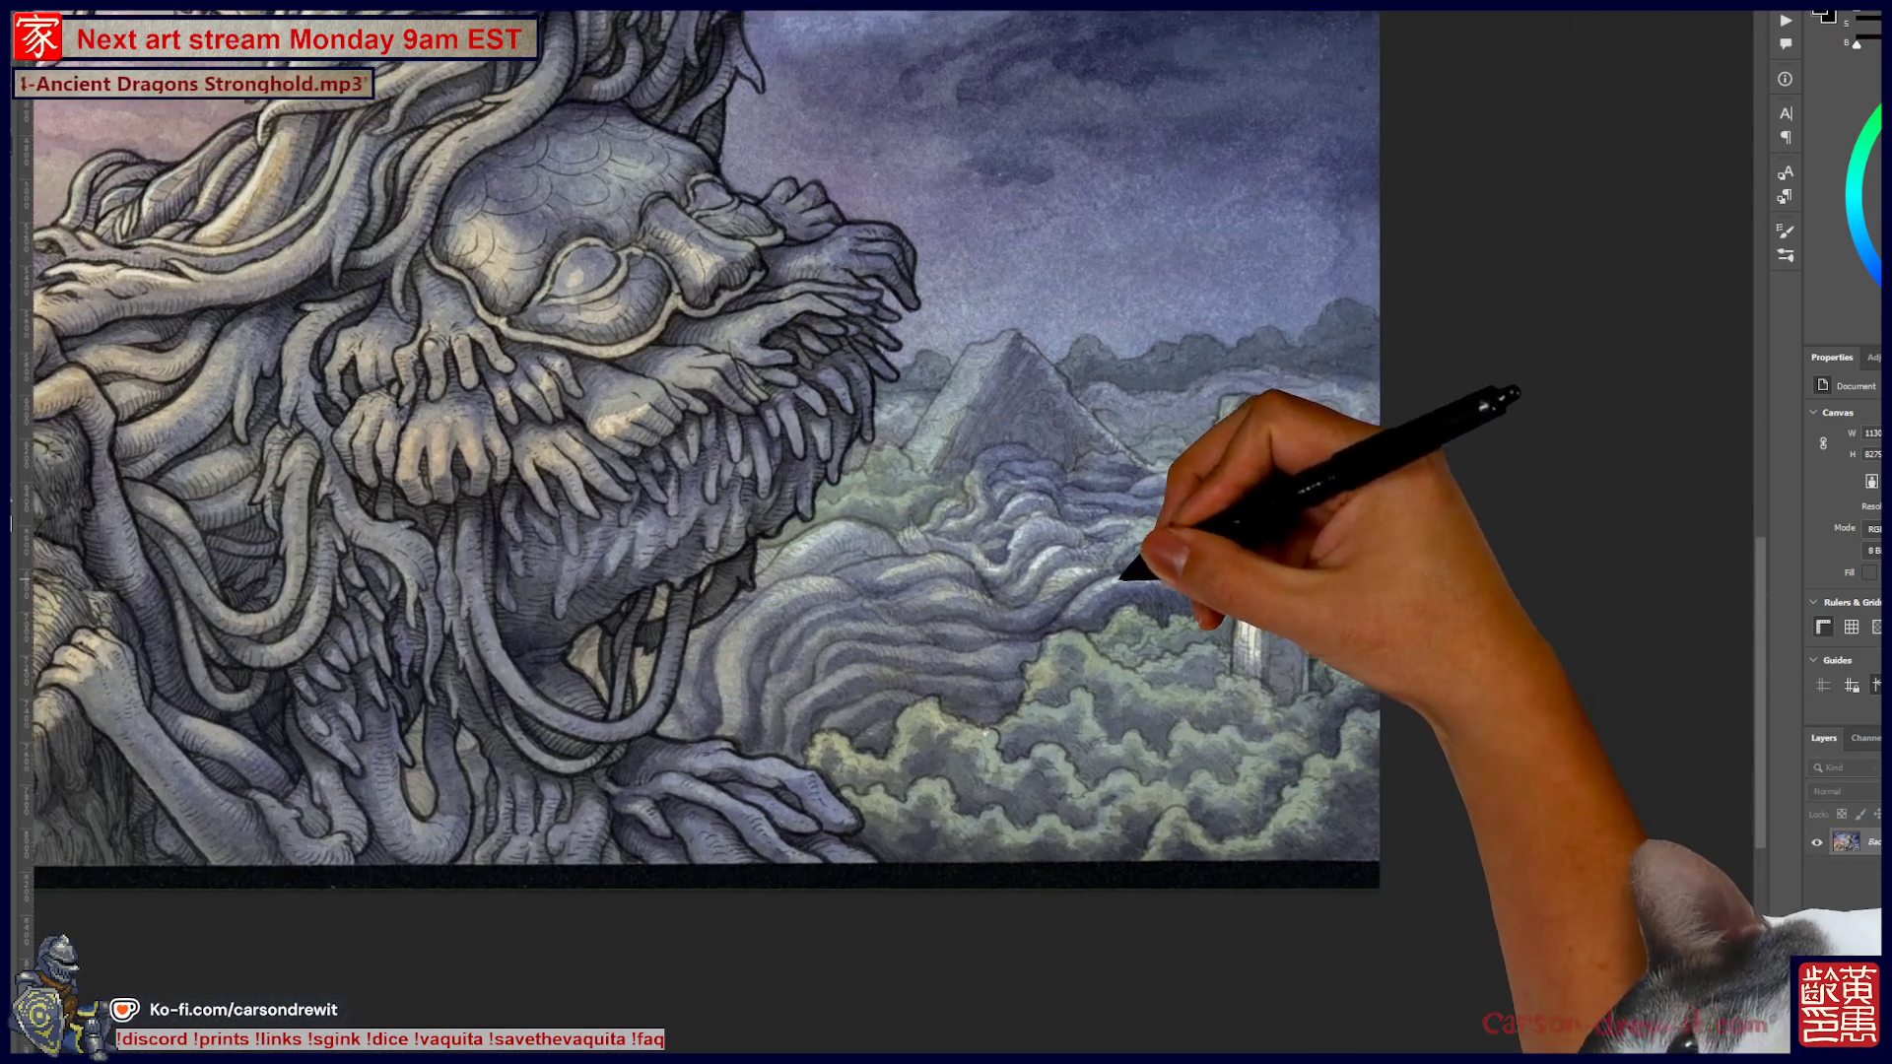
scroll(763, 443, left, 10)
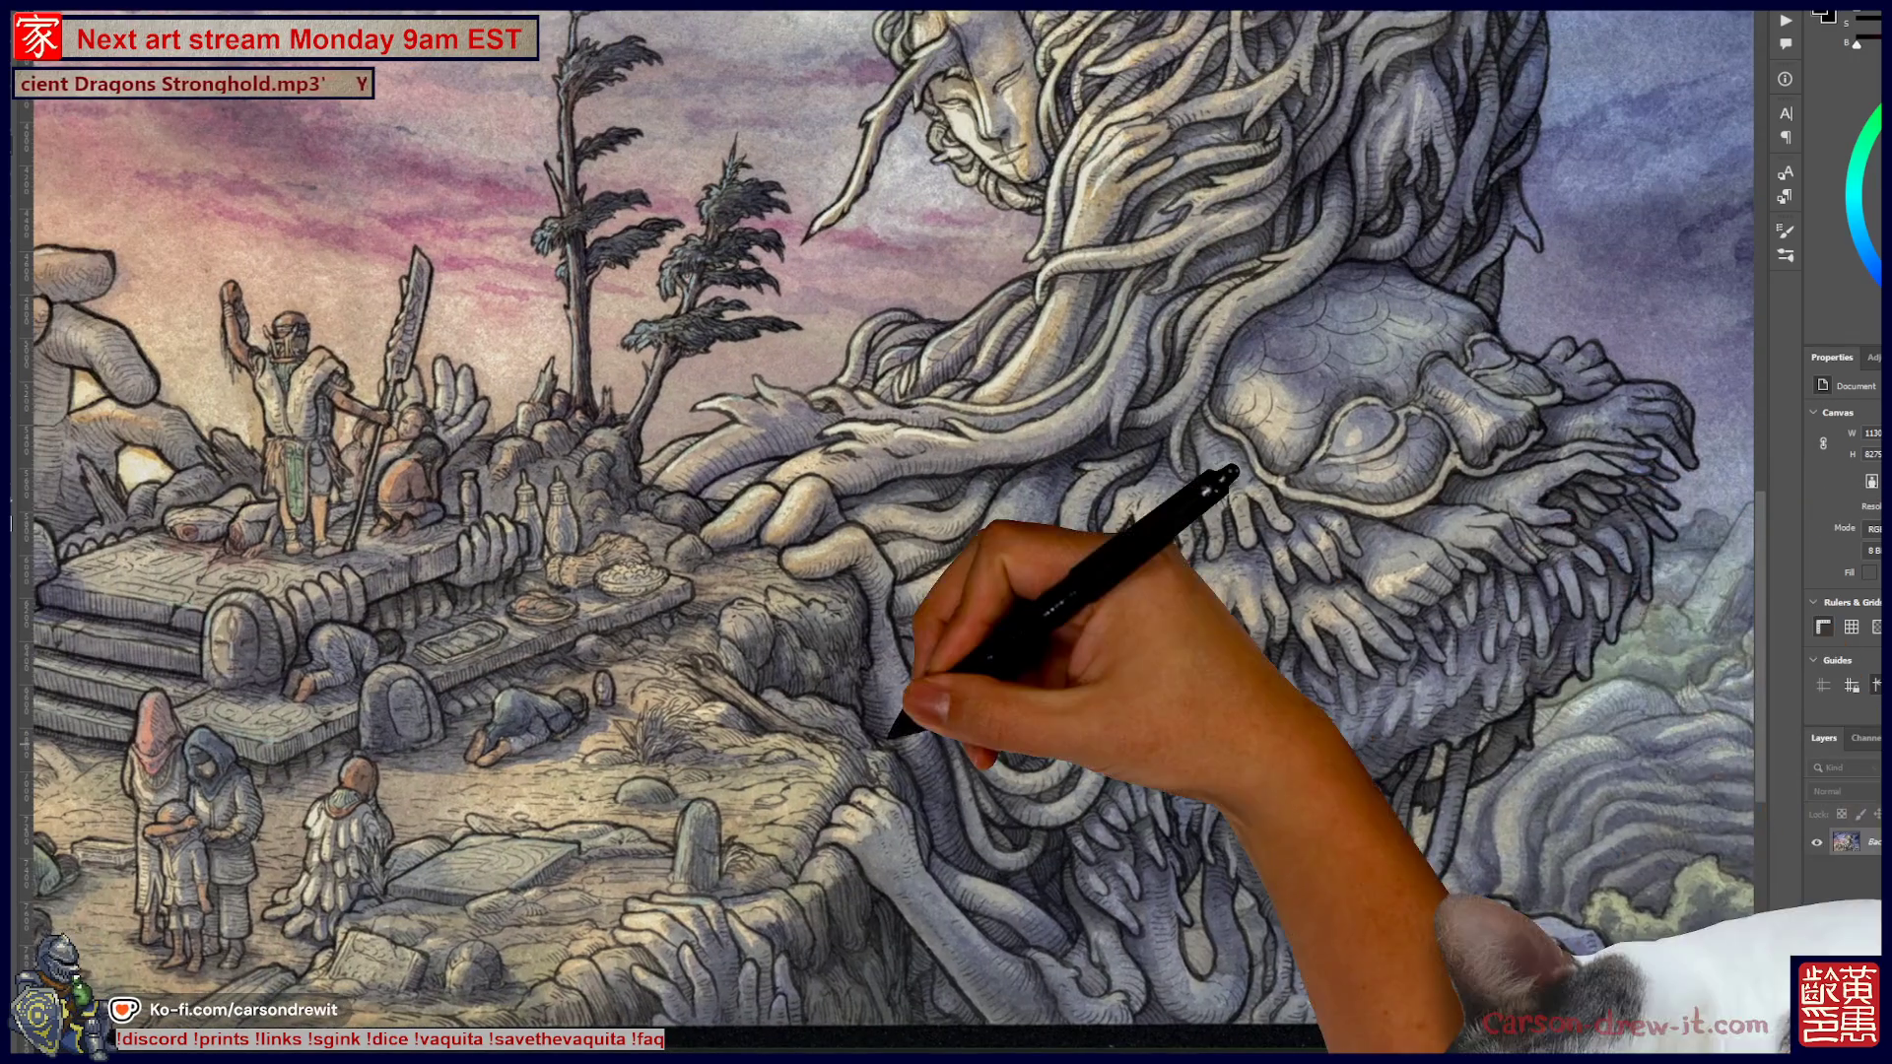
scroll(887, 493, right, 10)
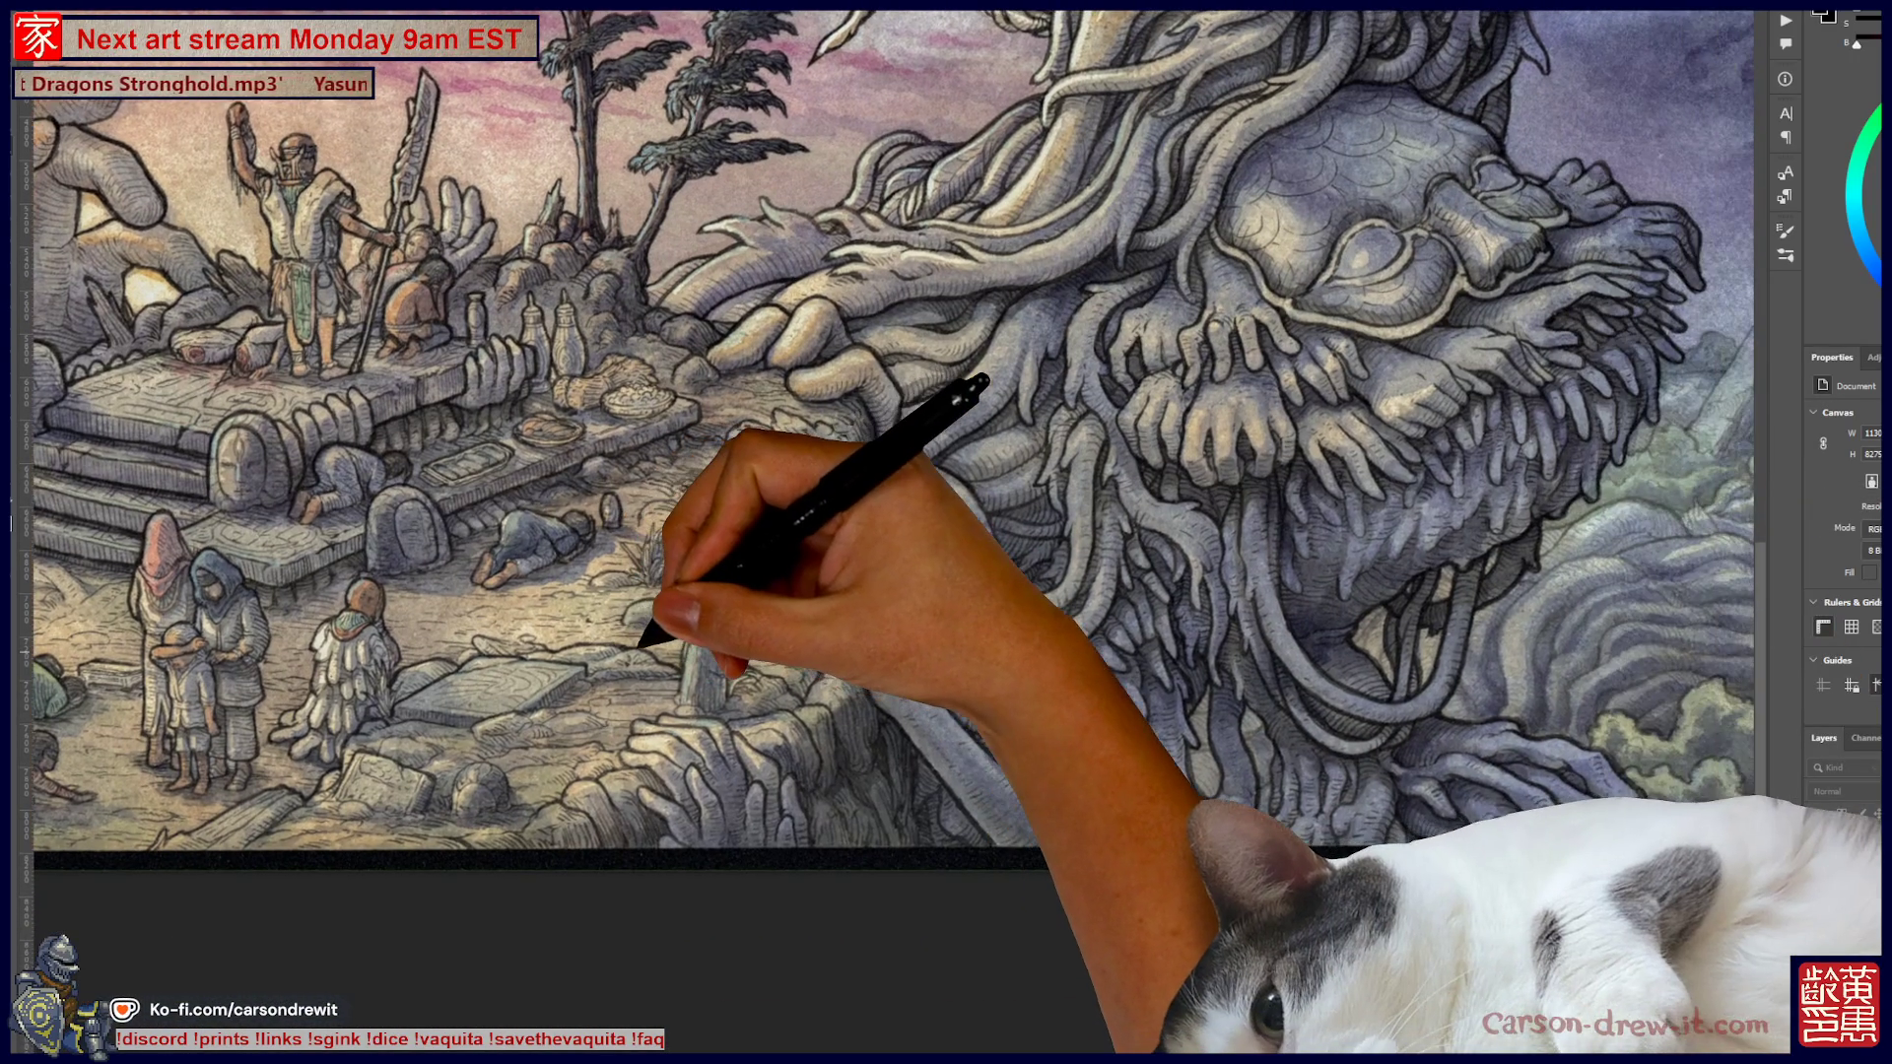
scroll(887, 532, up, 3)
key(ctrl+minus)
key(ctrl+minus)
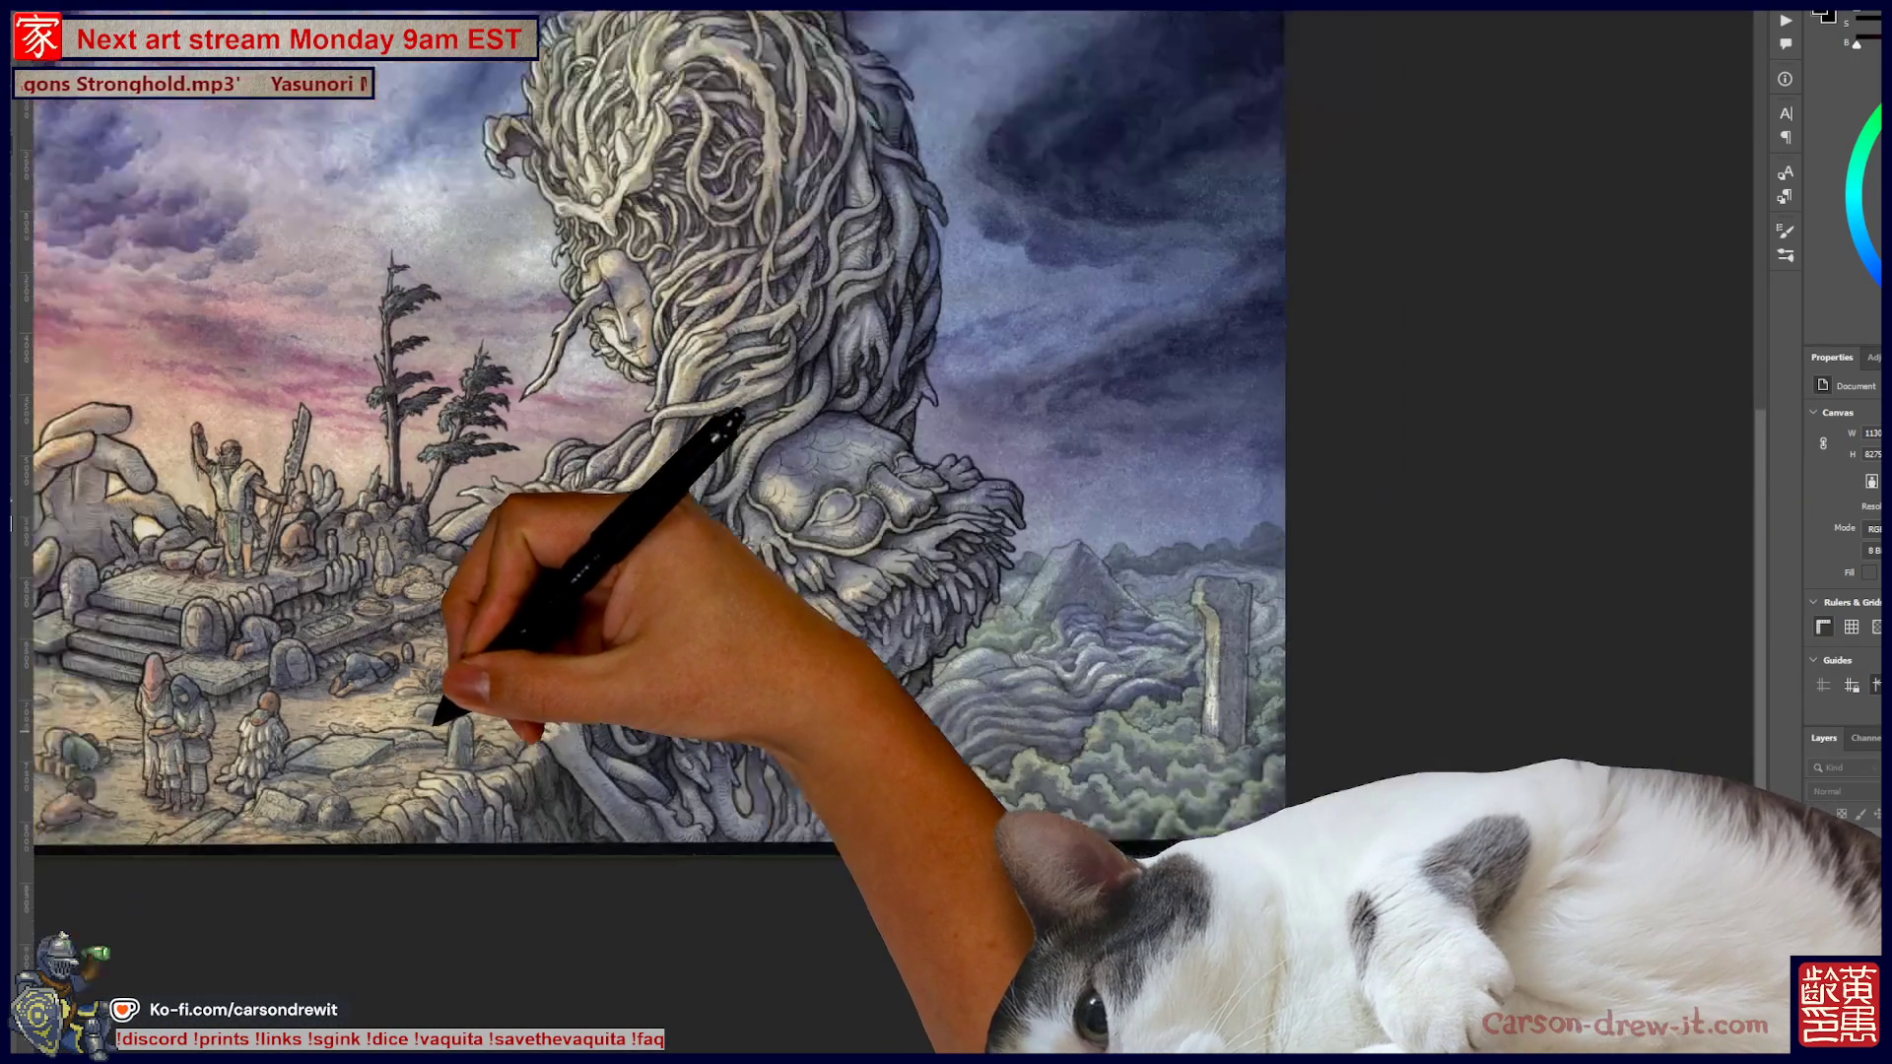
scroll(690, 592, up, 5)
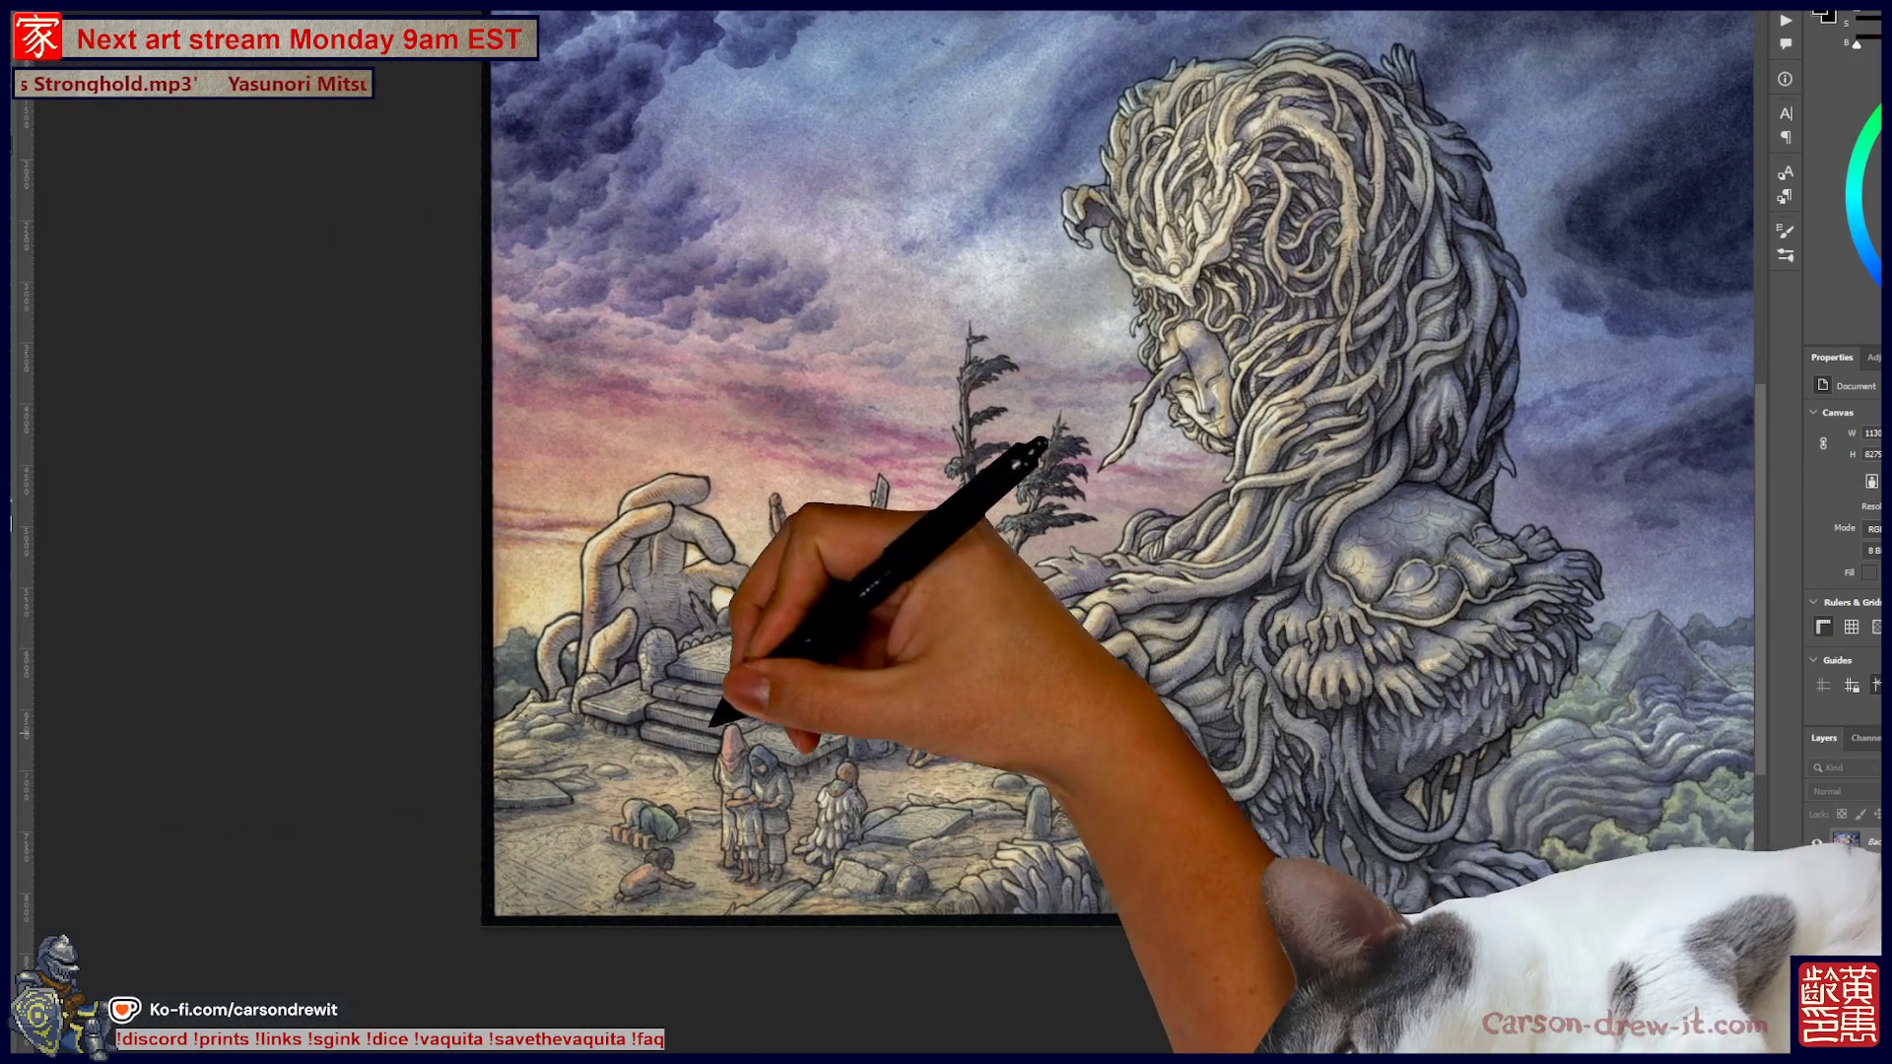
scroll(690, 547, up, 3)
scroll(630, 567, up, 3)
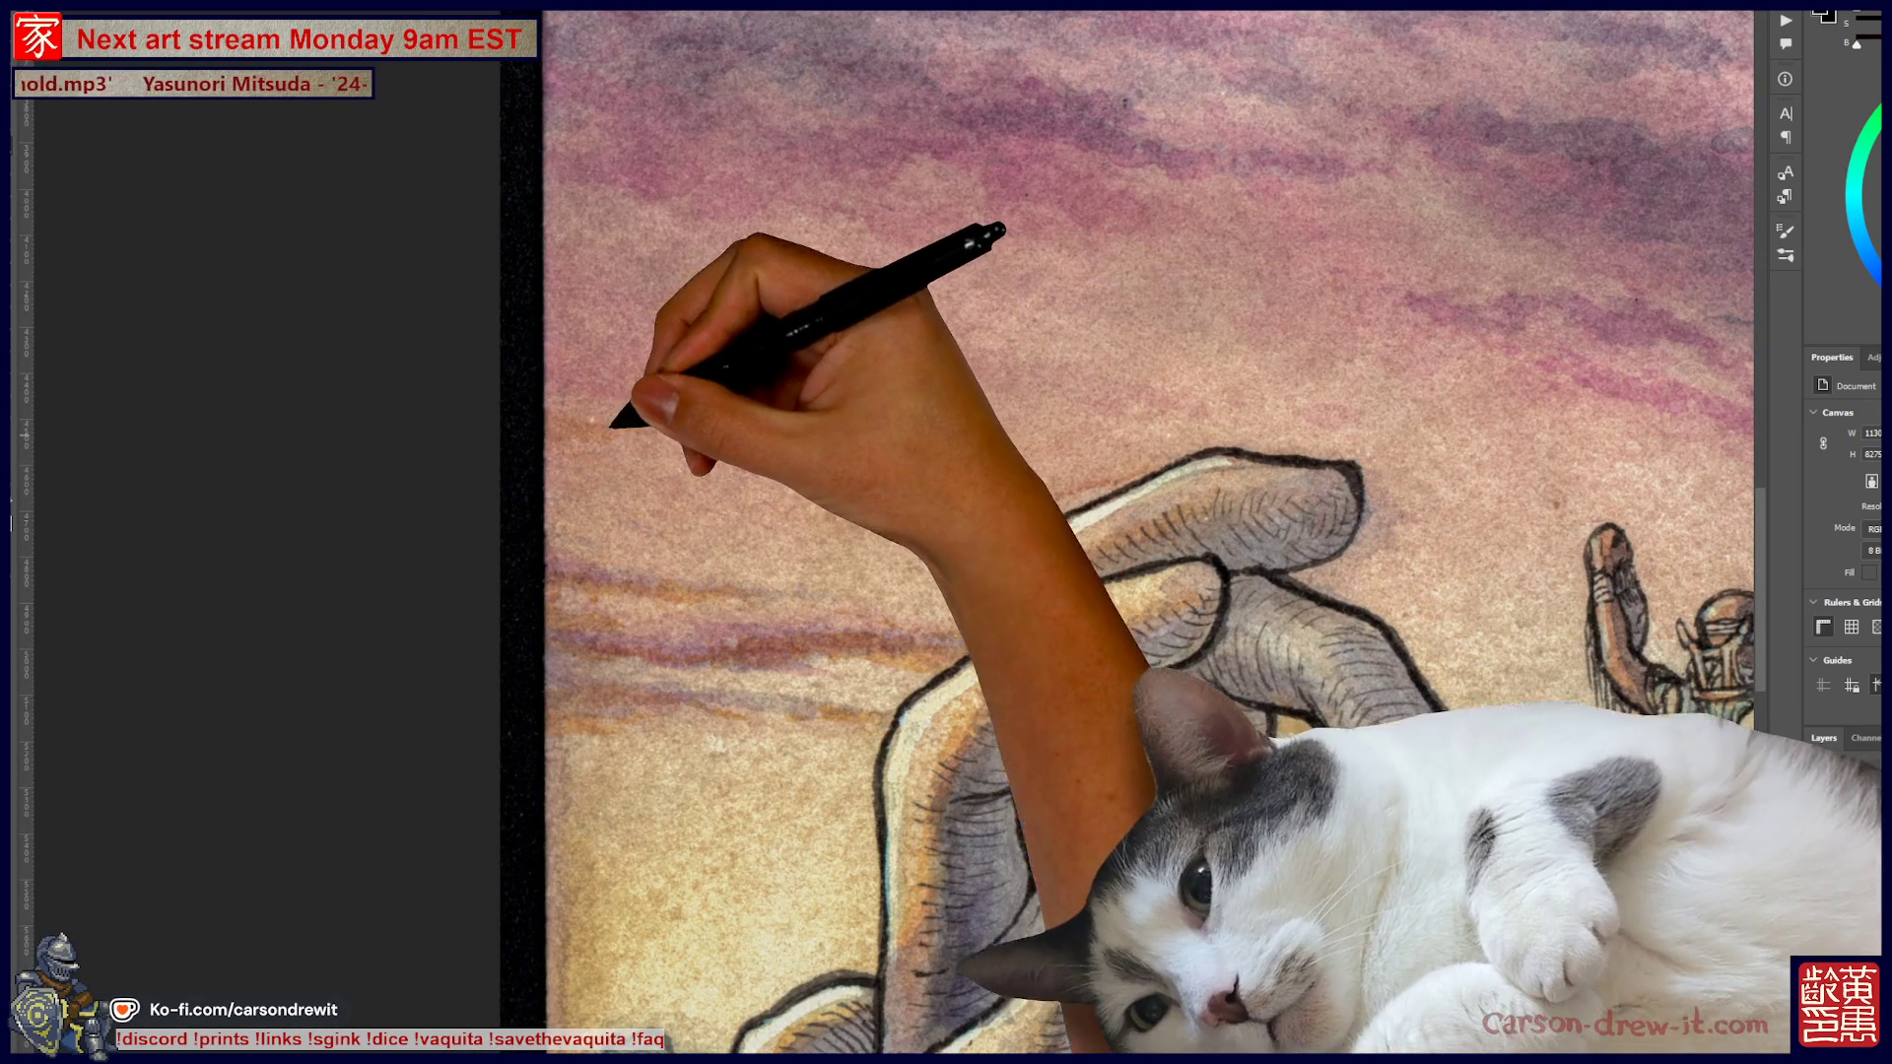
scroll(986, 532, up, 3)
scroll(985, 532, right, 3)
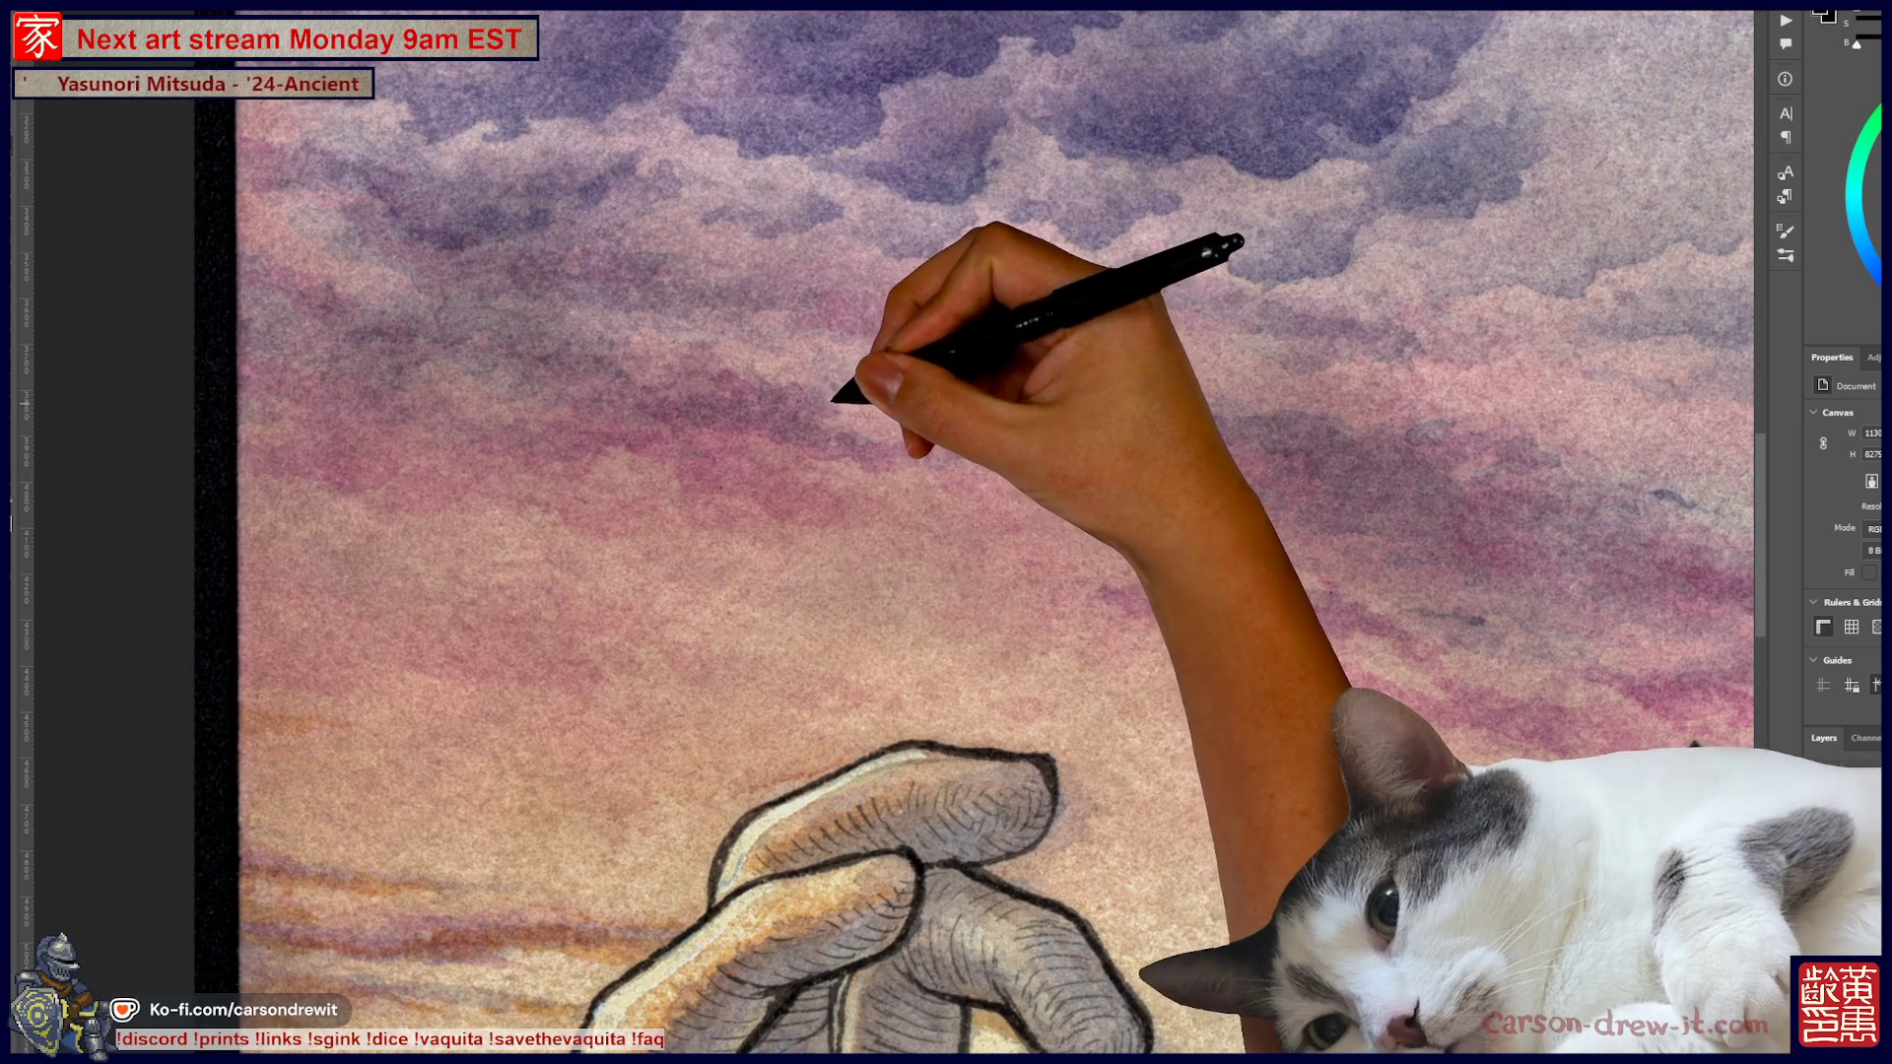
scroll(946, 532, up, 3)
scroll(946, 532, right, 4)
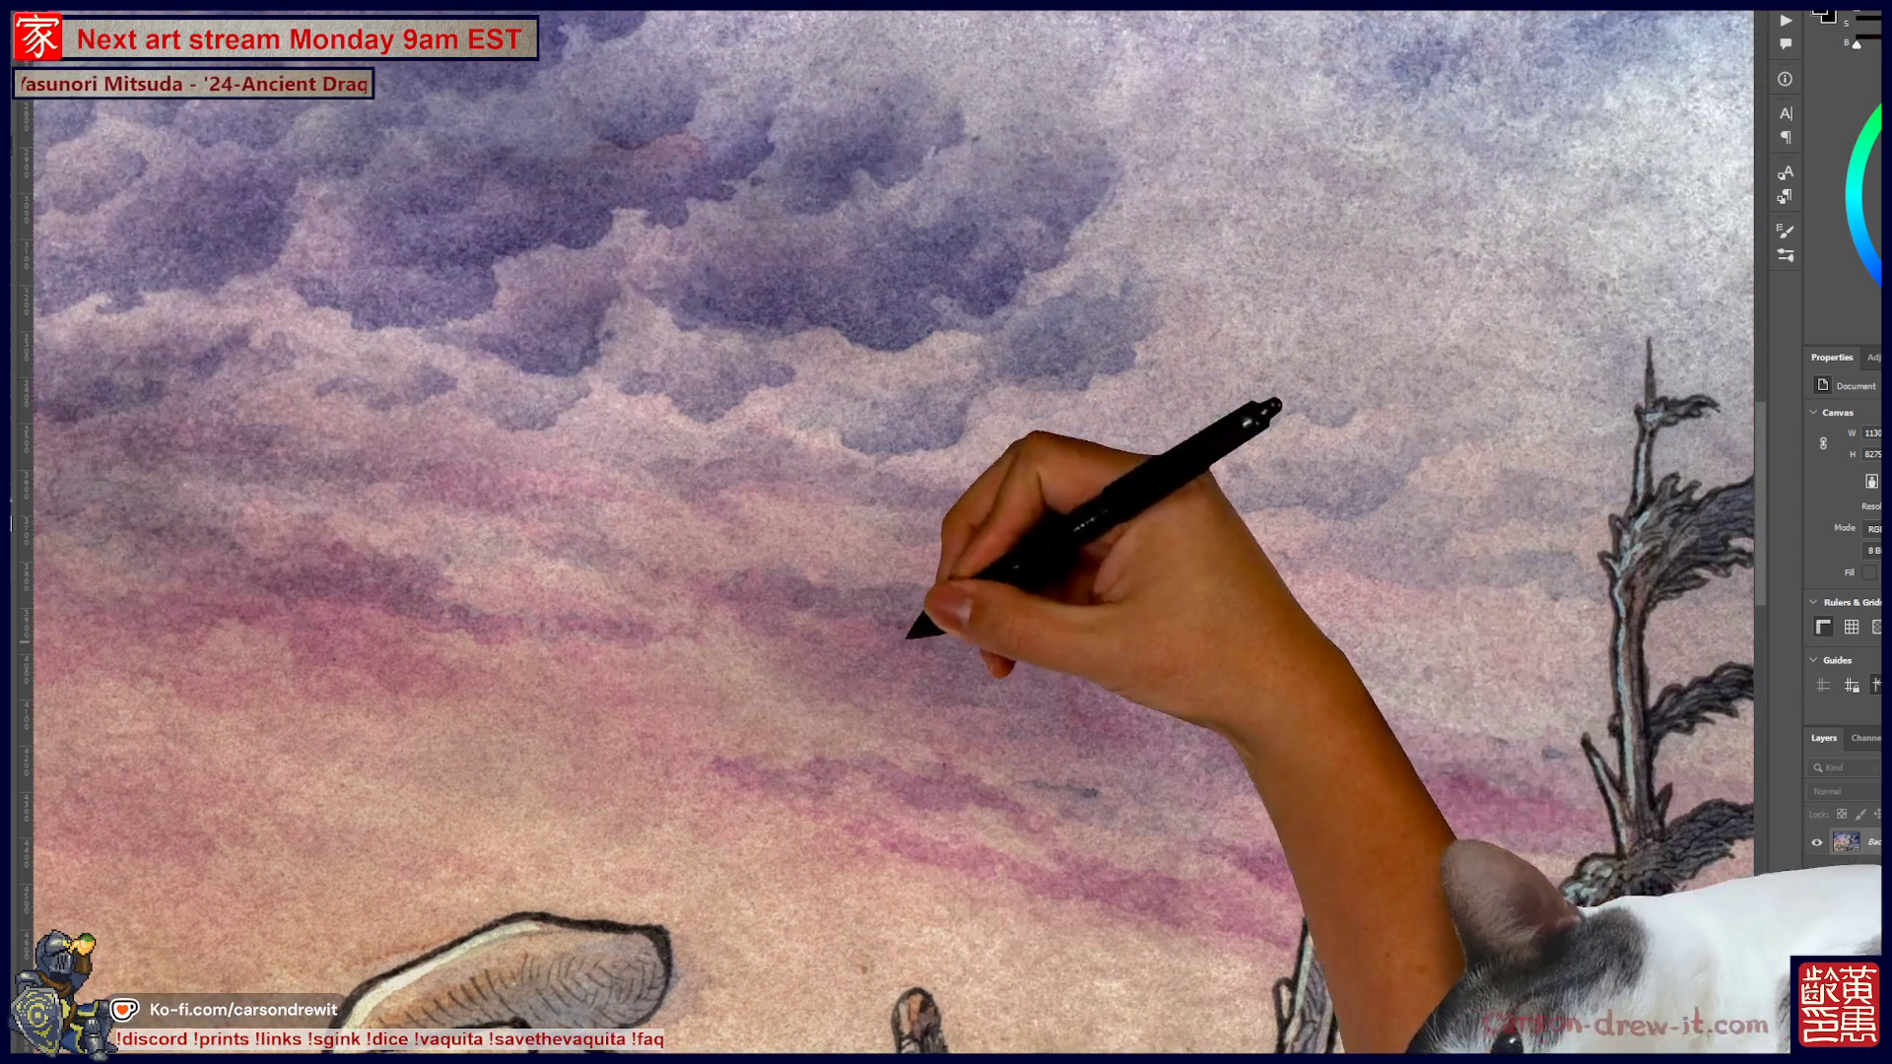
scroll(1286, 611, up, 4)
scroll(1286, 611, right, 5)
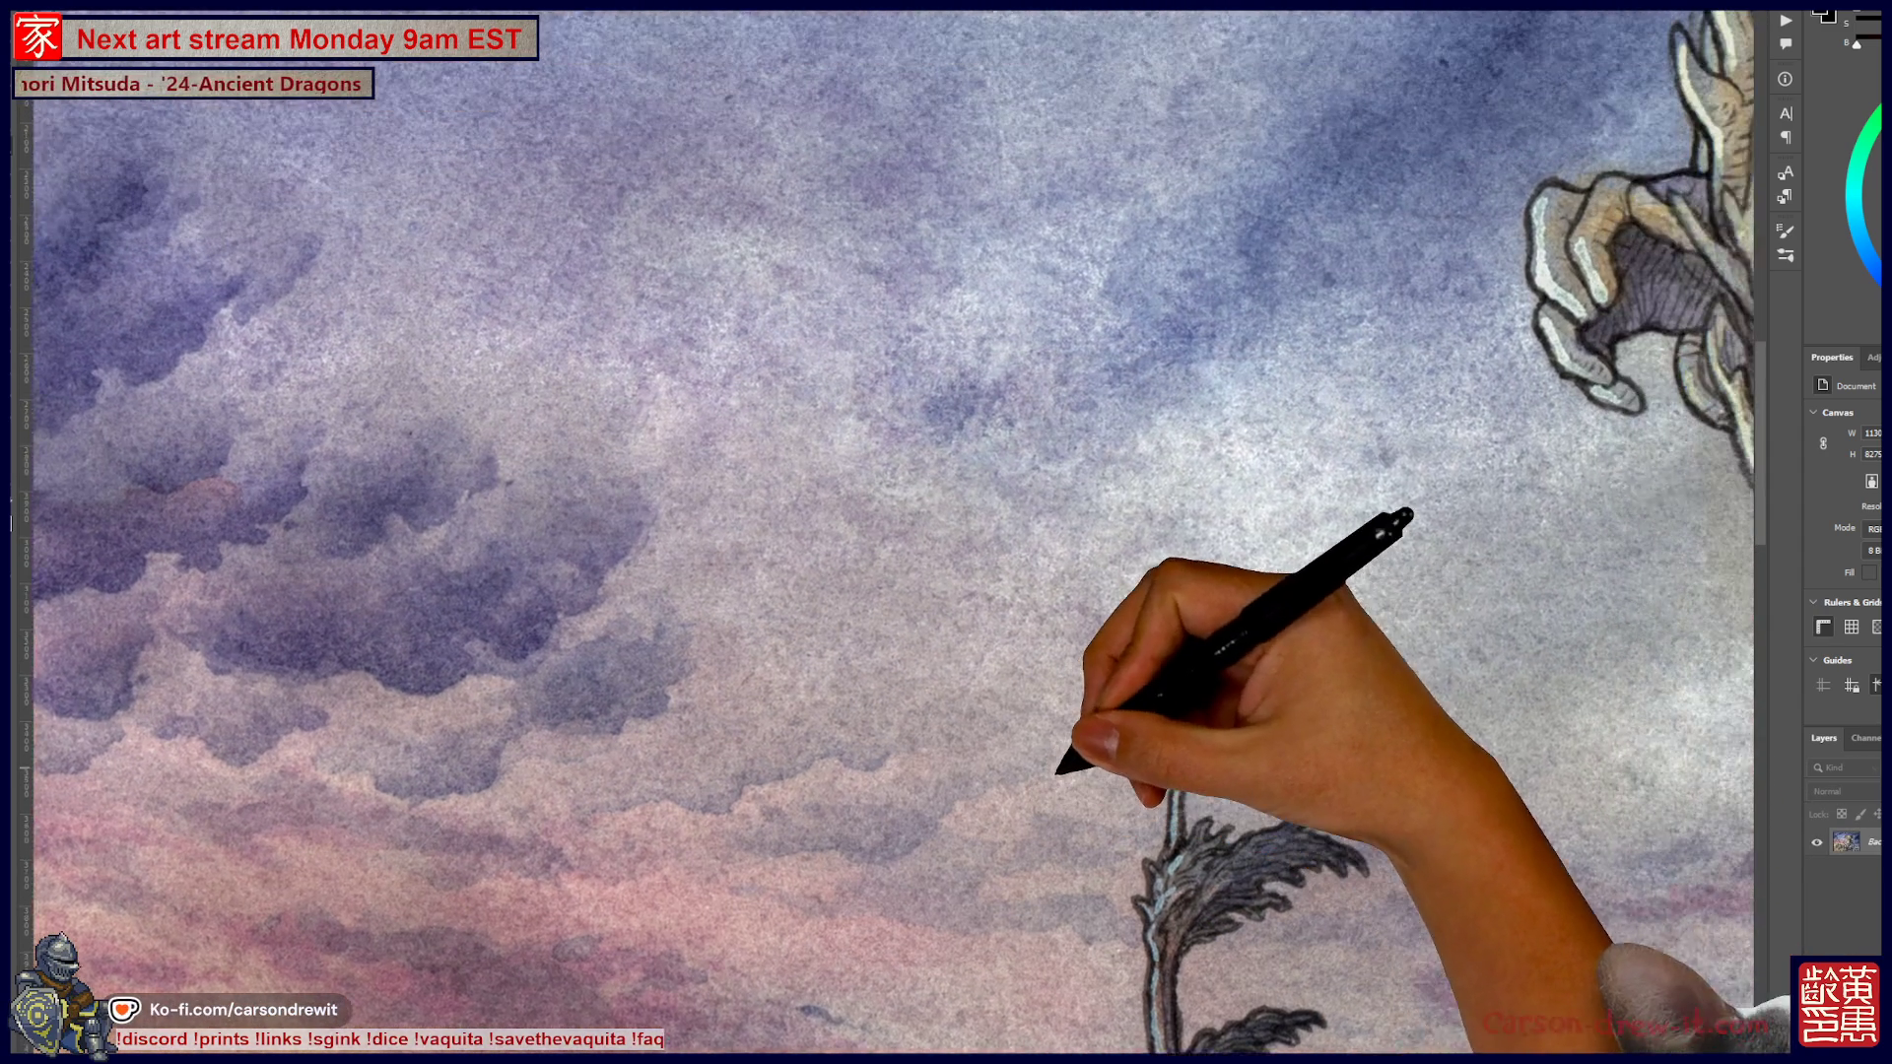
scroll(947, 532, up, 5)
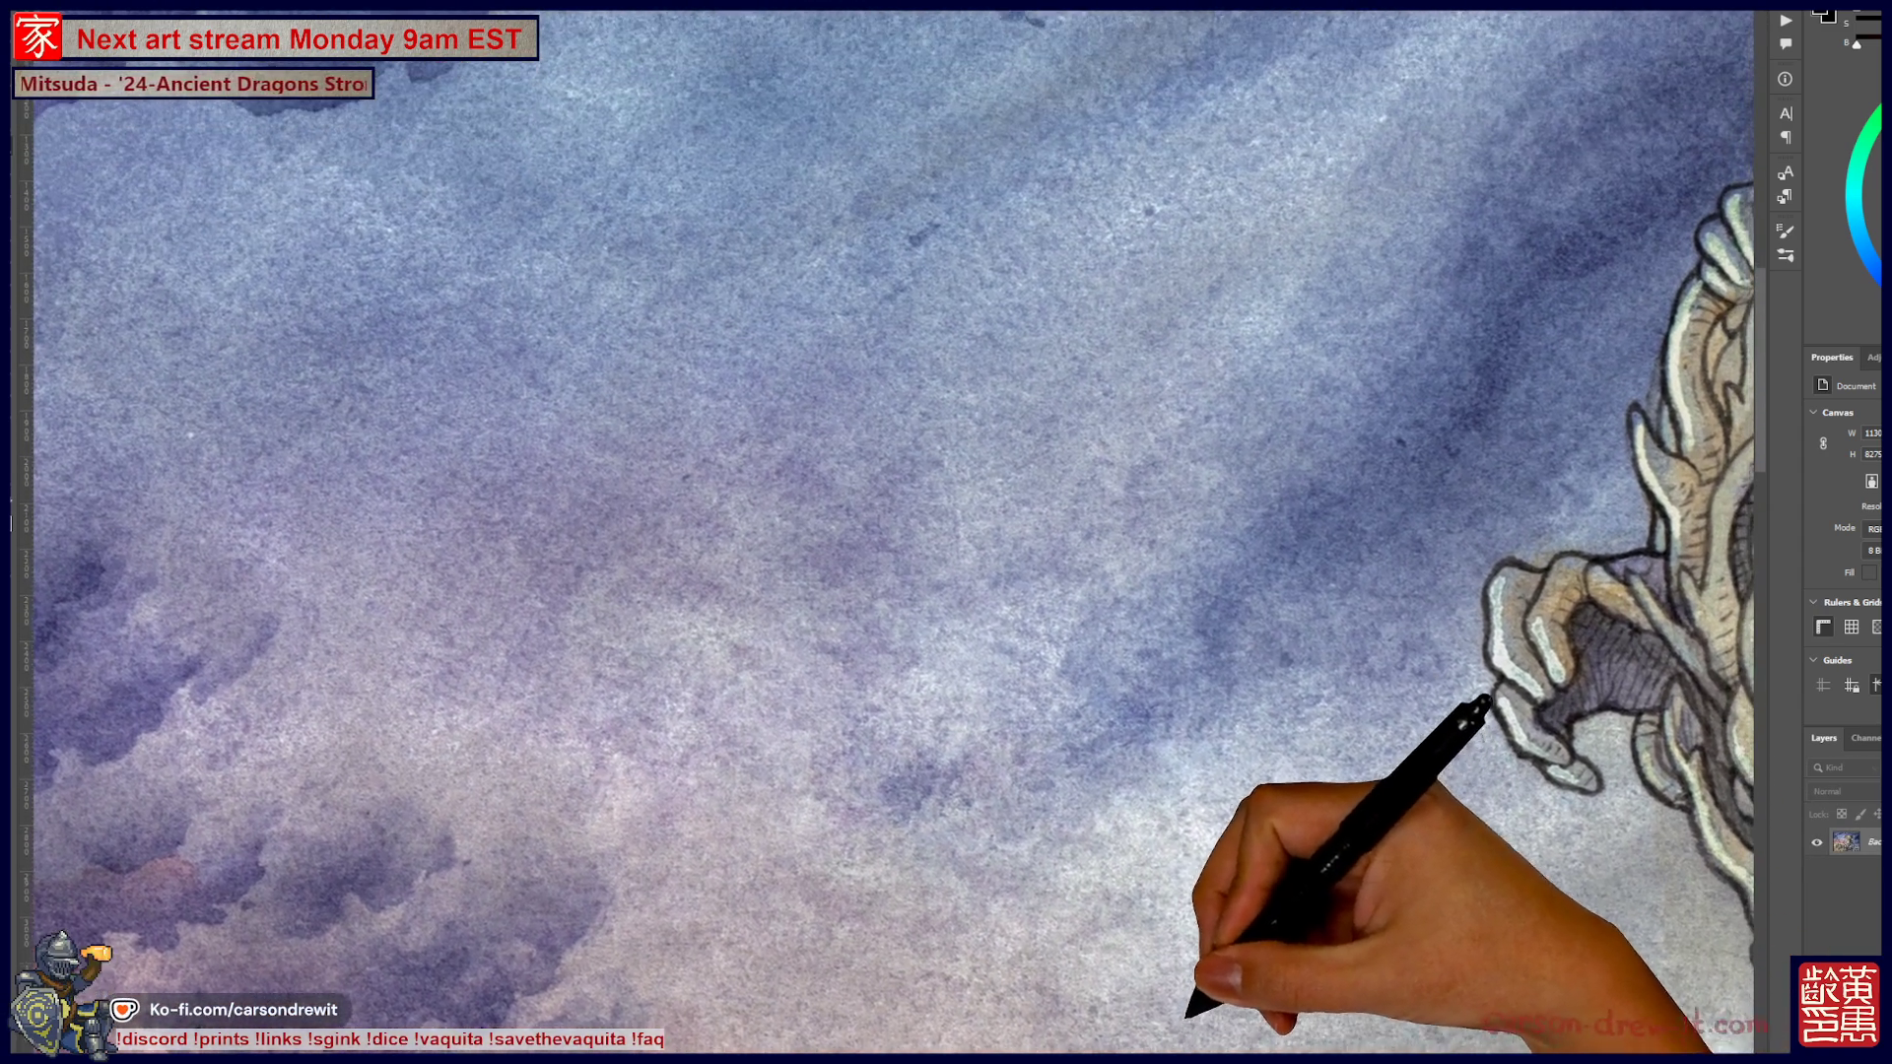
scroll(946, 532, up, 5)
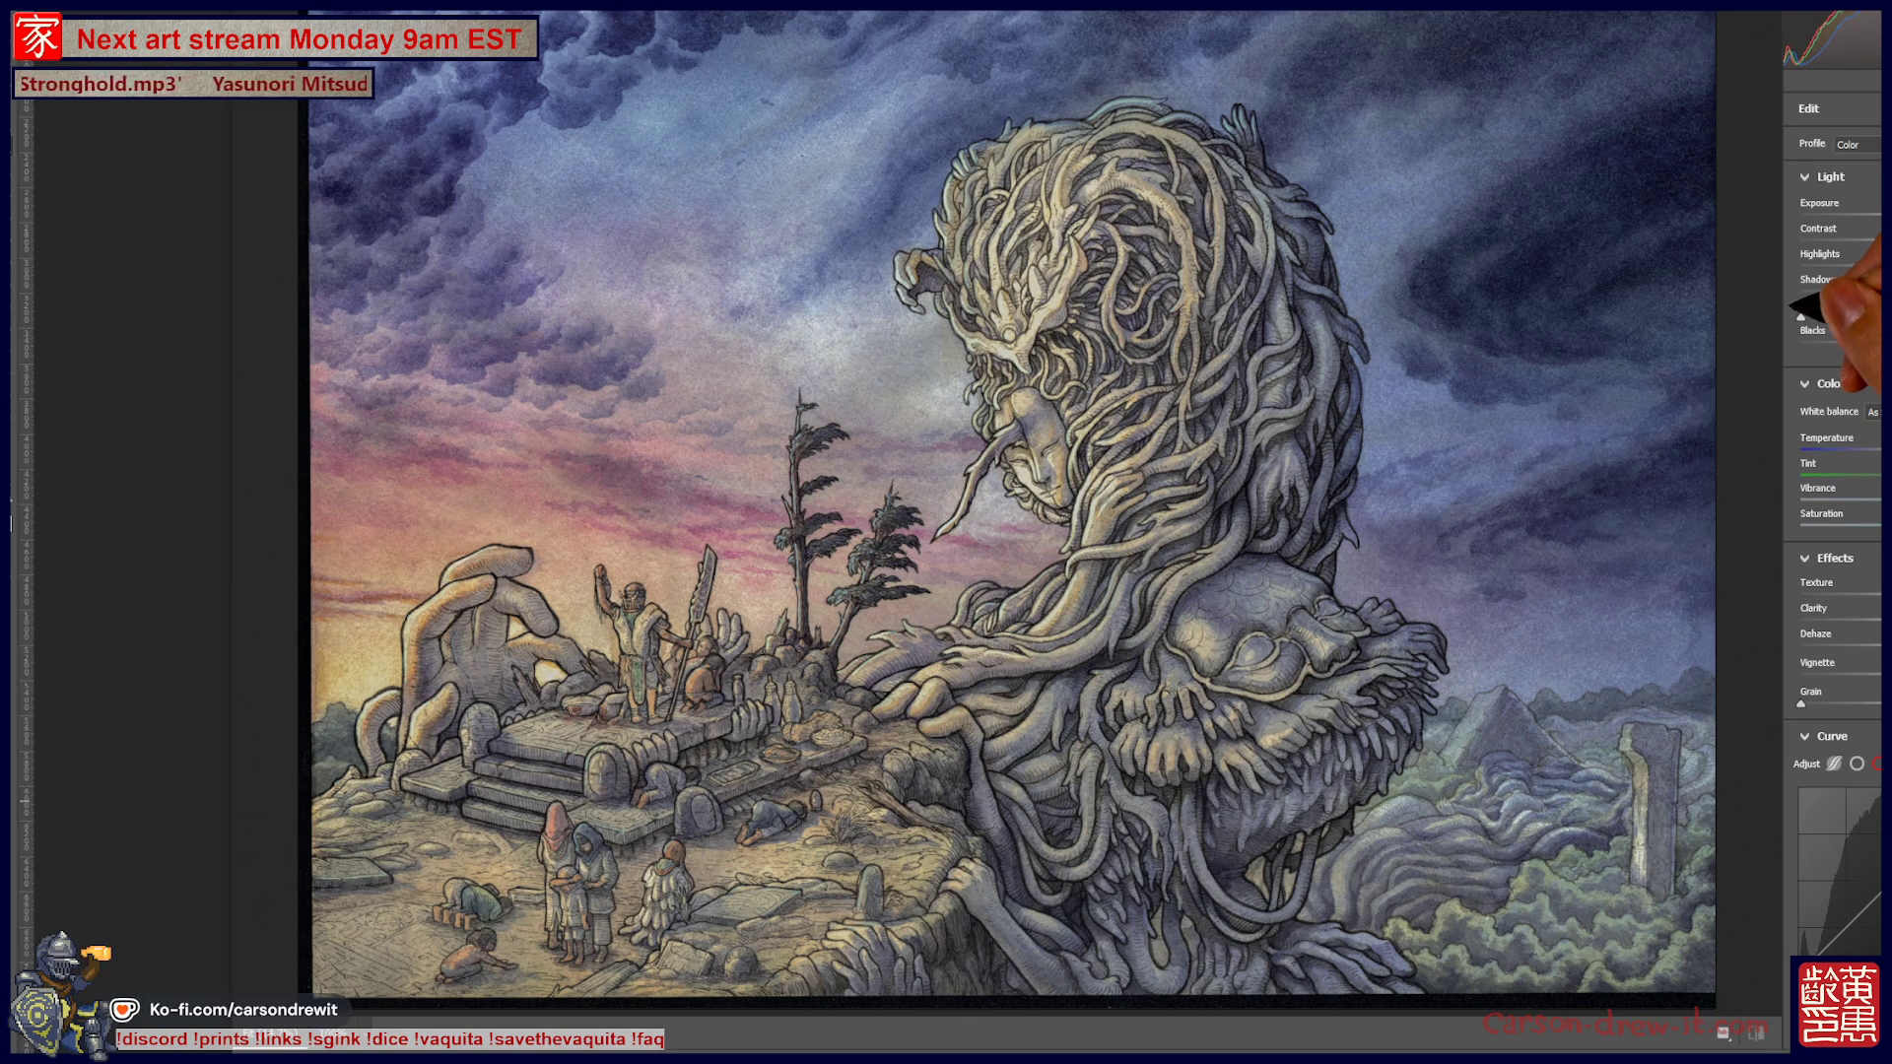
drag(1785, 306, 1833, 306)
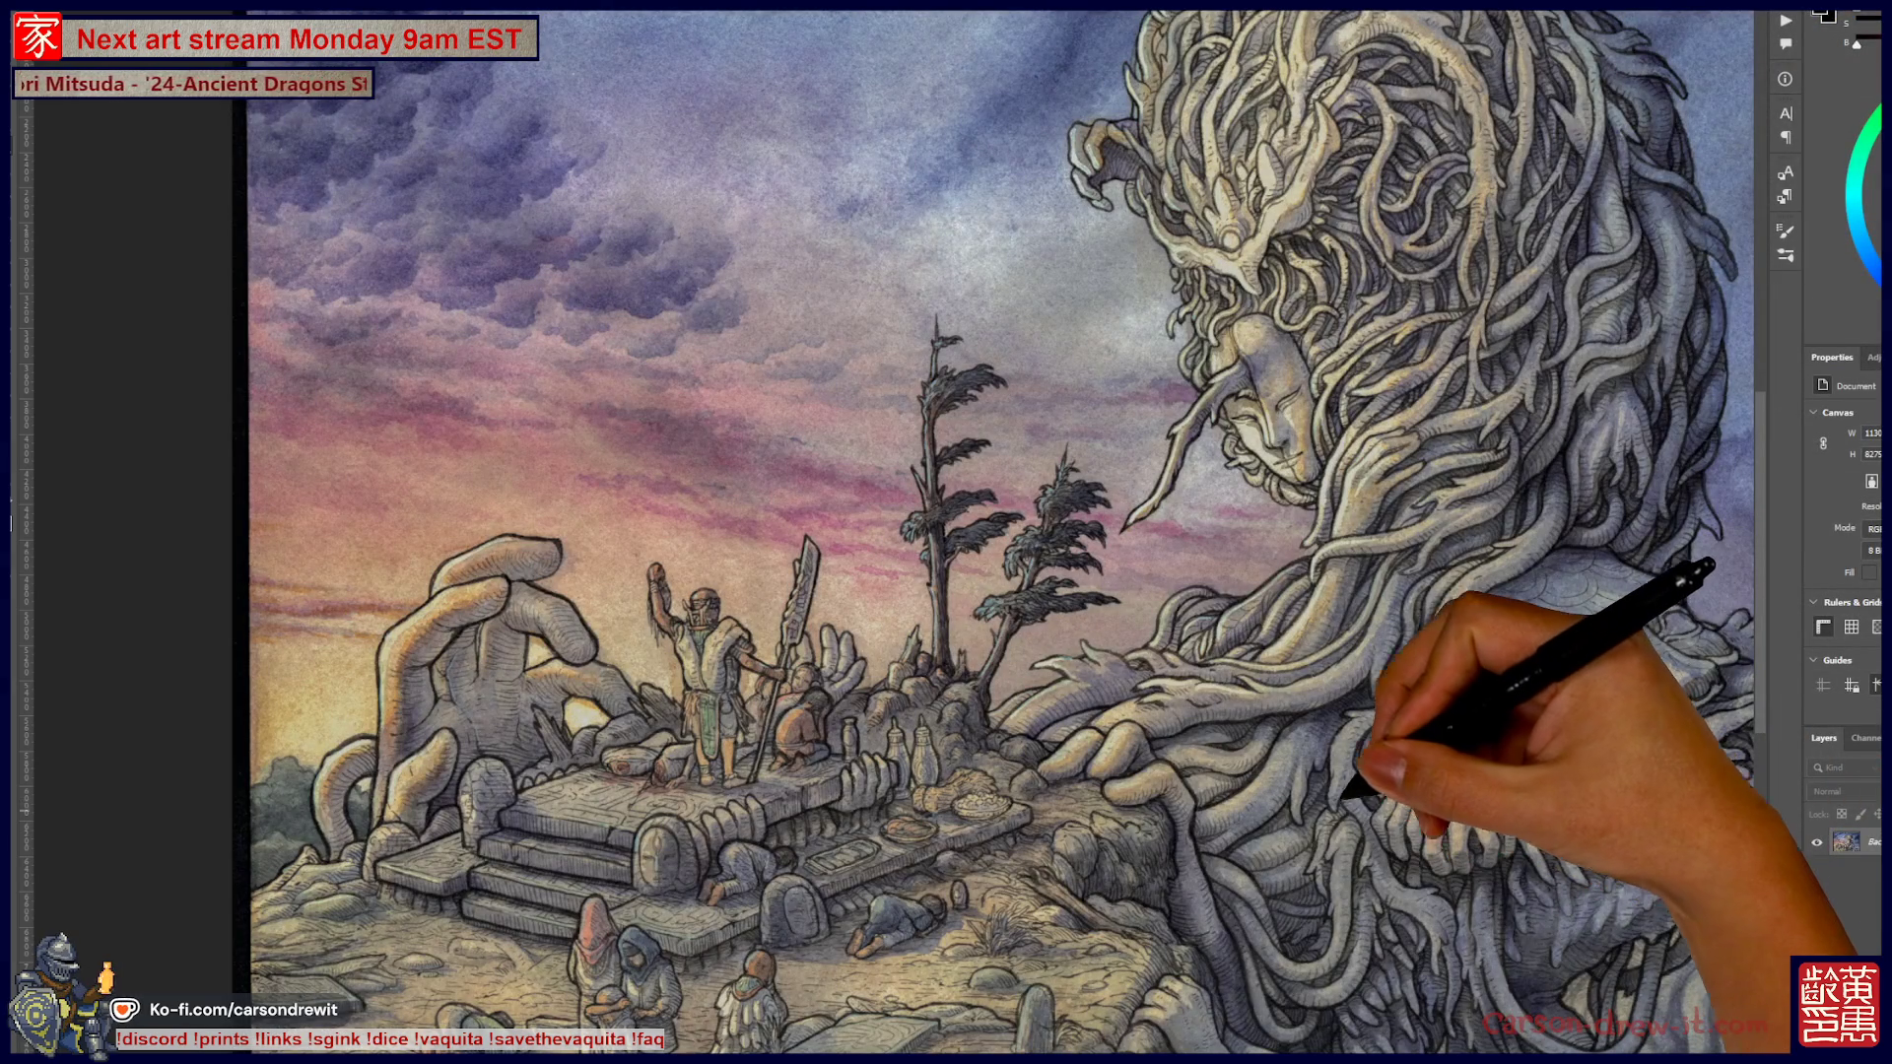
Apply Levels with input values 6, 1.11 and 227 to lift the painting's highlights
key(ctrl+l)
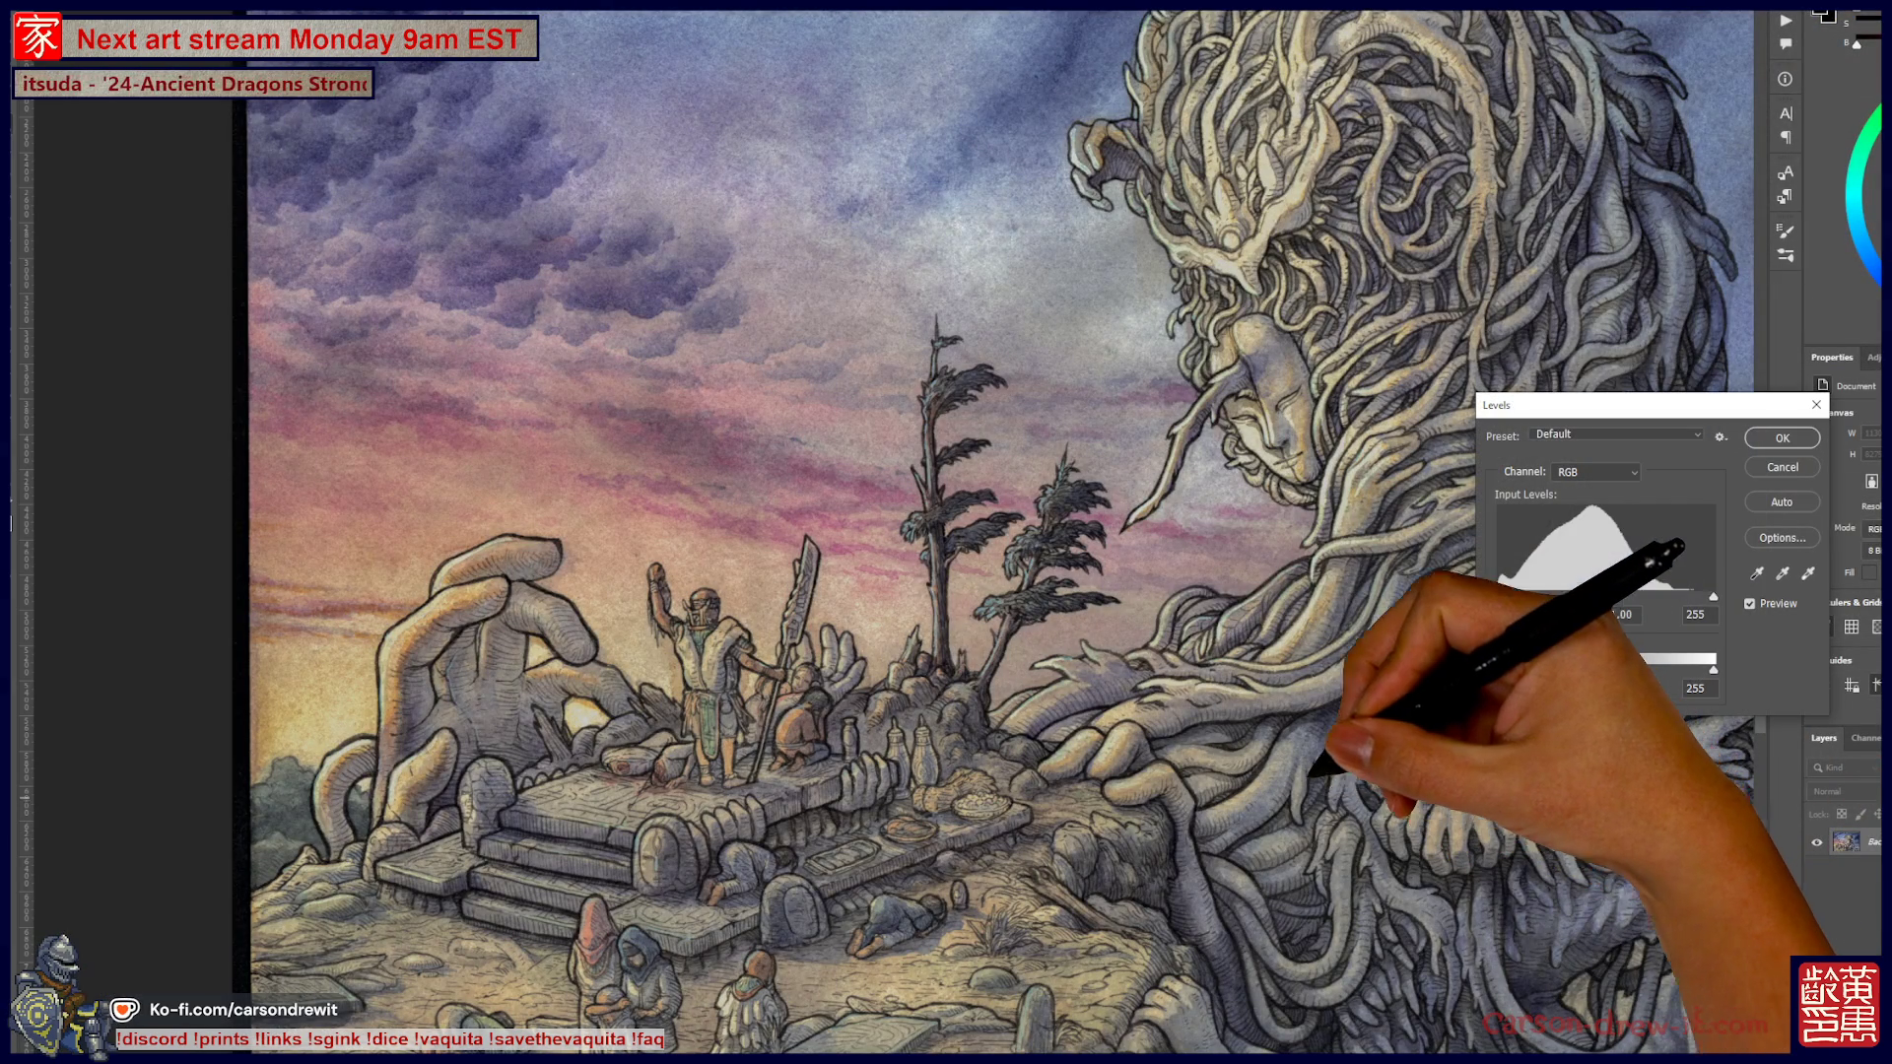
scroll(985, 532, down, 2)
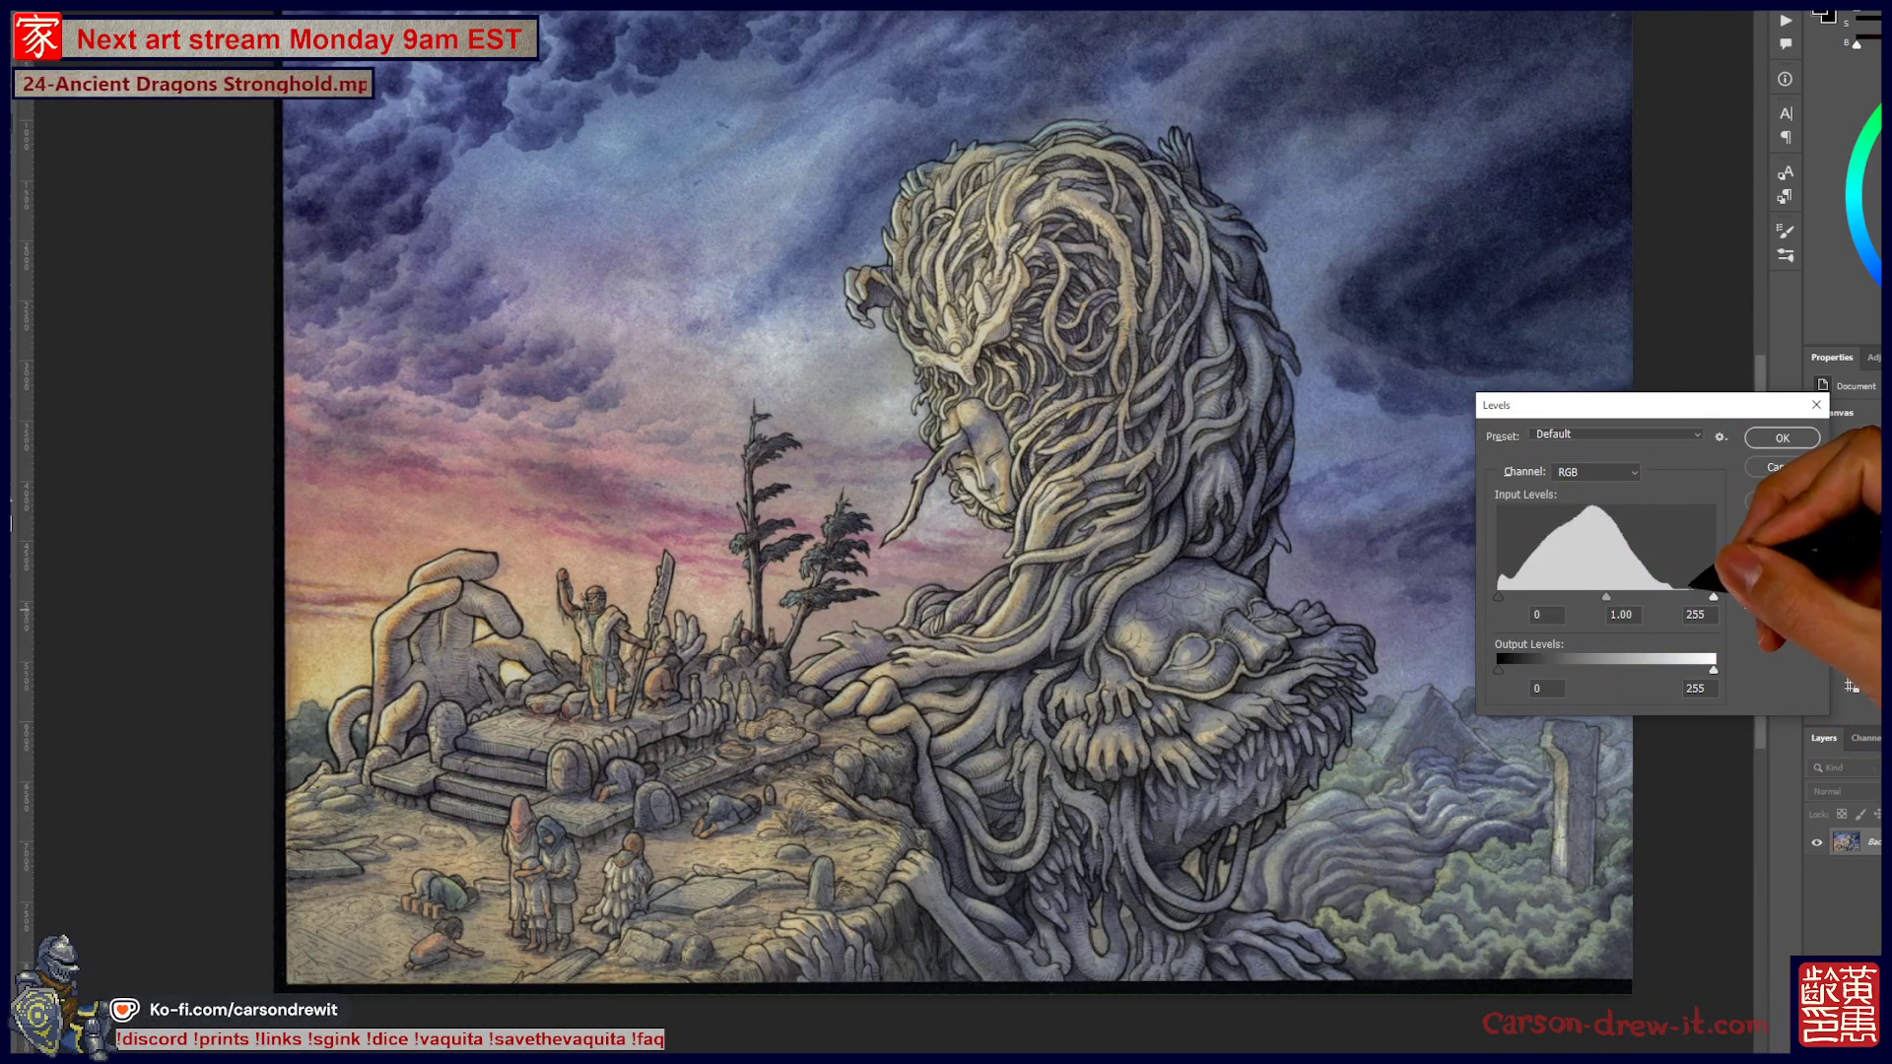
drag(1714, 596, 1587, 596)
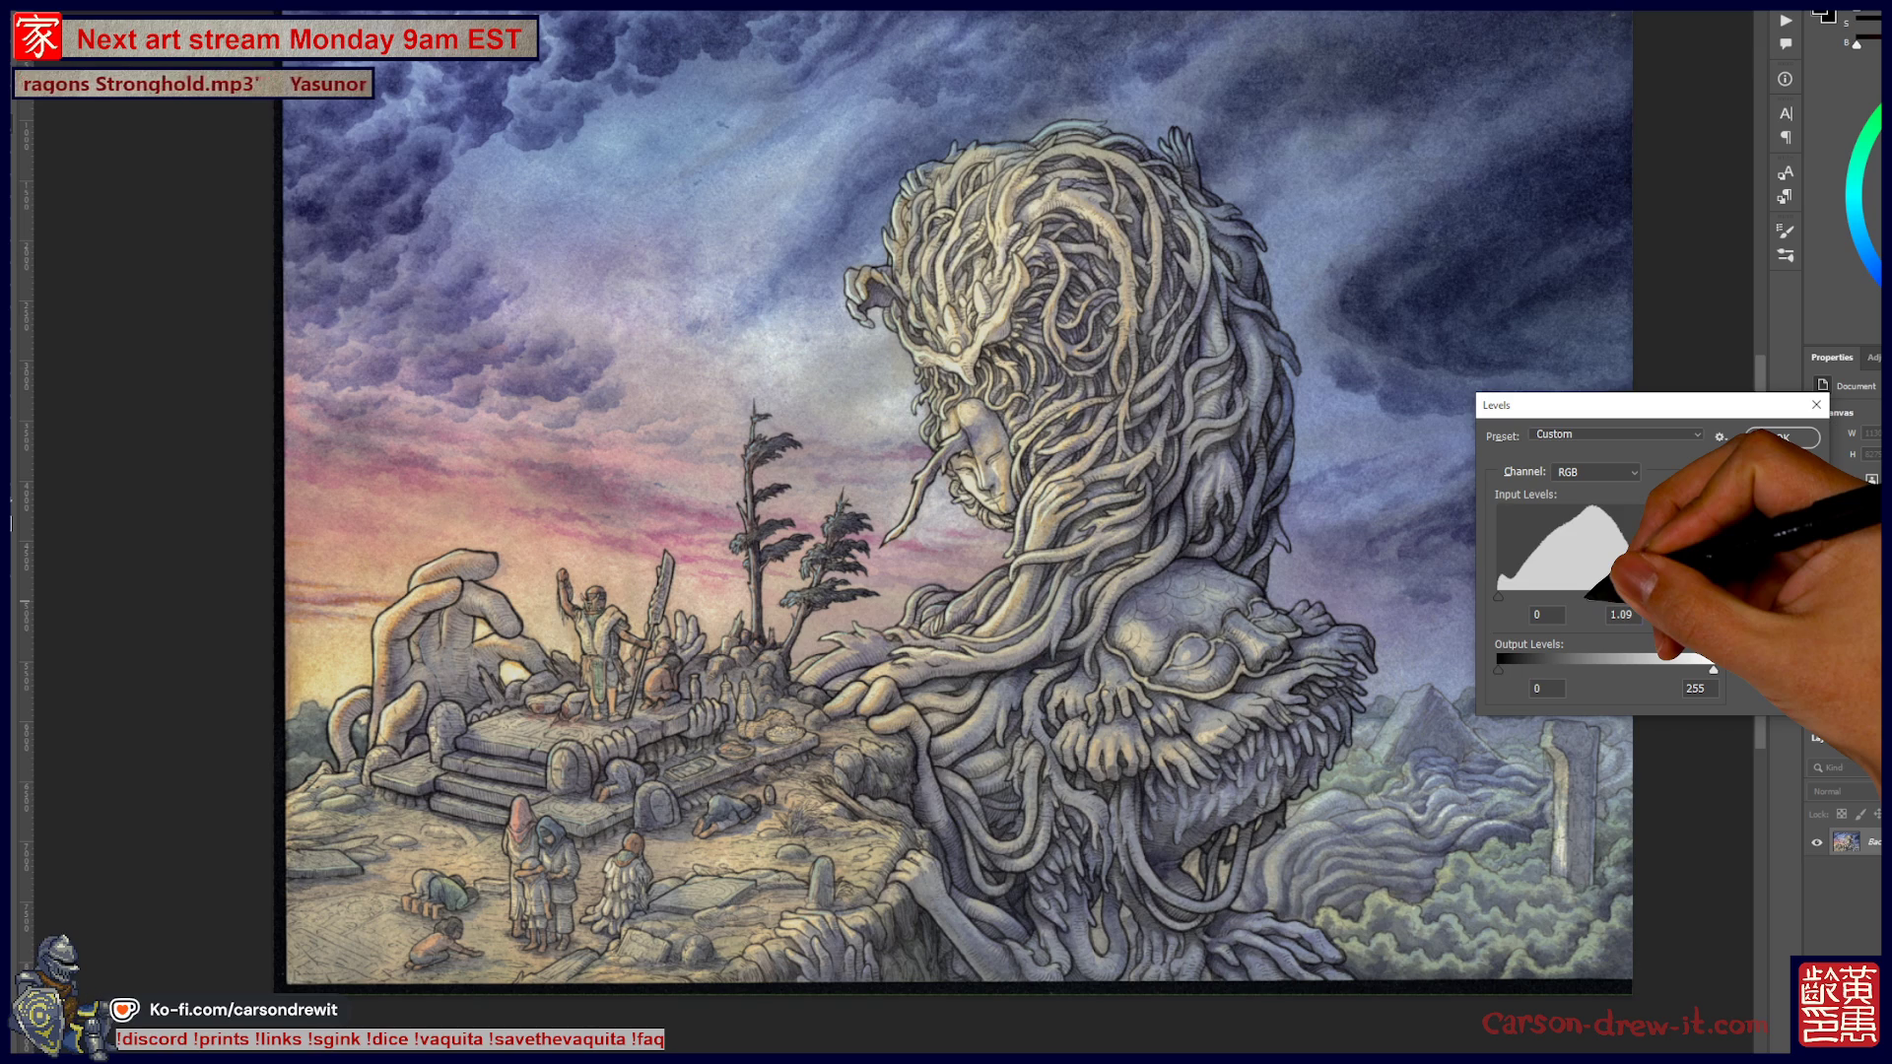
drag(1498, 596, 1508, 595)
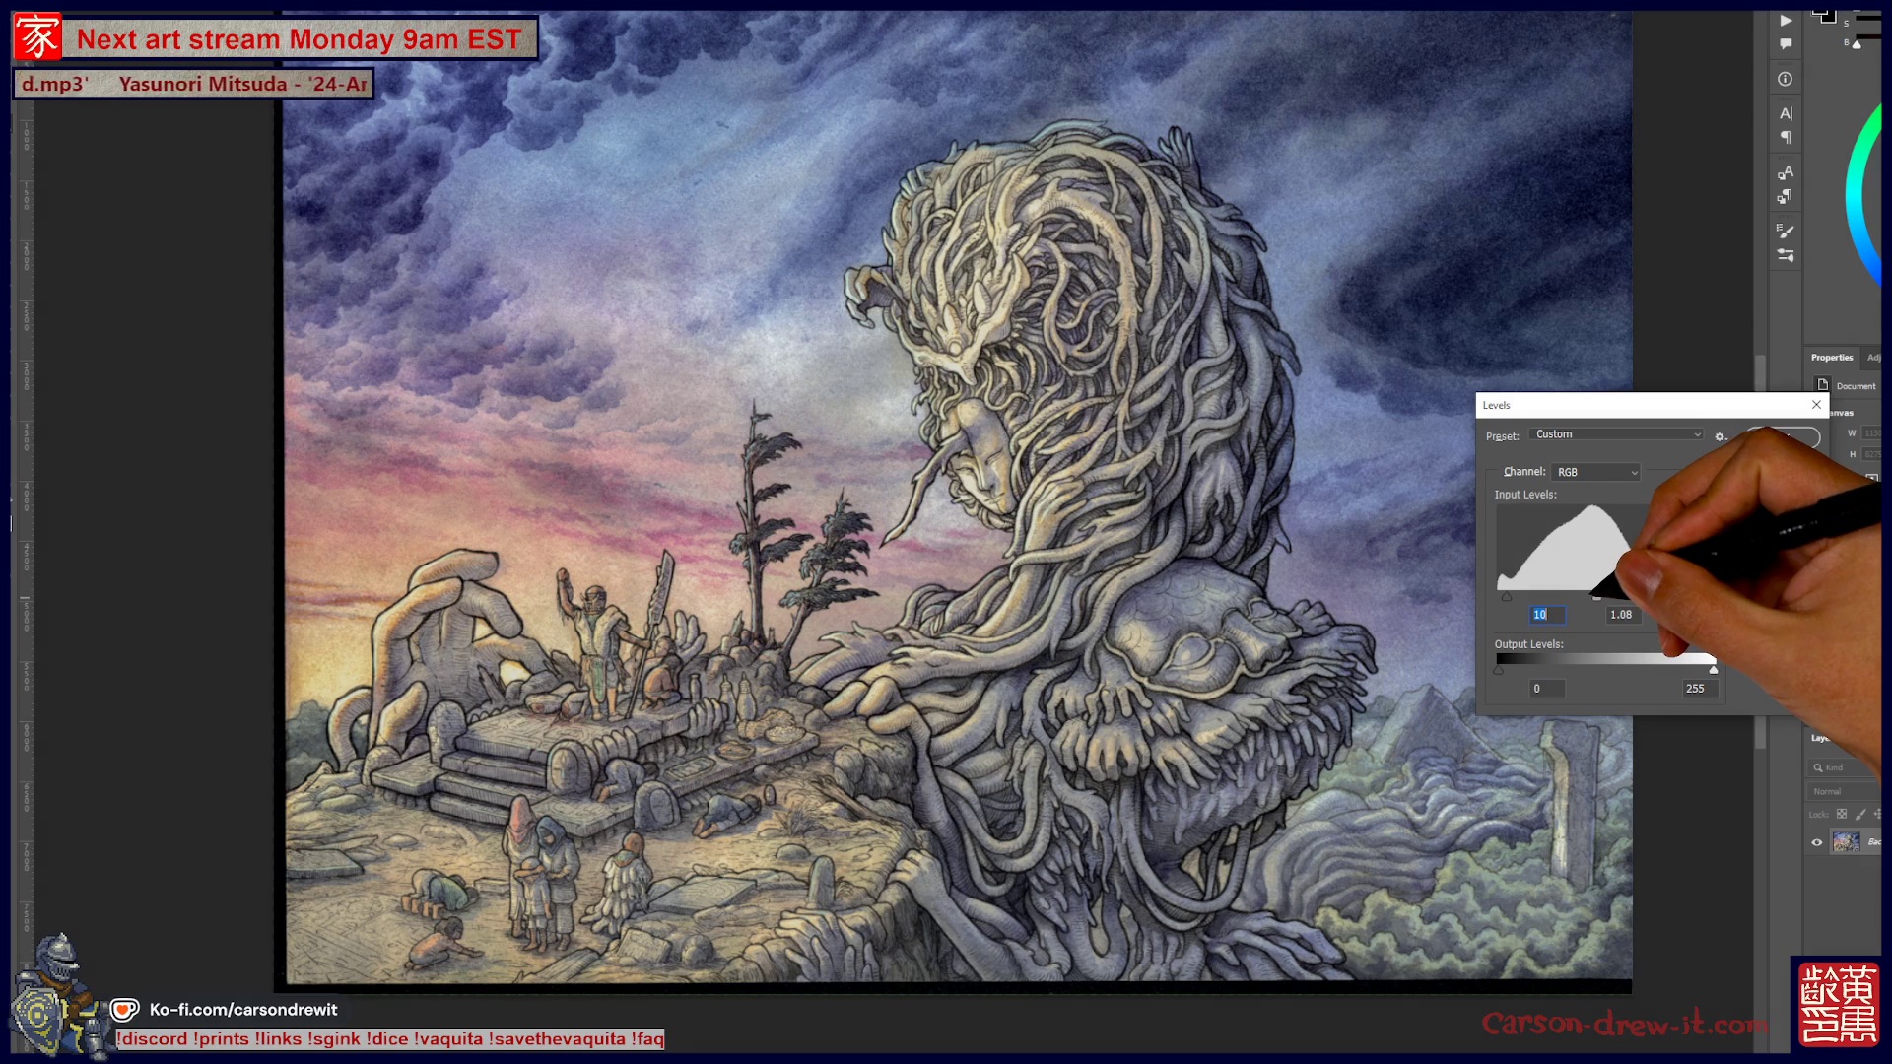
drag(1715, 596, 1687, 596)
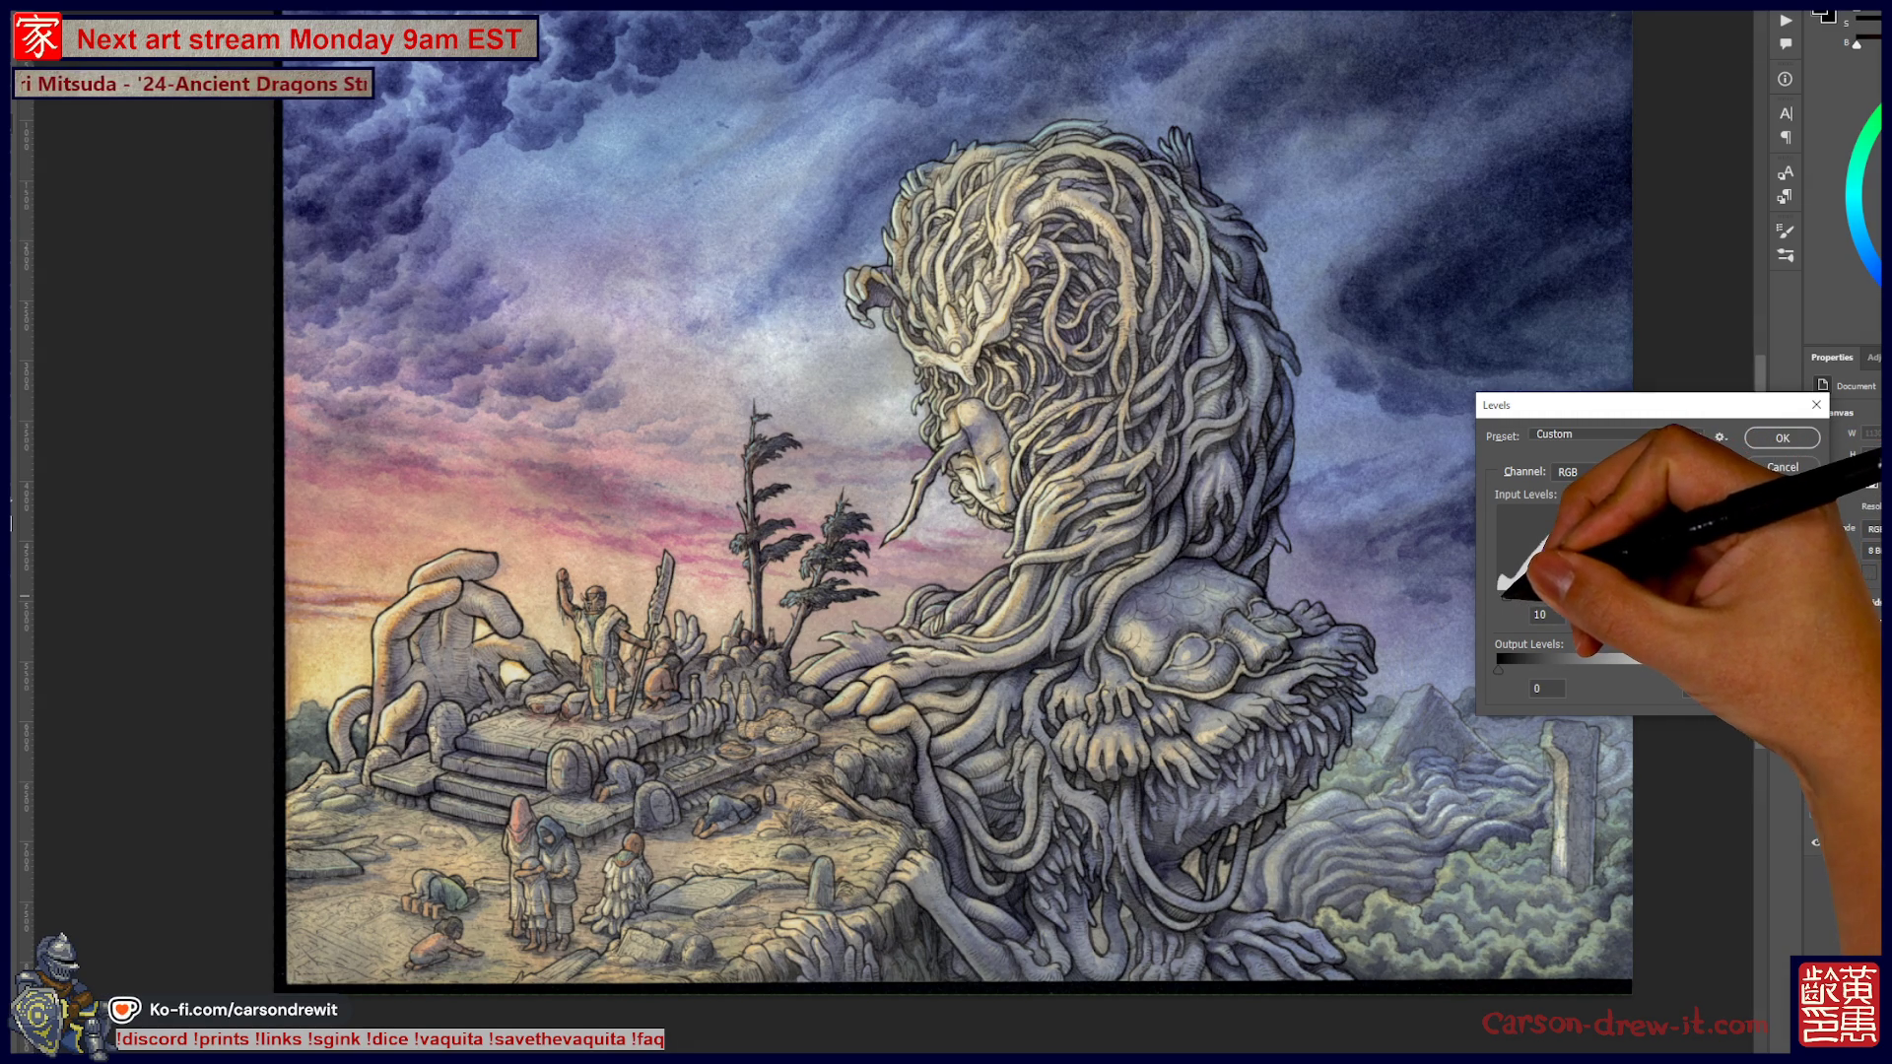
mouse_move(1499, 590)
mouse_down()
mouse_move(1587, 597)
mouse_move(1499, 597)
mouse_up()
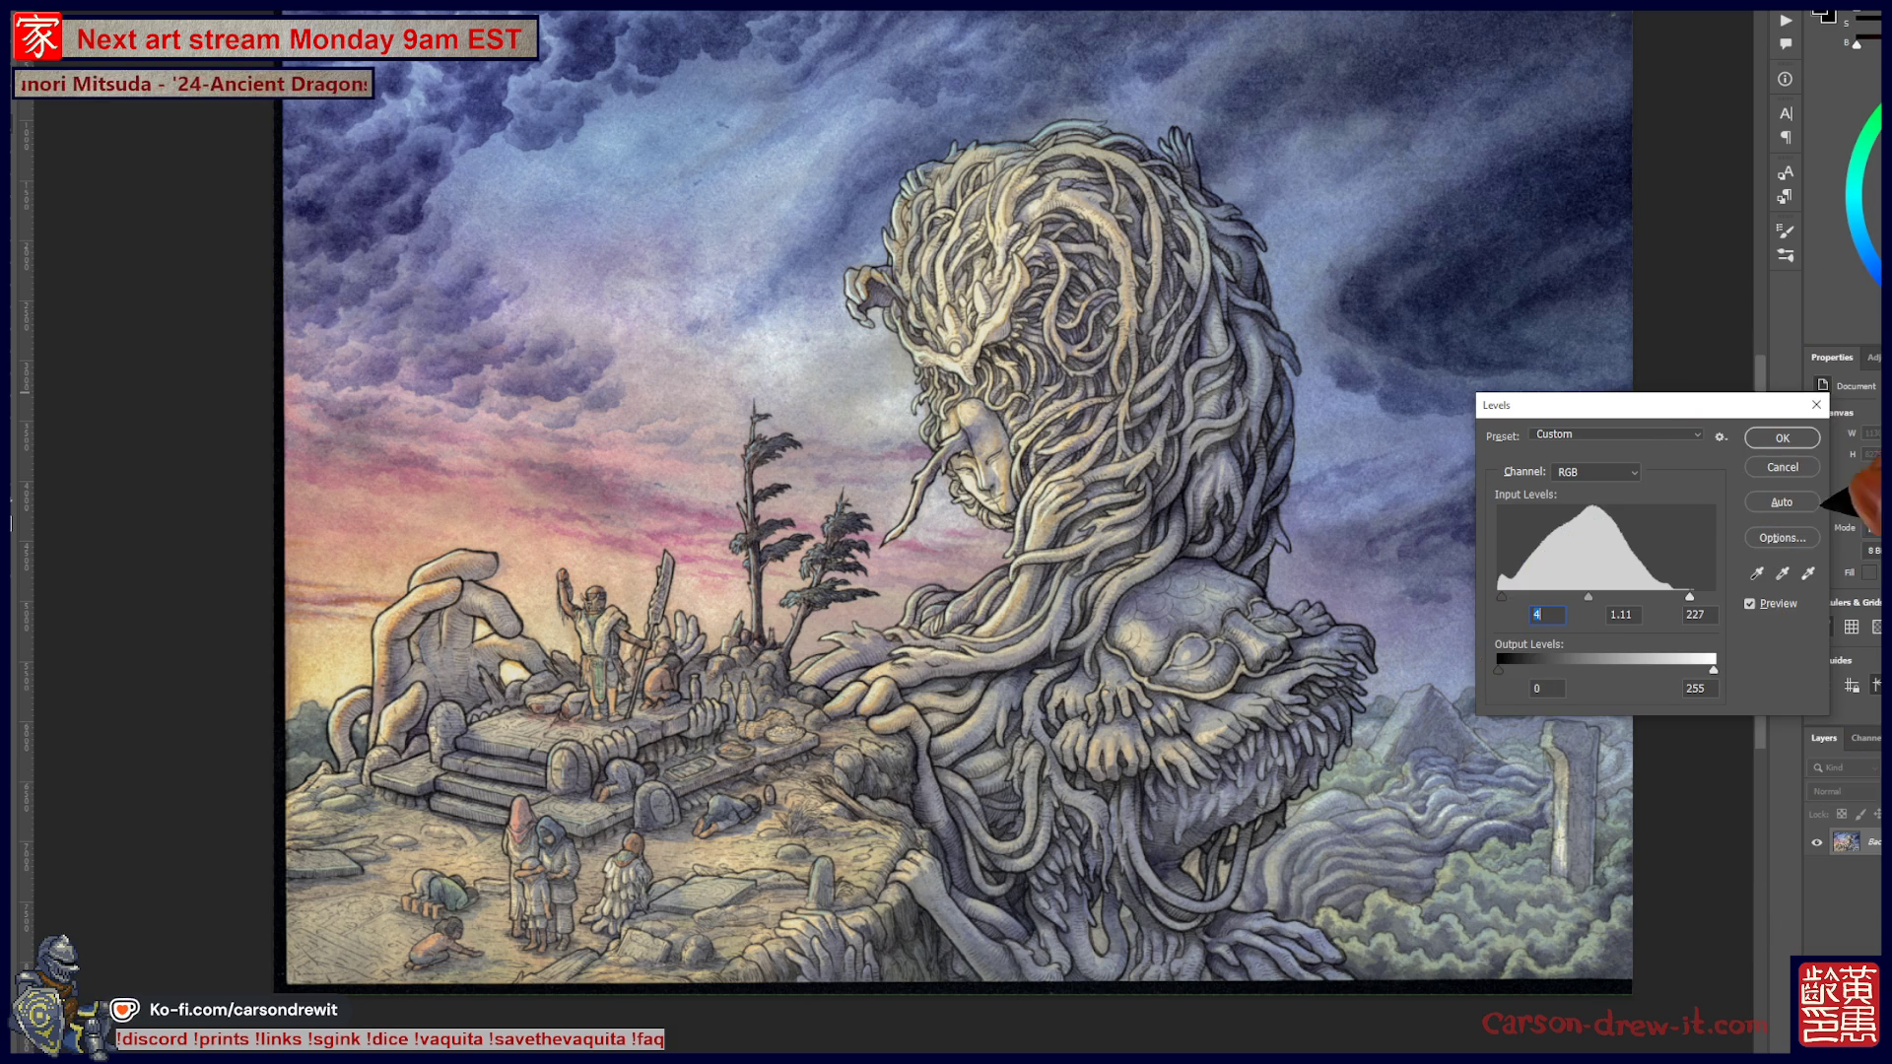
click(1782, 438)
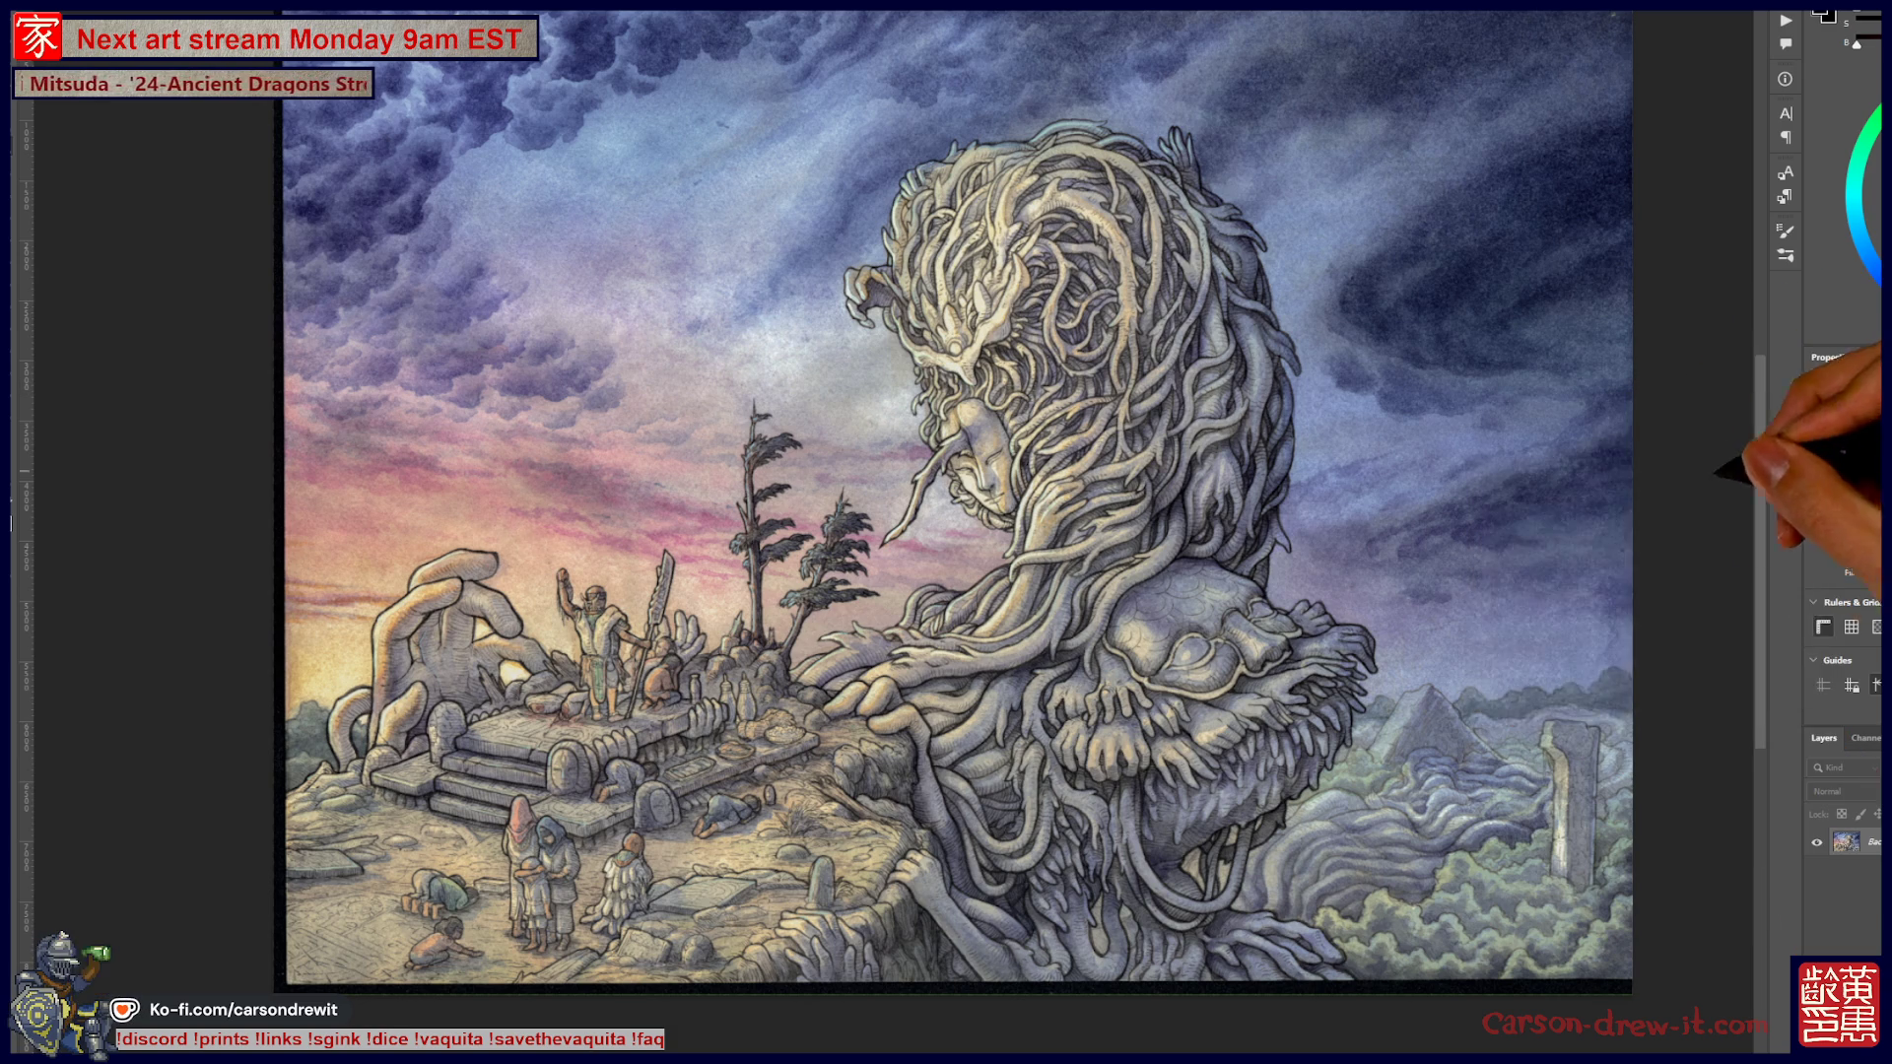
Zoom and pan over the altar scene to check the Levels-brightened result
scroll(1193, 754, down, 2)
scroll(1055, 781, up, 3)
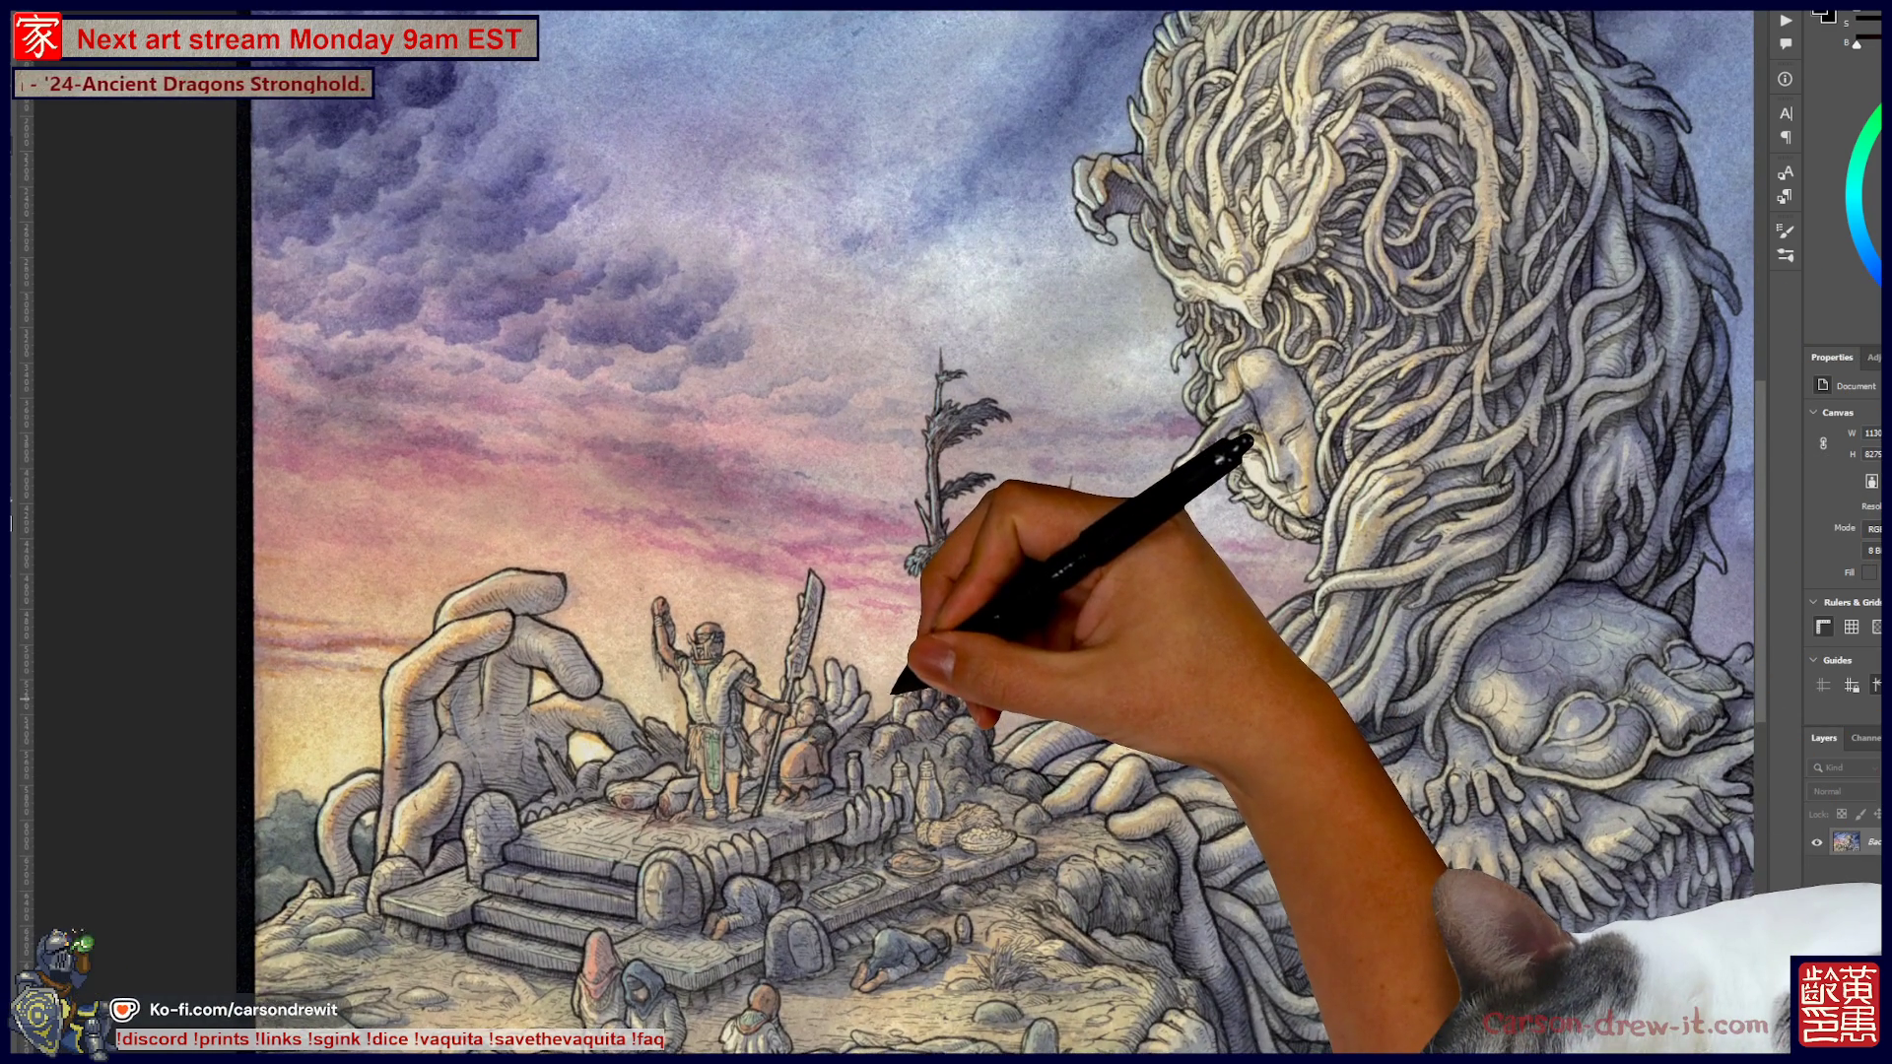
scroll(916, 729, up, 2)
mouse_move(946, 737)
mouse_down()
mouse_move(1090, 668)
mouse_move(998, 676)
mouse_up()
scroll(995, 665, down, 2)
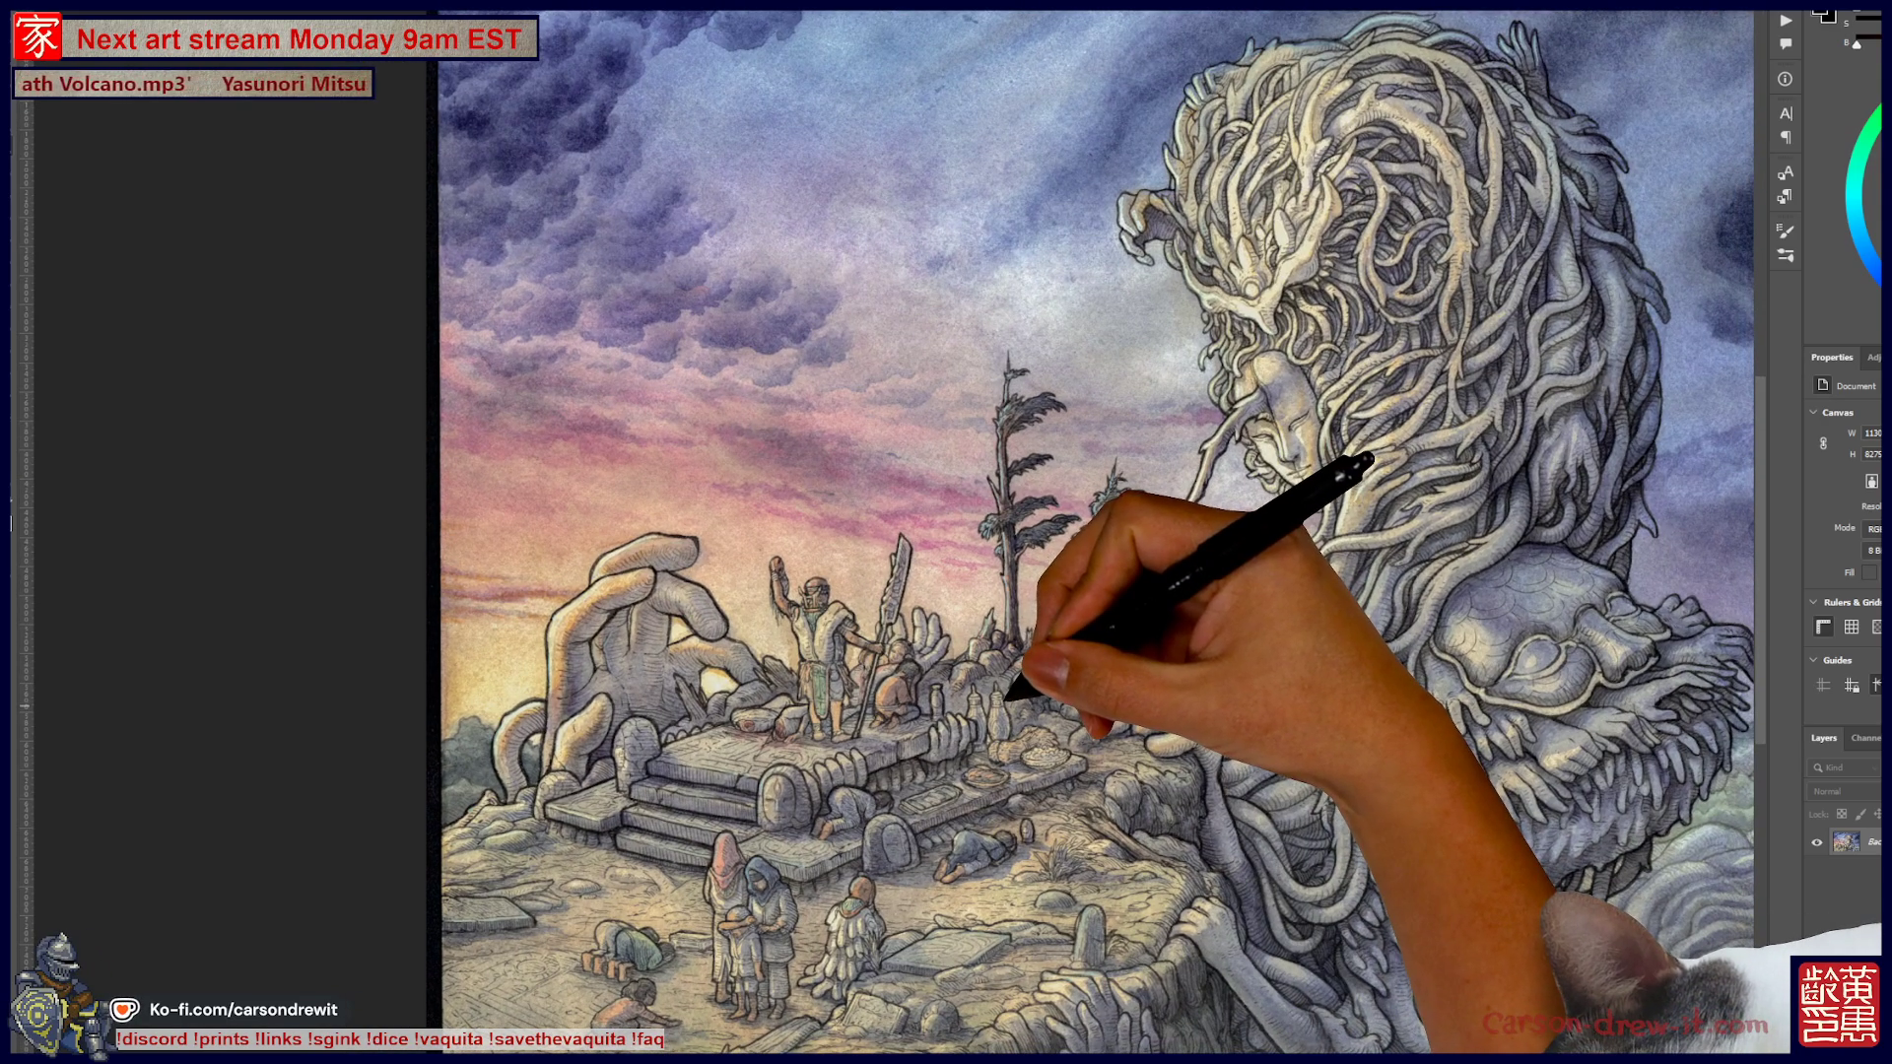
scroll(985, 707, down, 2)
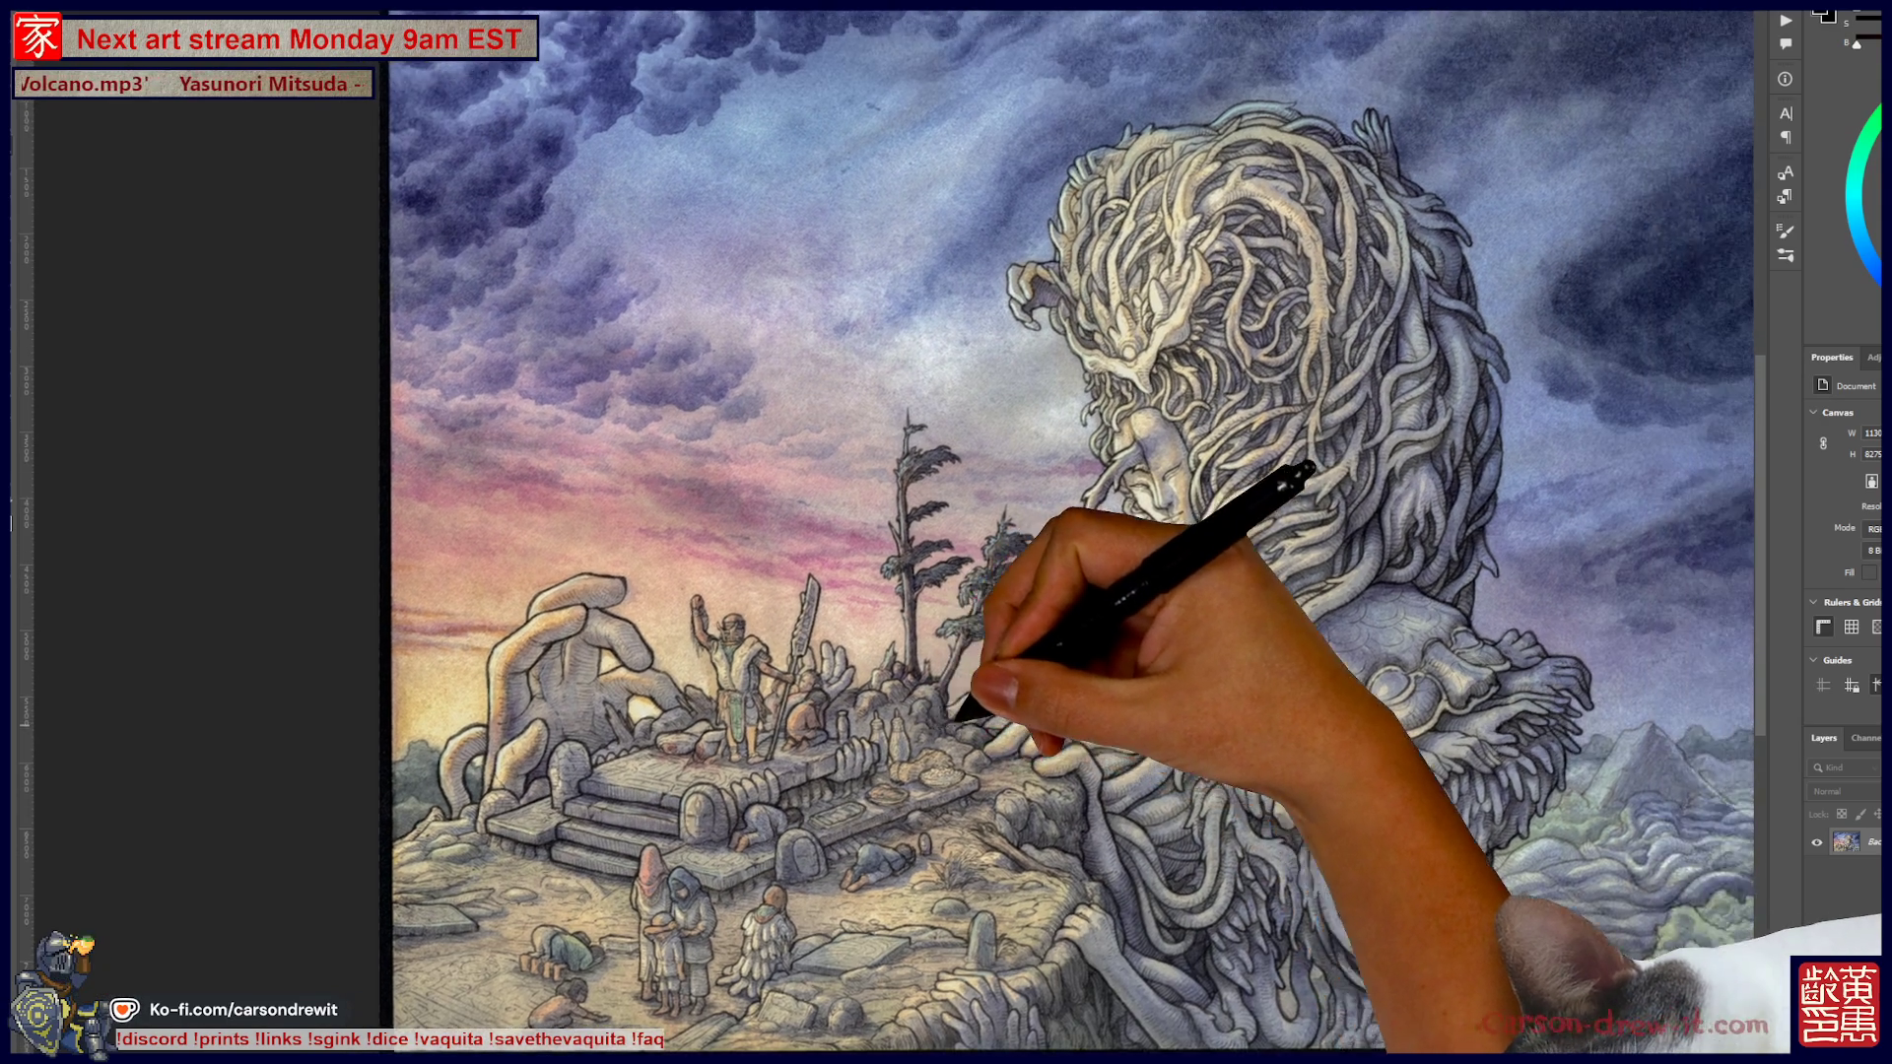
scroll(946, 532, right, 3)
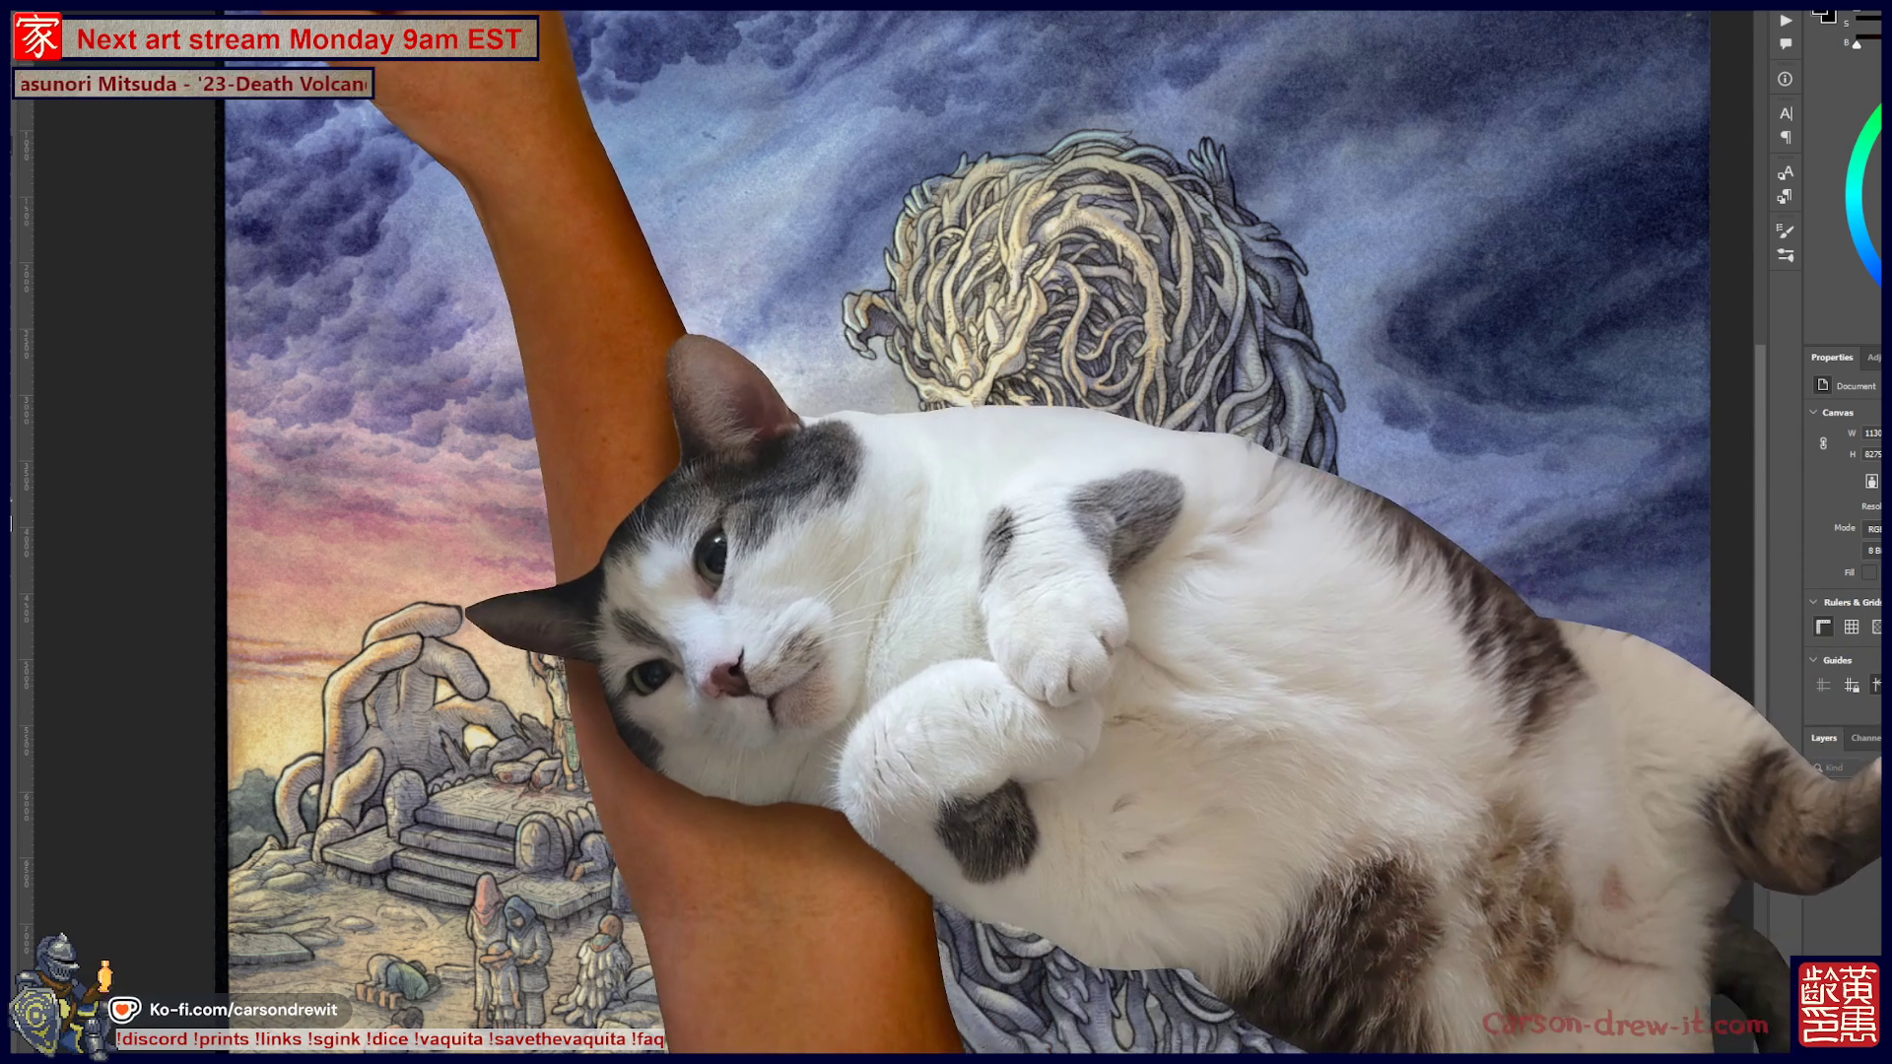
key(ctrl+Tab)
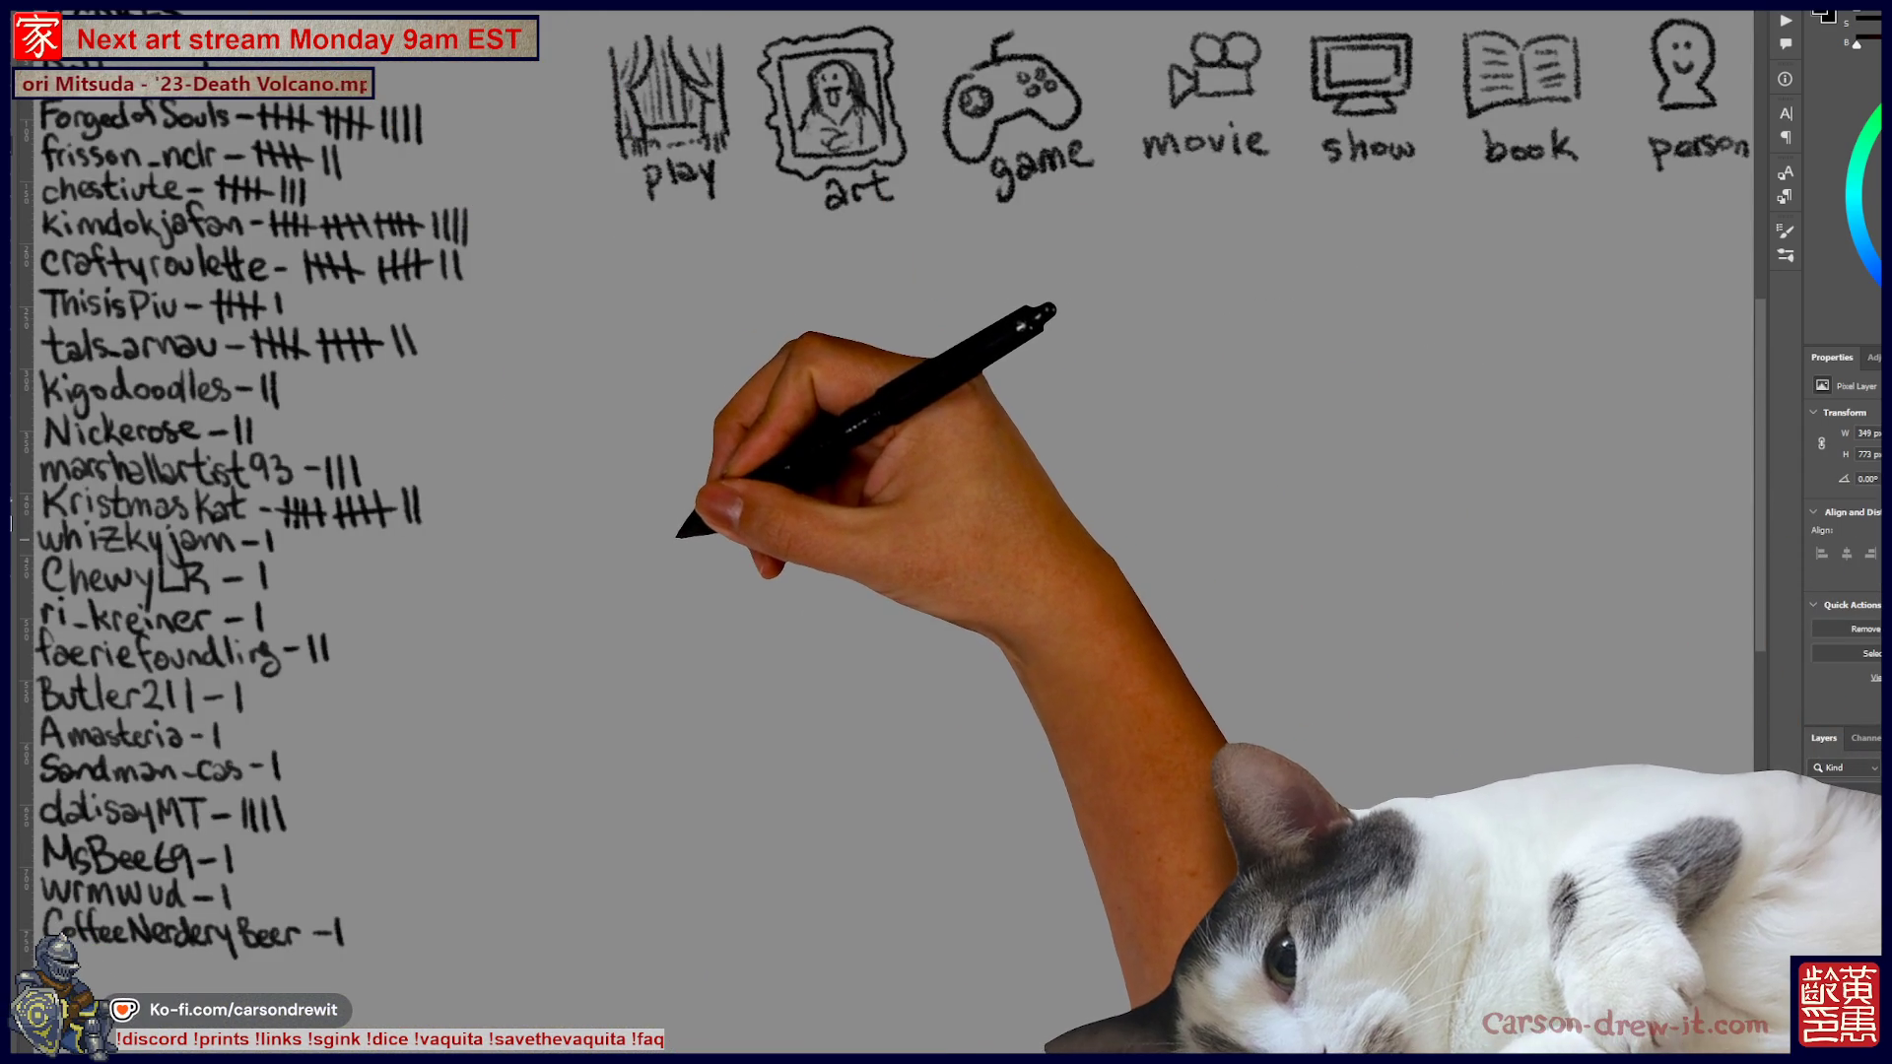
scroll(946, 532, left, 3)
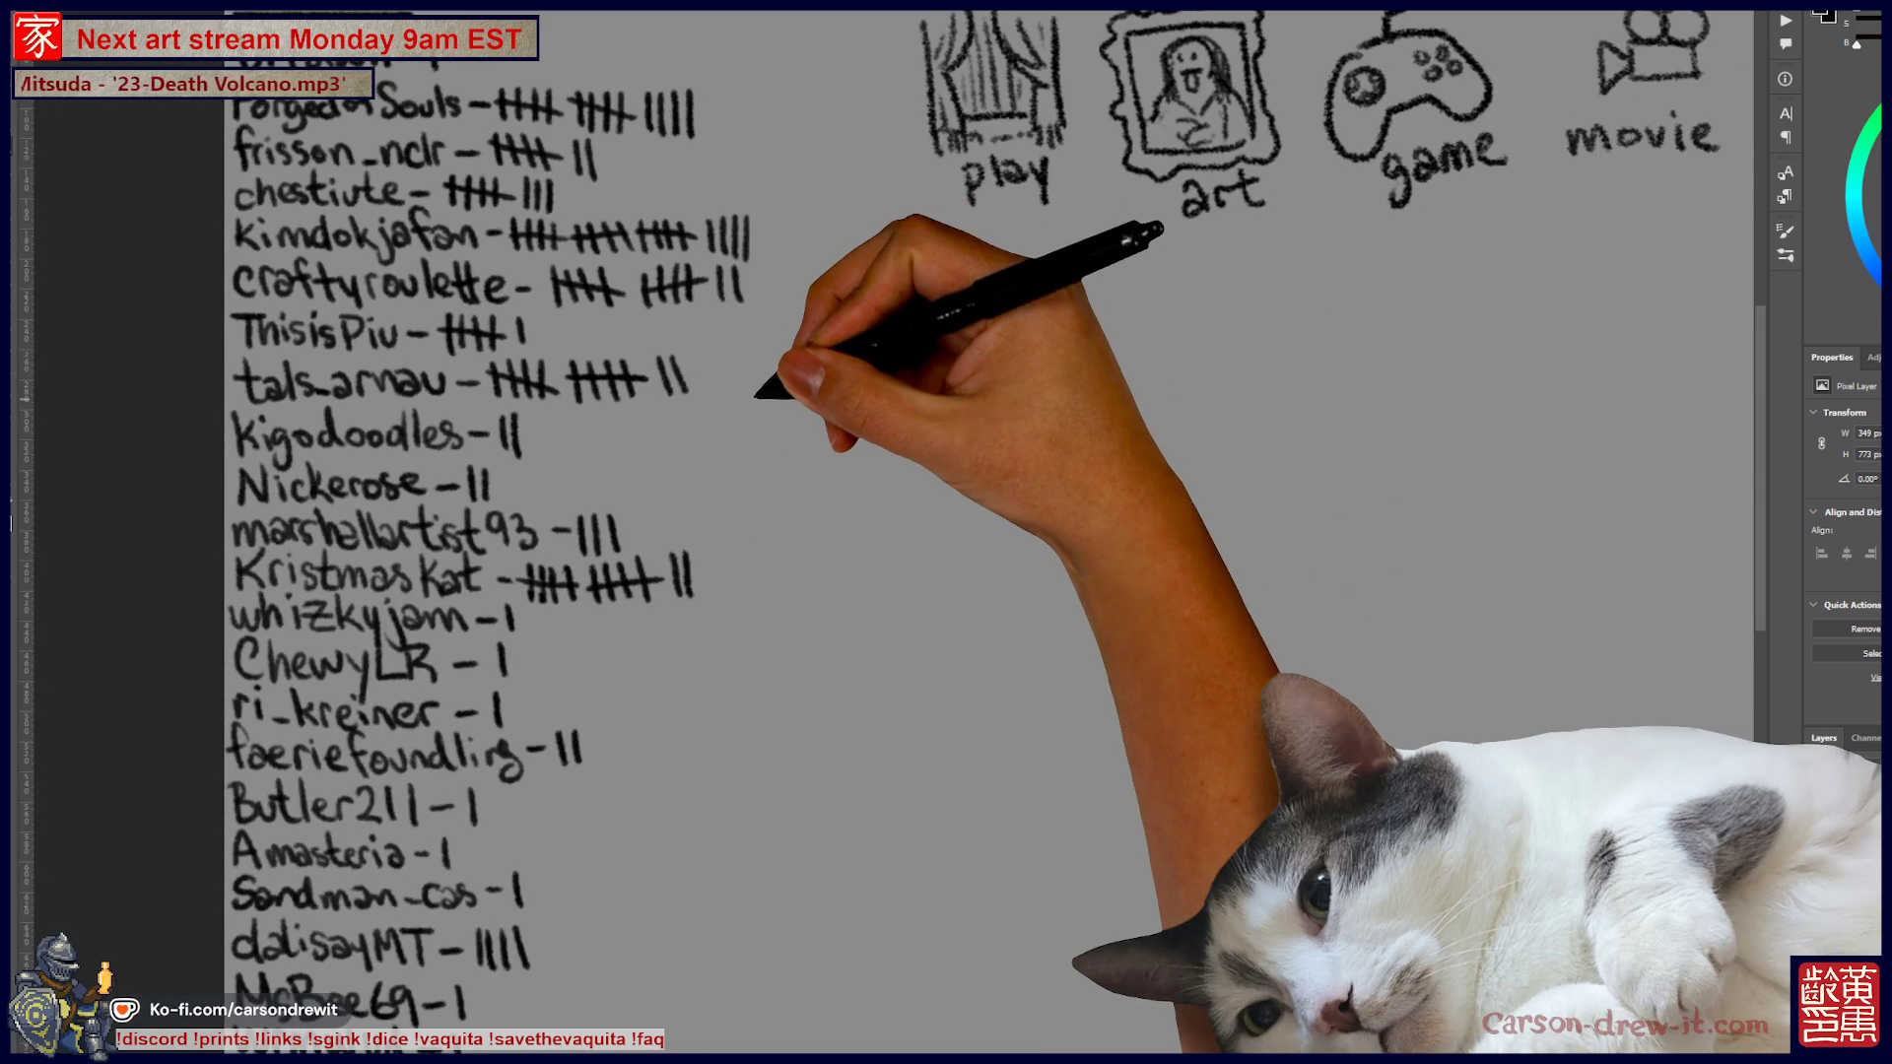
key(ctrl+plus)
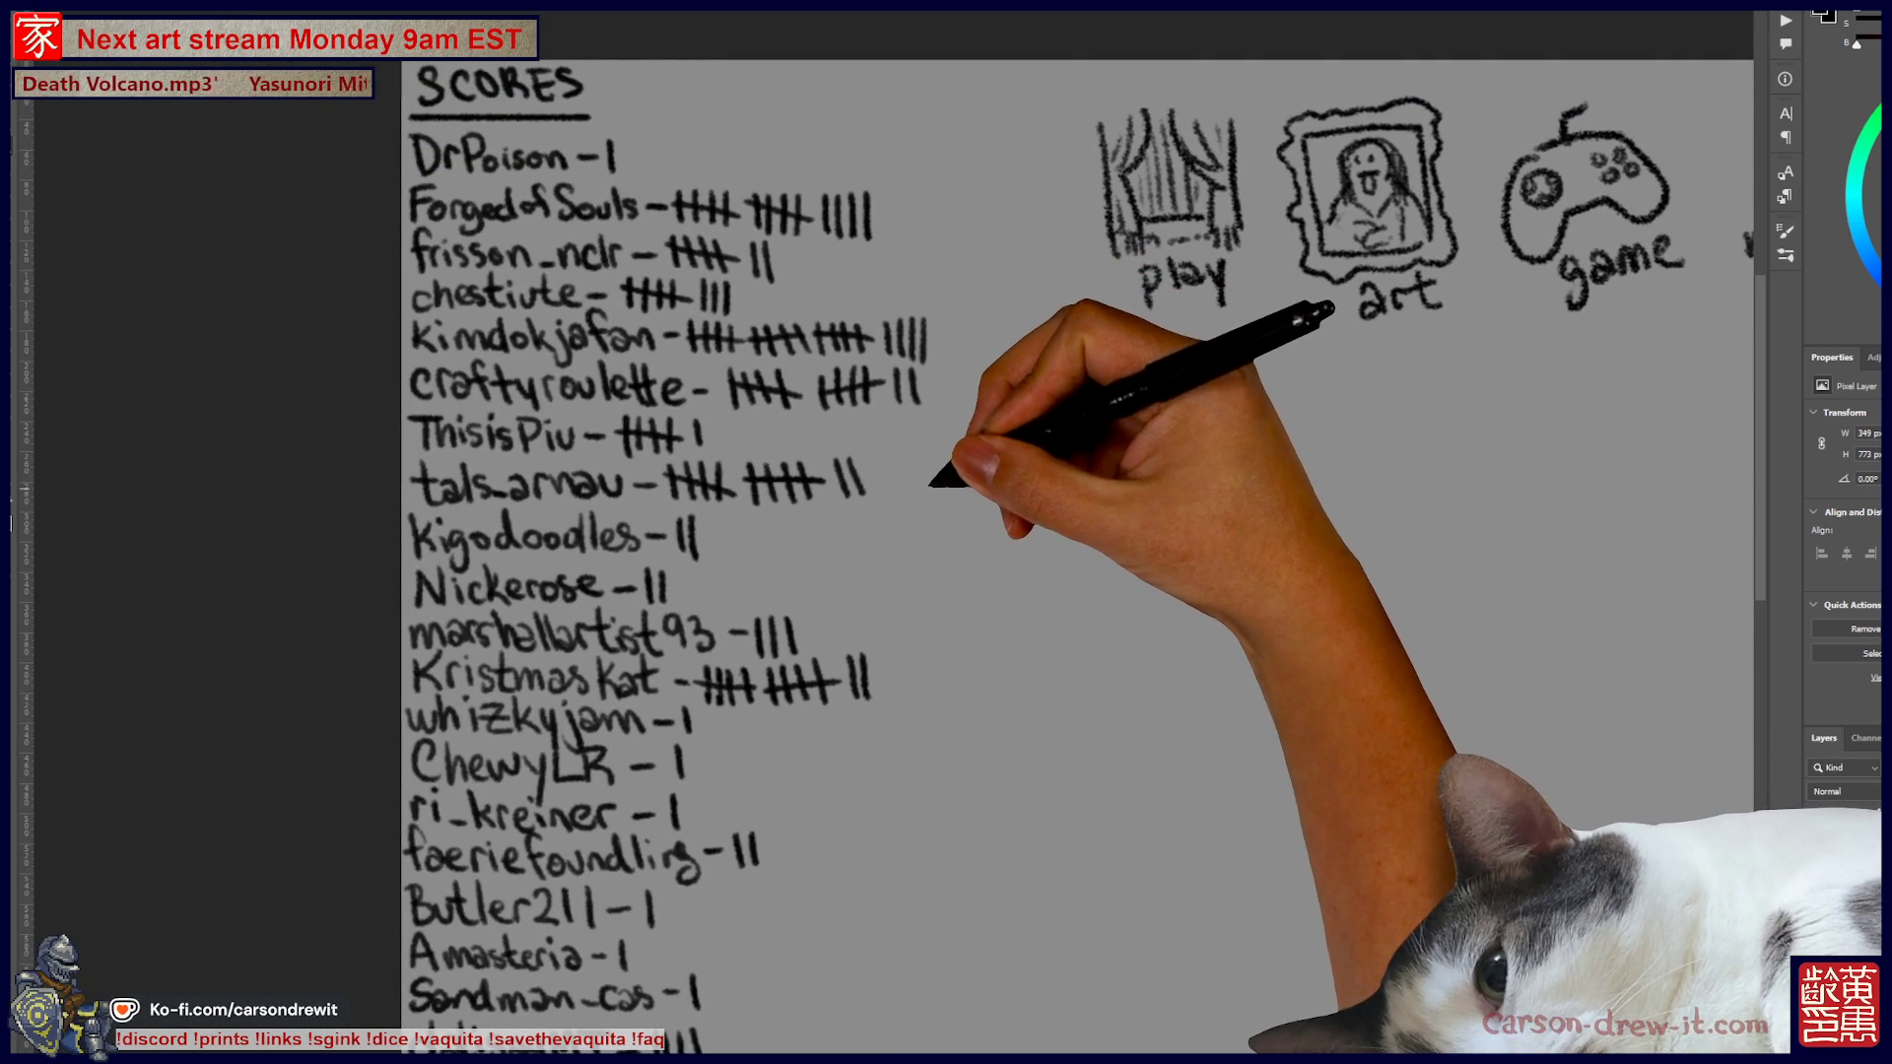
key(ctrl+minus)
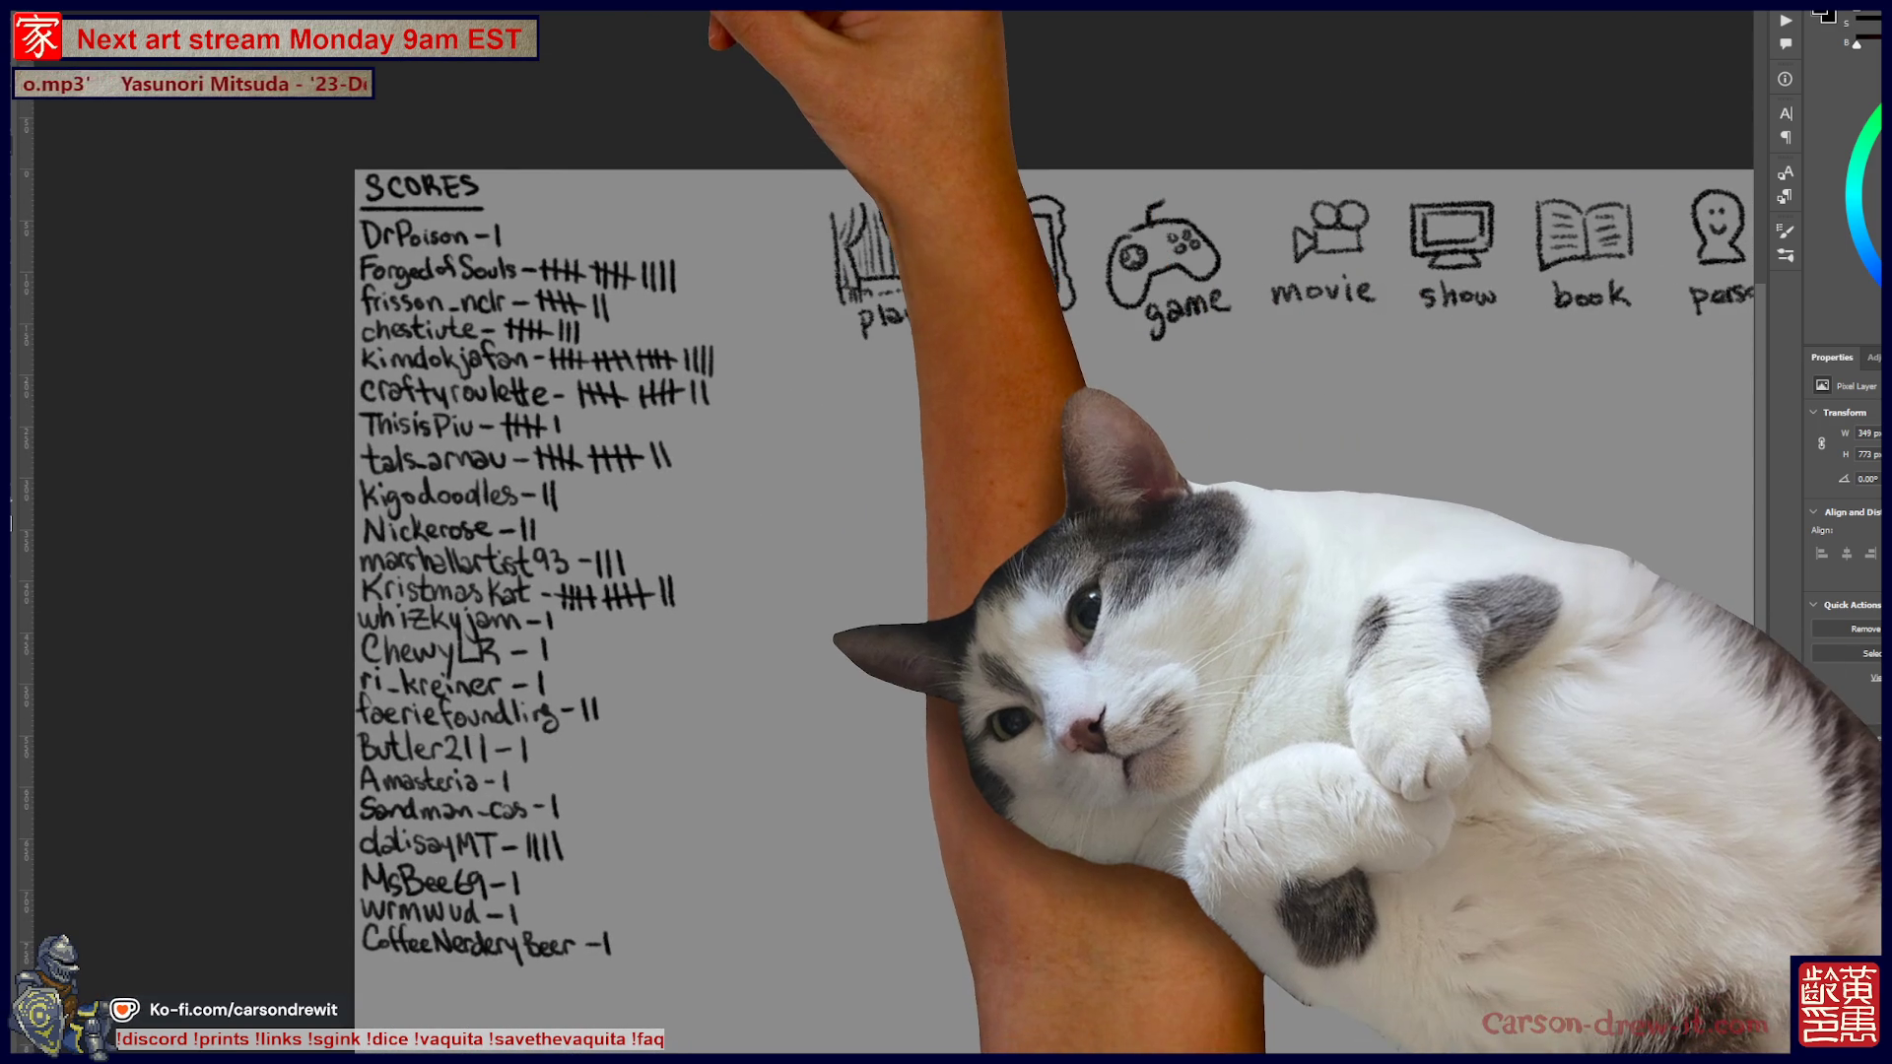
key(ctrl+Tab)
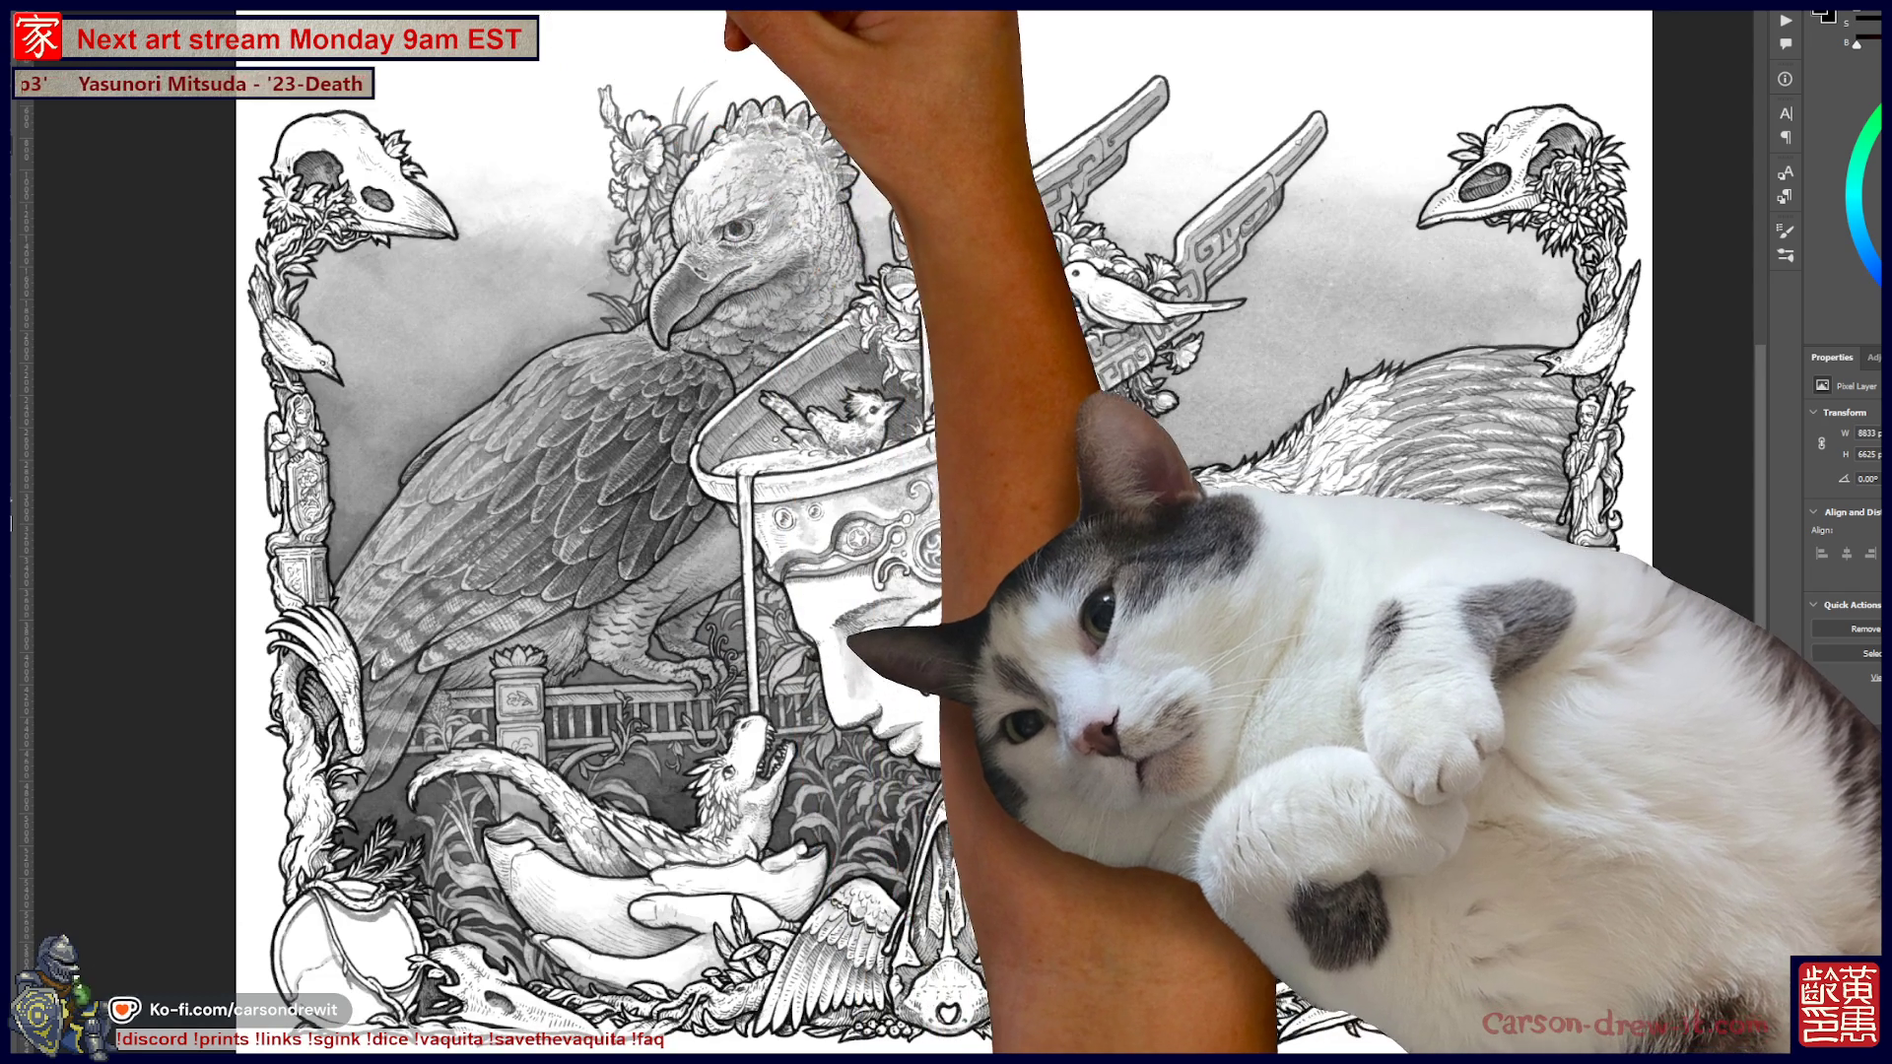
key(ctrl+Tab)
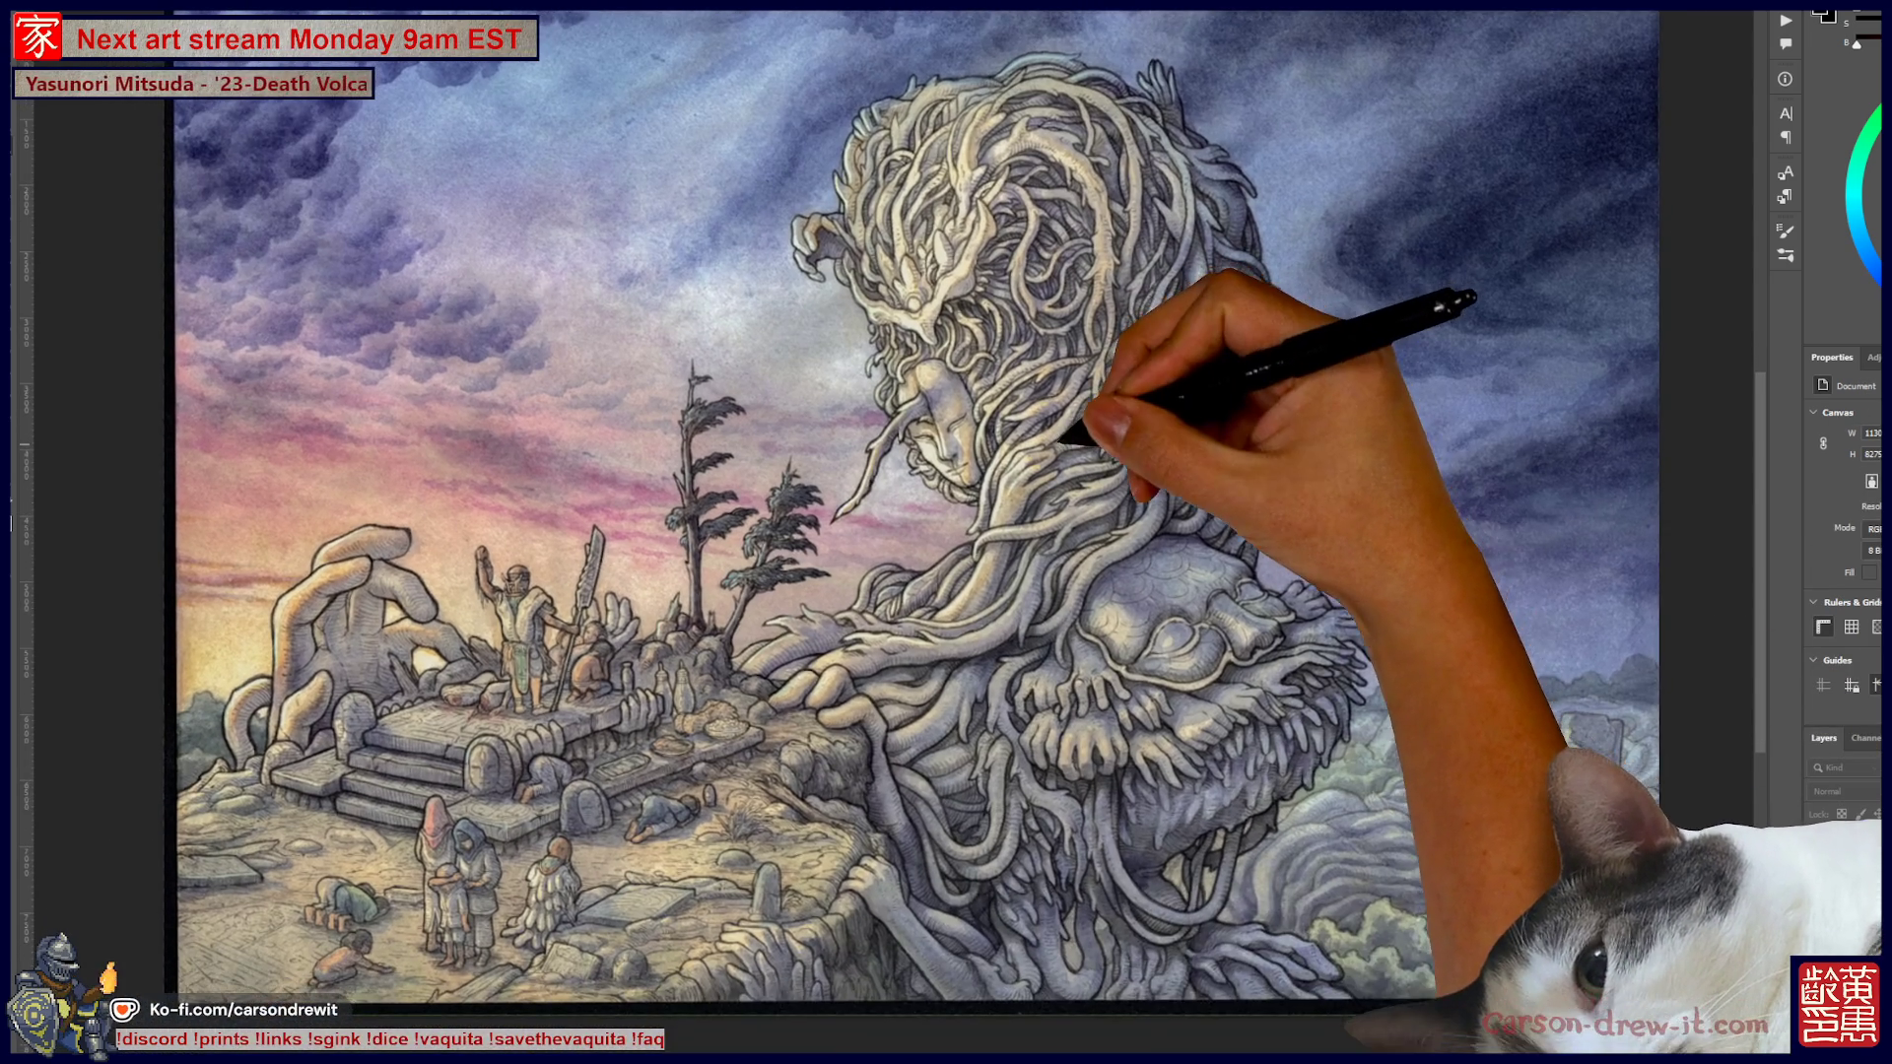
scroll(601, 985, up, 3)
mouse_move(676, 634)
mouse_down()
mouse_move(909, 634)
mouse_move(902, 658)
mouse_move(995, 695)
mouse_move(1181, 954)
mouse_up()
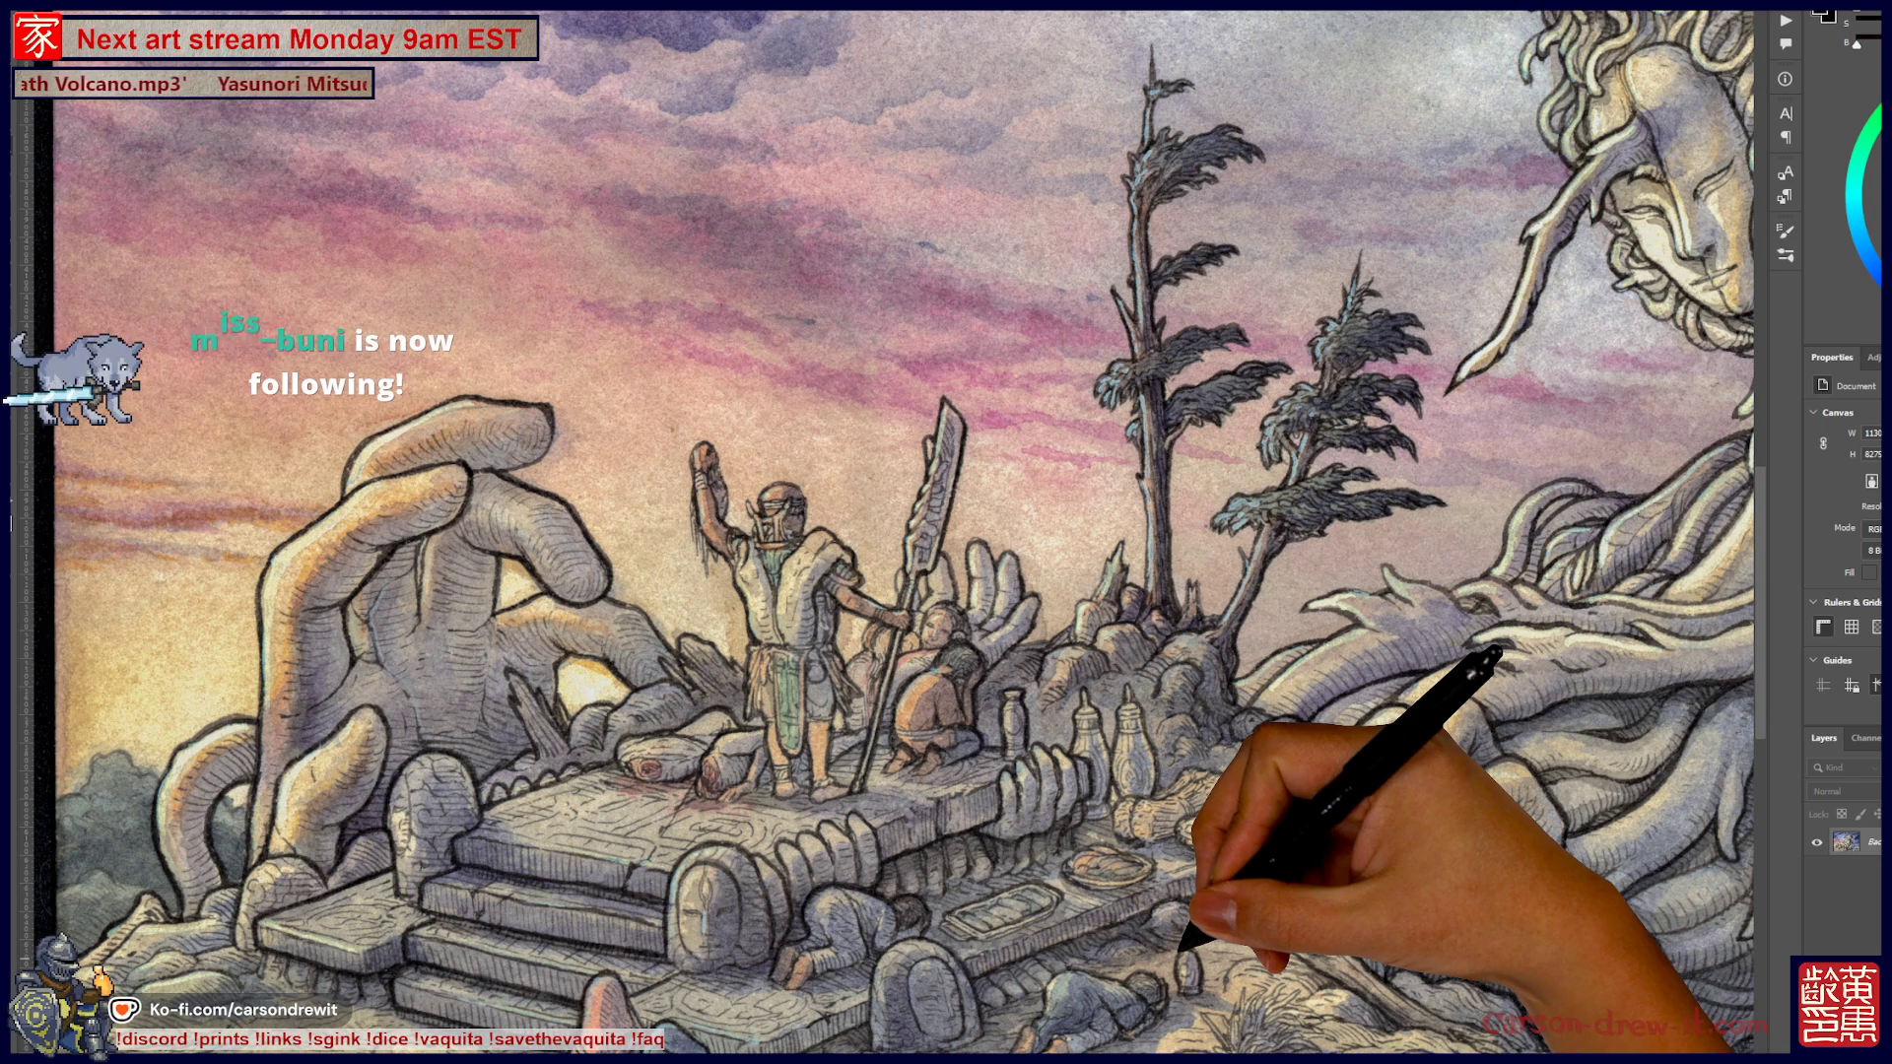
key(ctrl+minus)
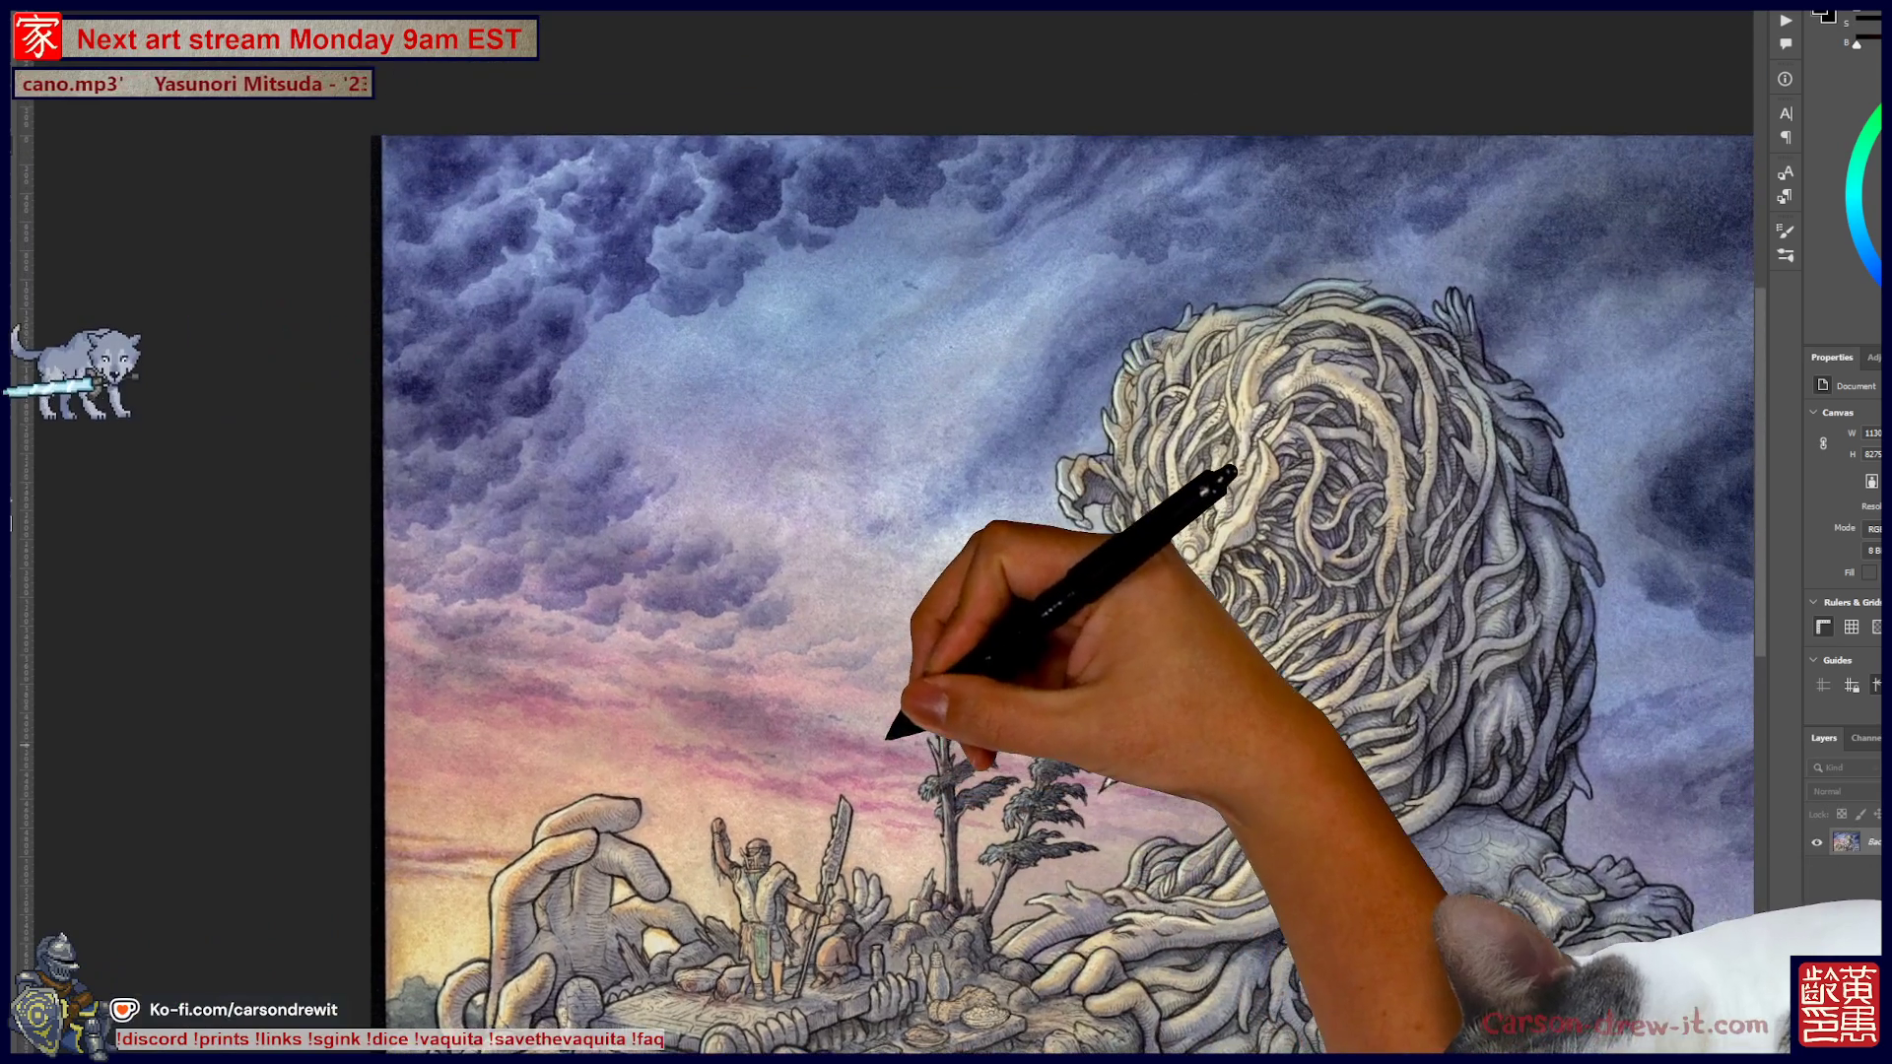
mouse_move(886, 734)
mouse_down()
mouse_move(680, 665)
mouse_move(557, 567)
mouse_move(604, 562)
mouse_move(629, 616)
mouse_move(794, 558)
mouse_up()
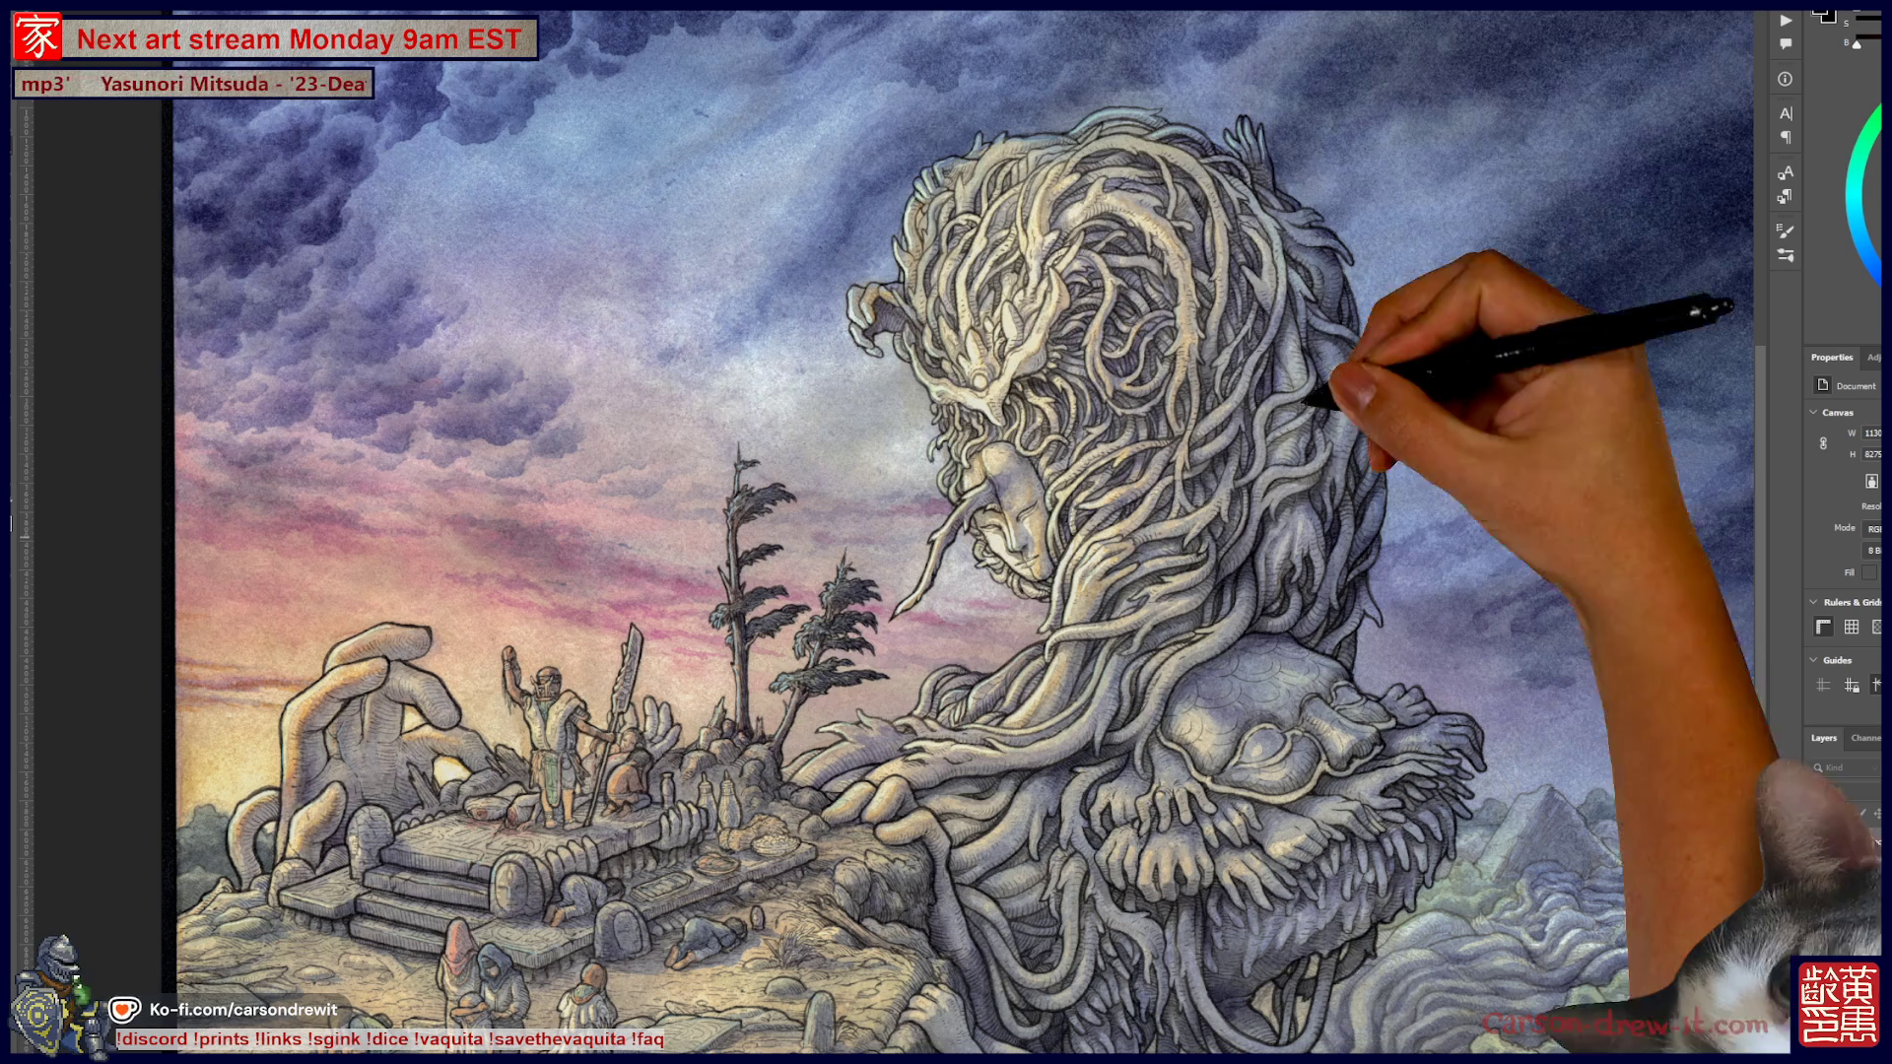
Check the harlequin-face reference, then return to view the whole colossus painting
key(alt+Tab)
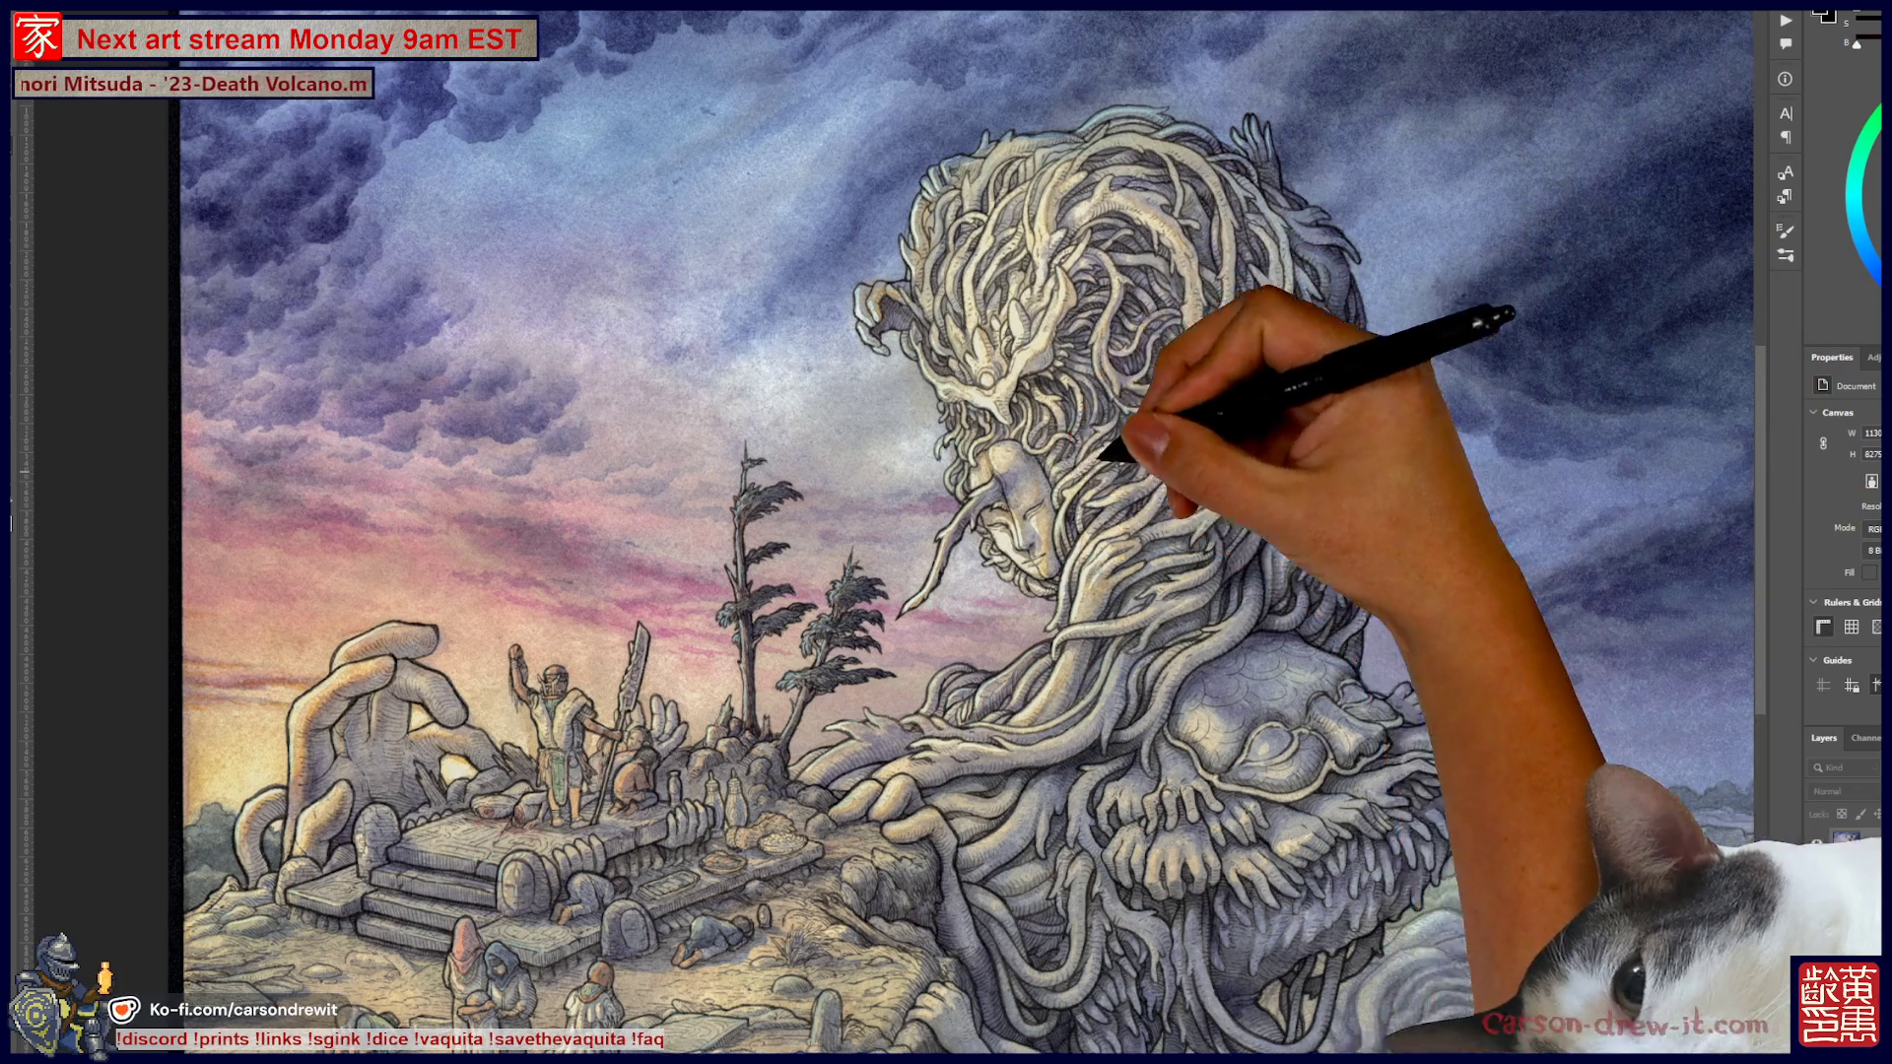
drag(1121, 443, 1268, 401)
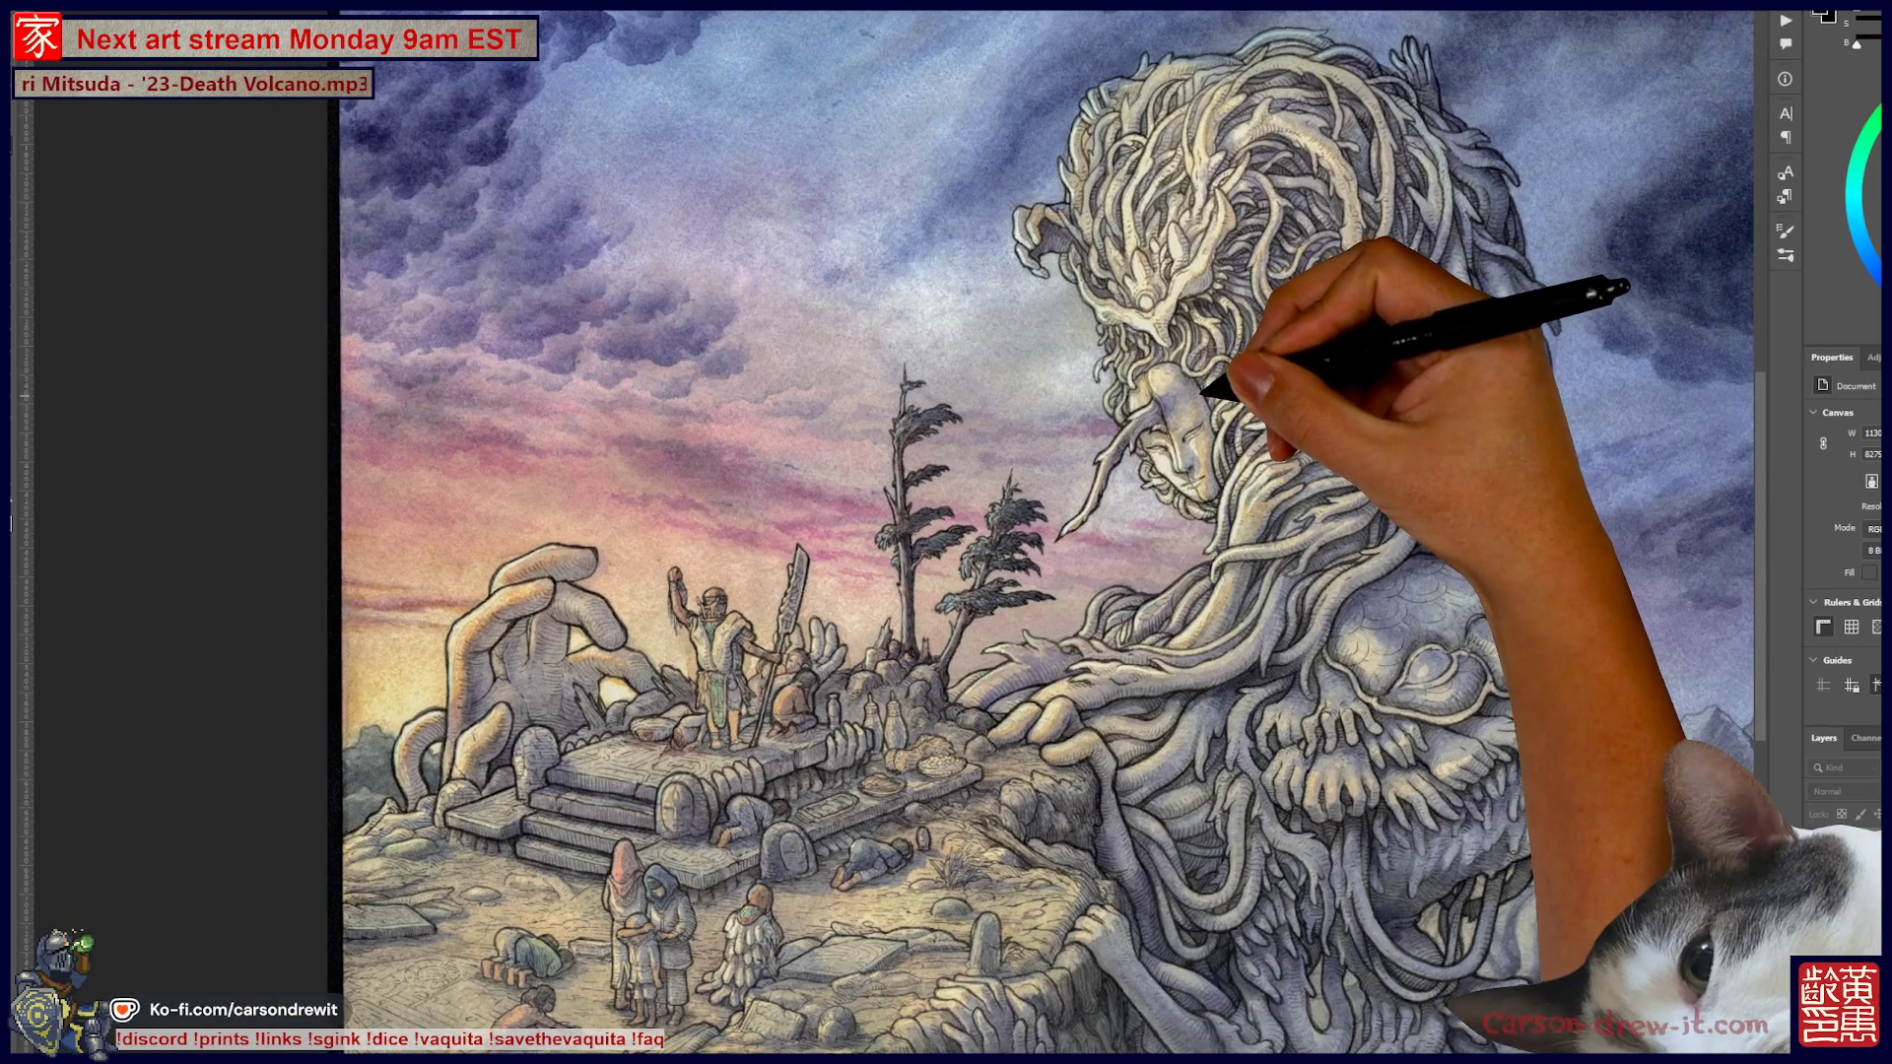
key(ctrl+minus)
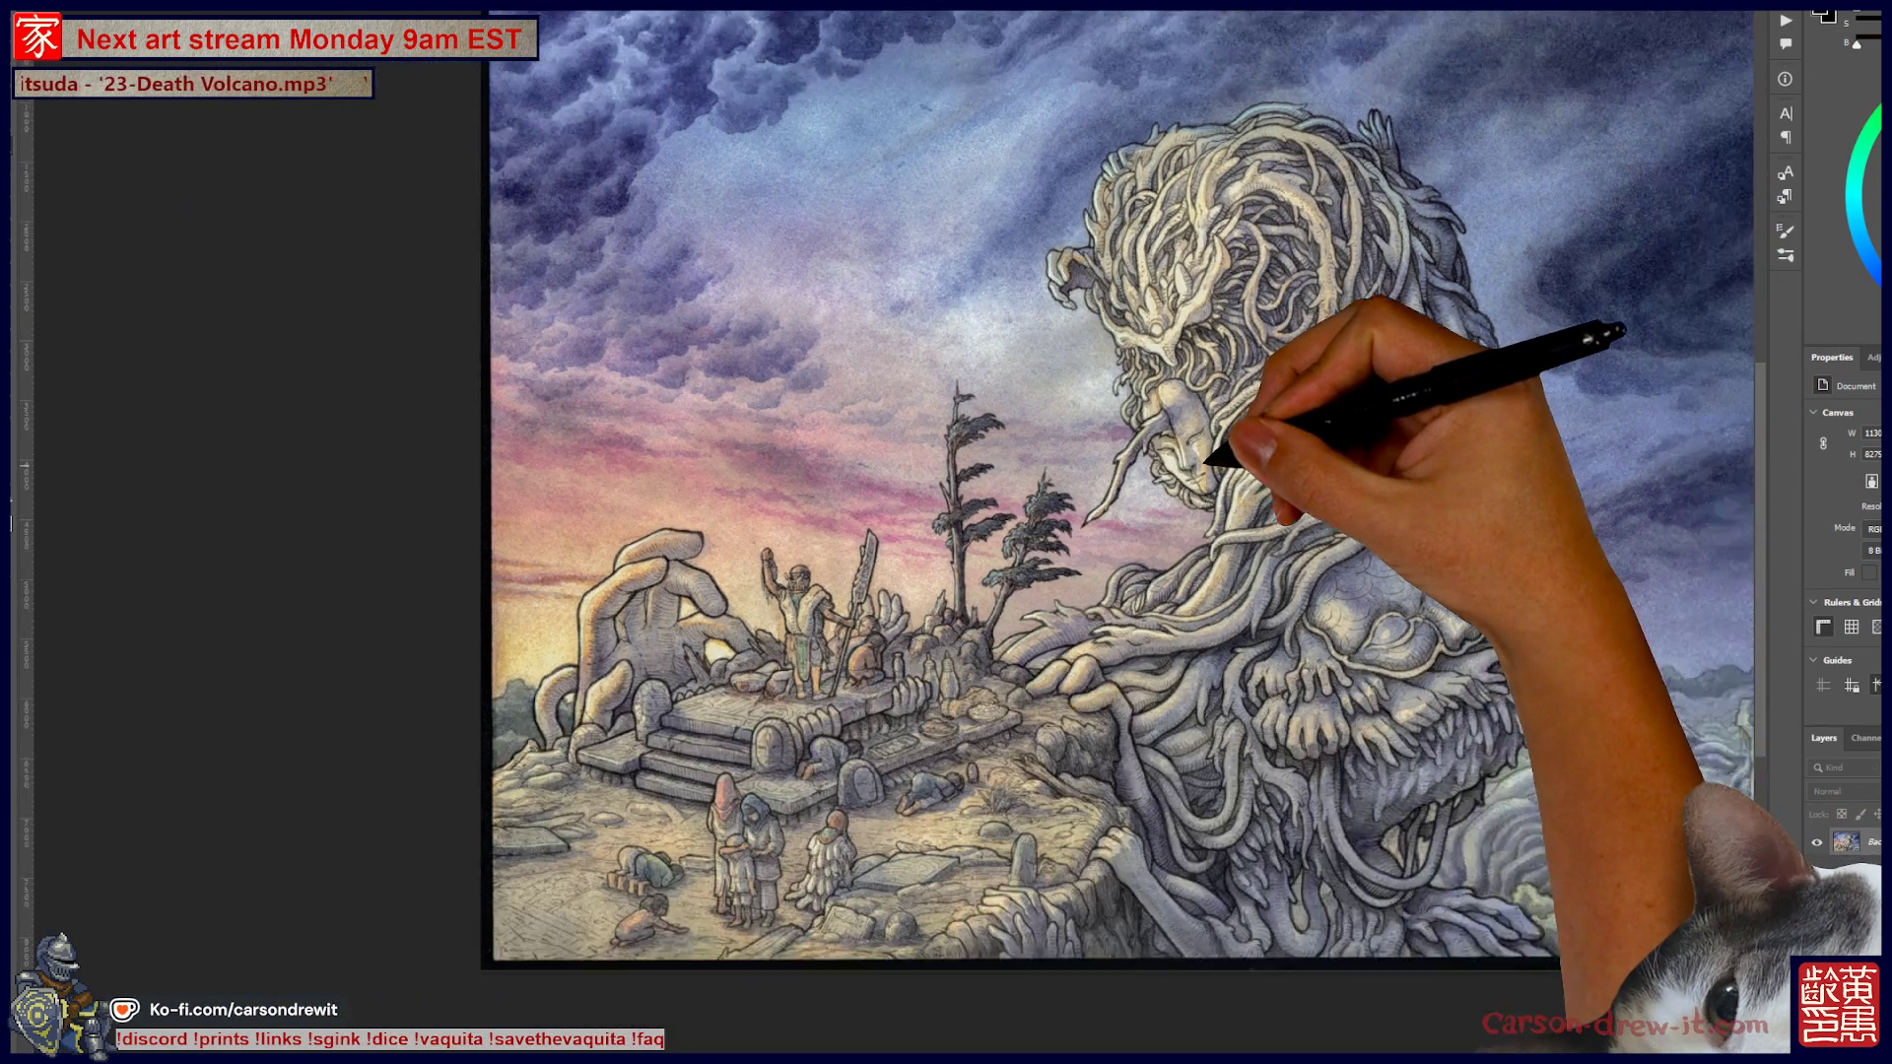
scroll(1213, 459, up, 3)
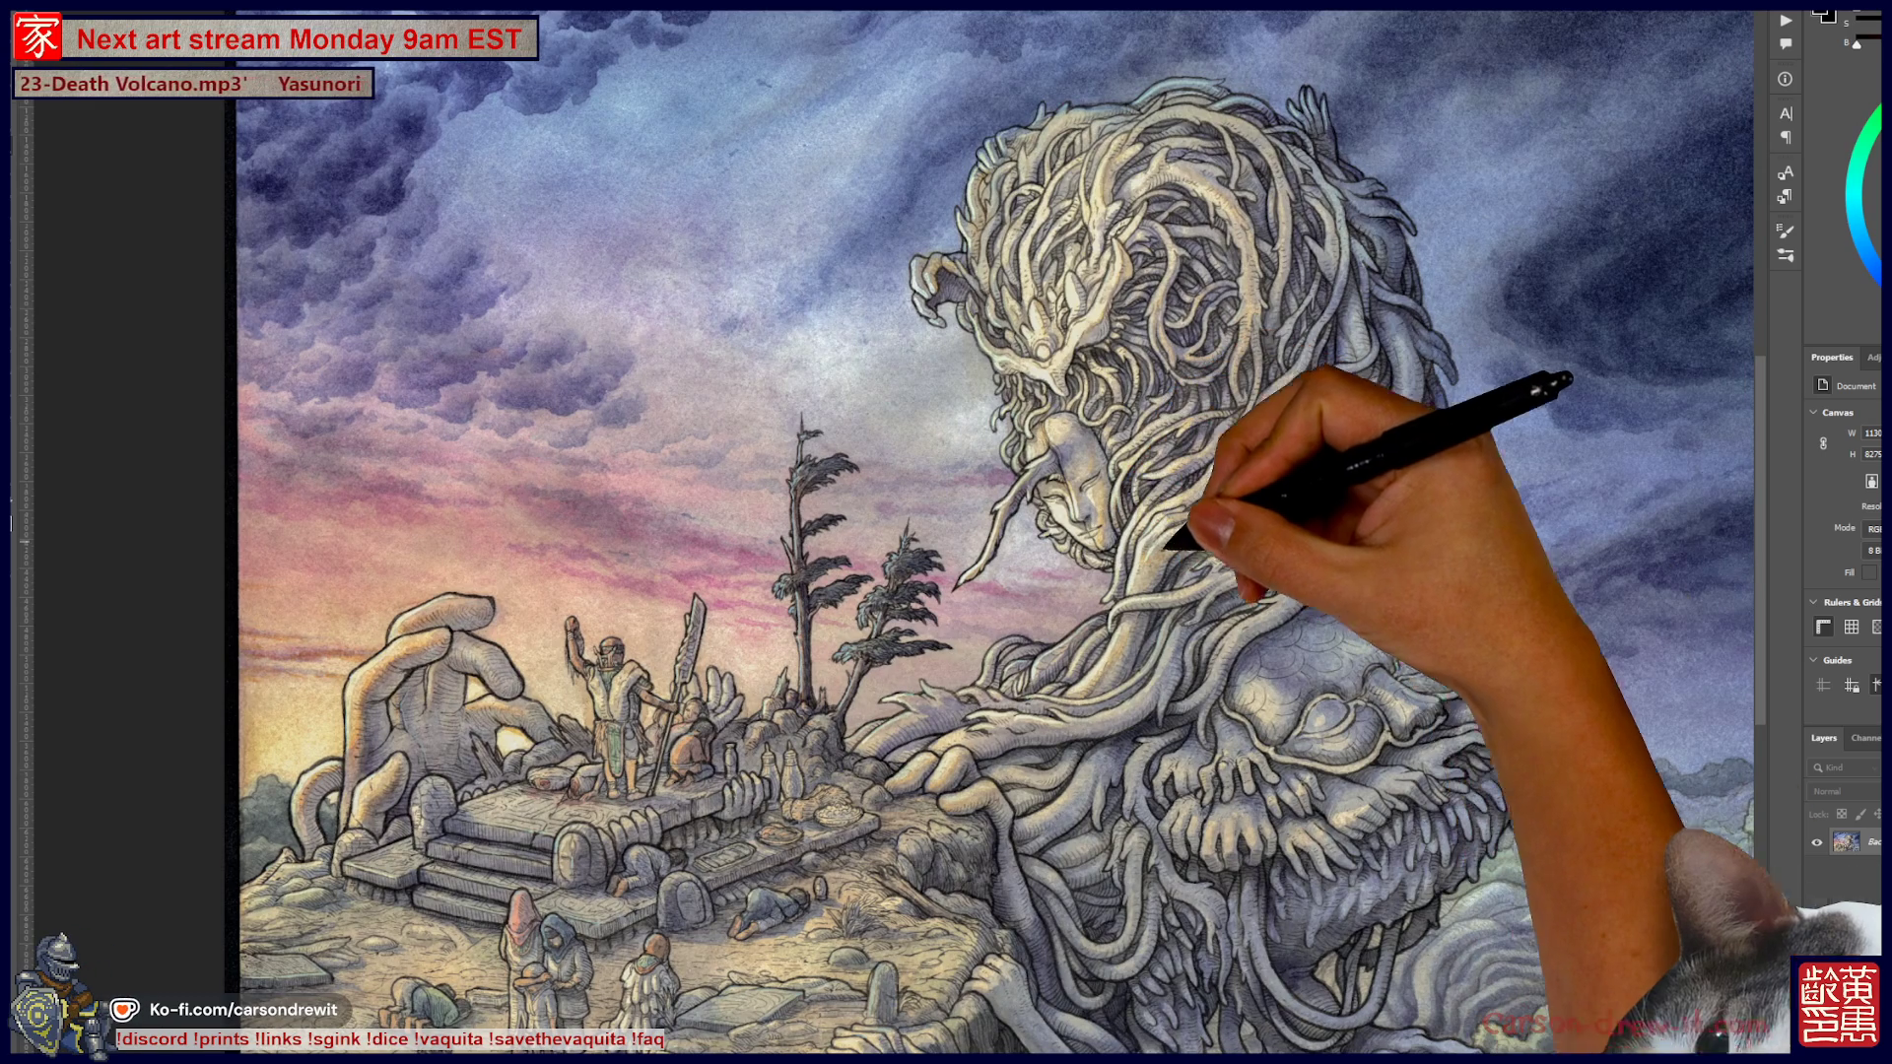
scroll(985, 532, down, 1)
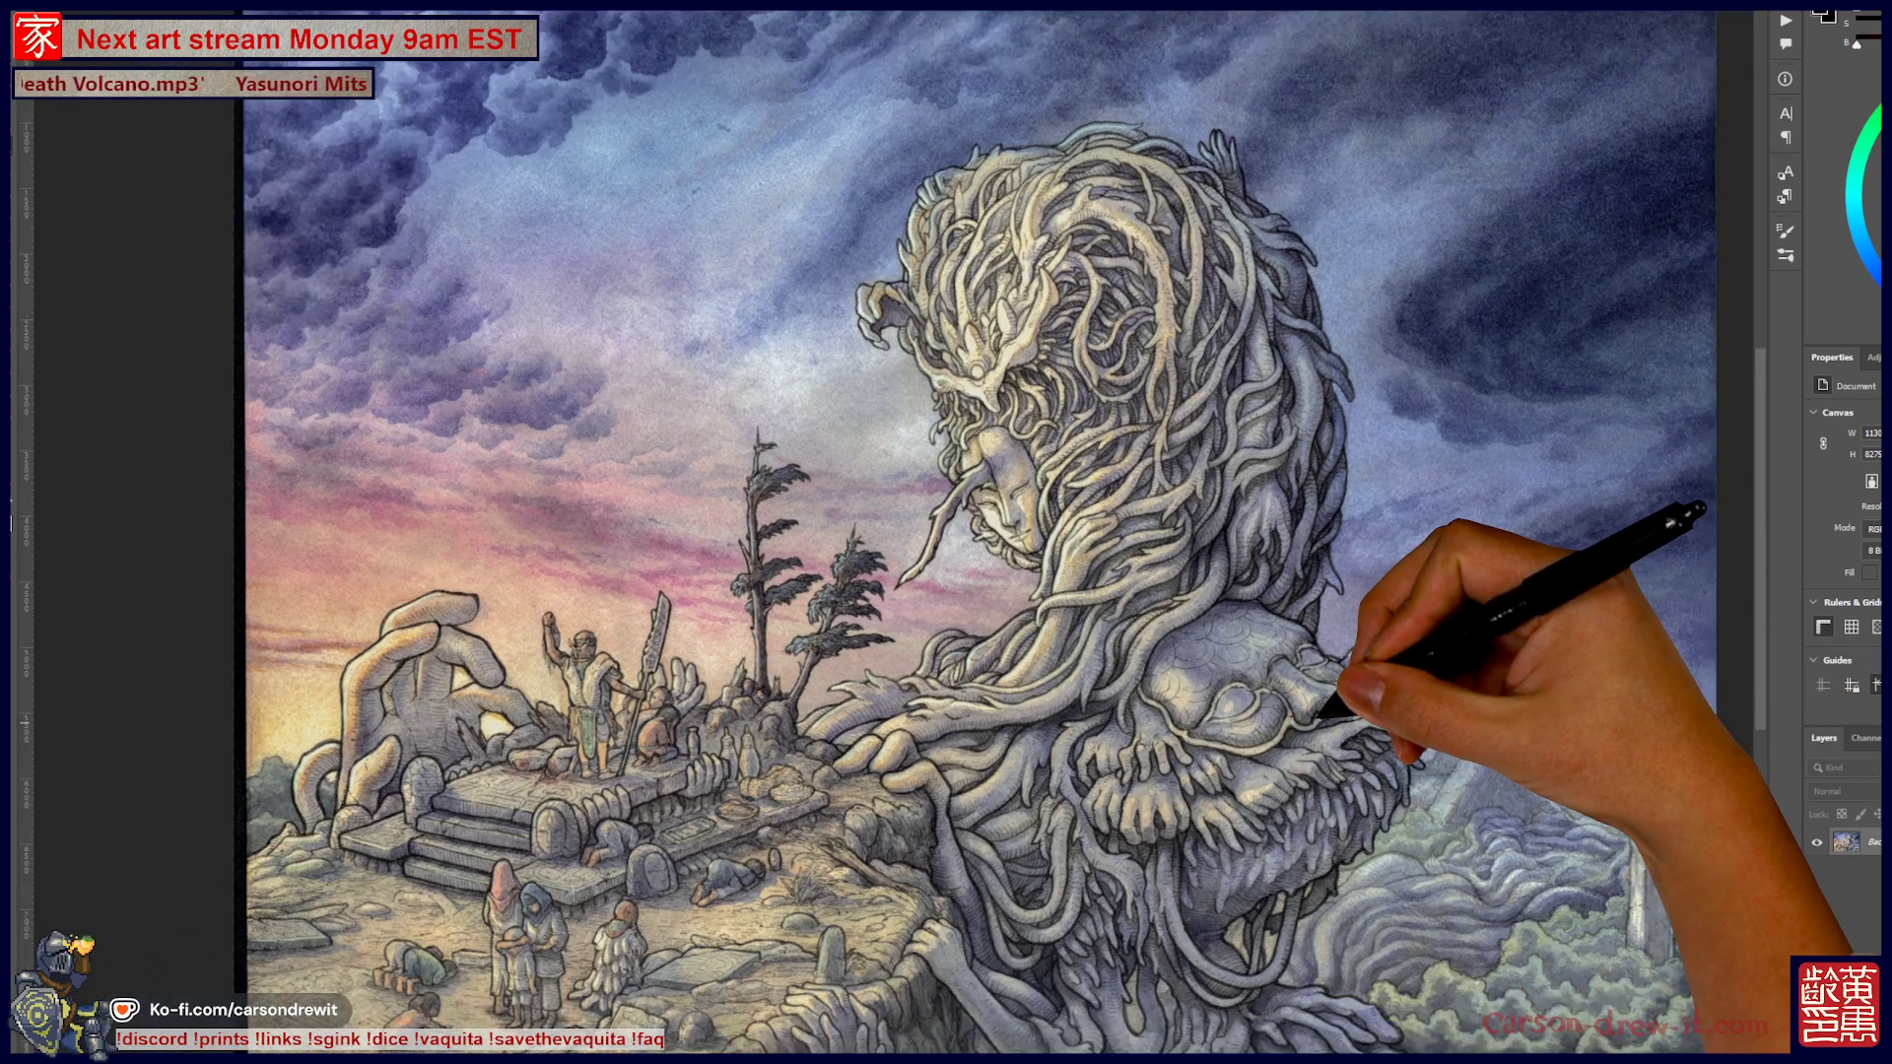
scroll(1293, 747, down, 1)
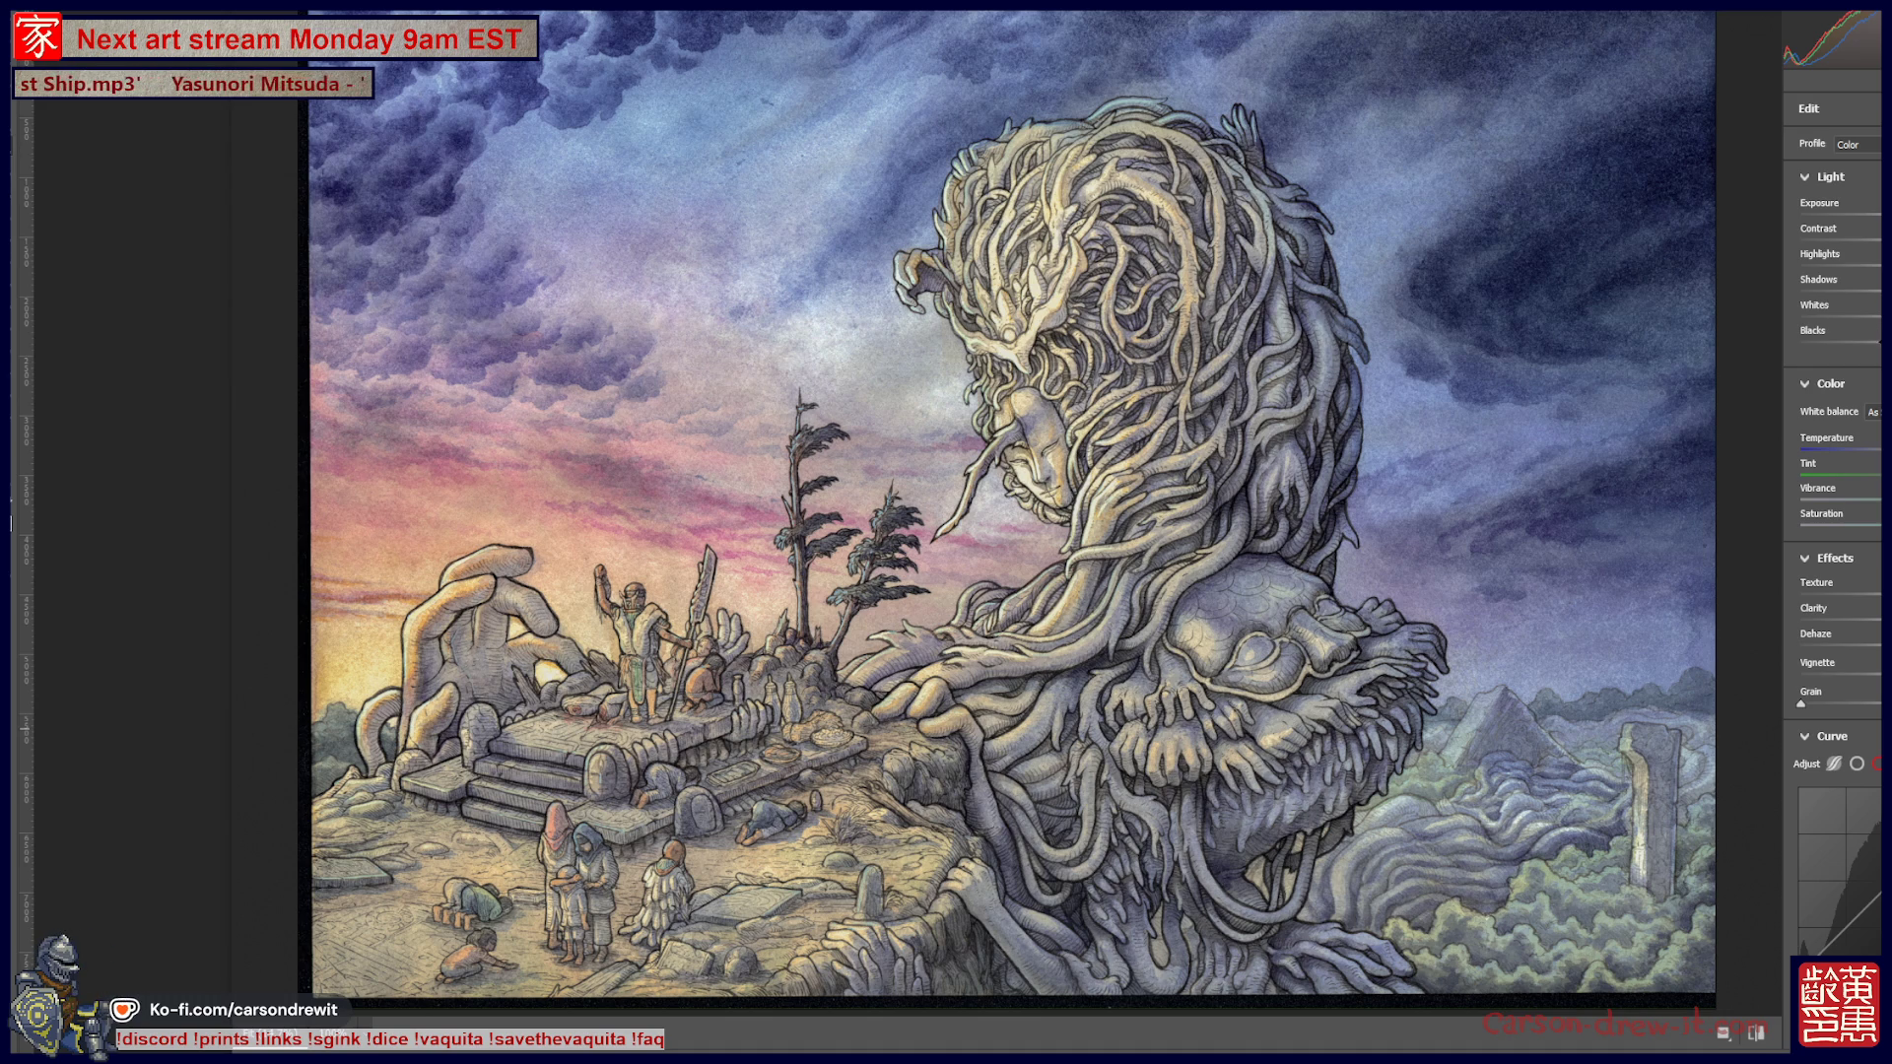
Darken the painting's blacks slightly in Camera Raw and apply the filter
drag(1877, 342, 1874, 344)
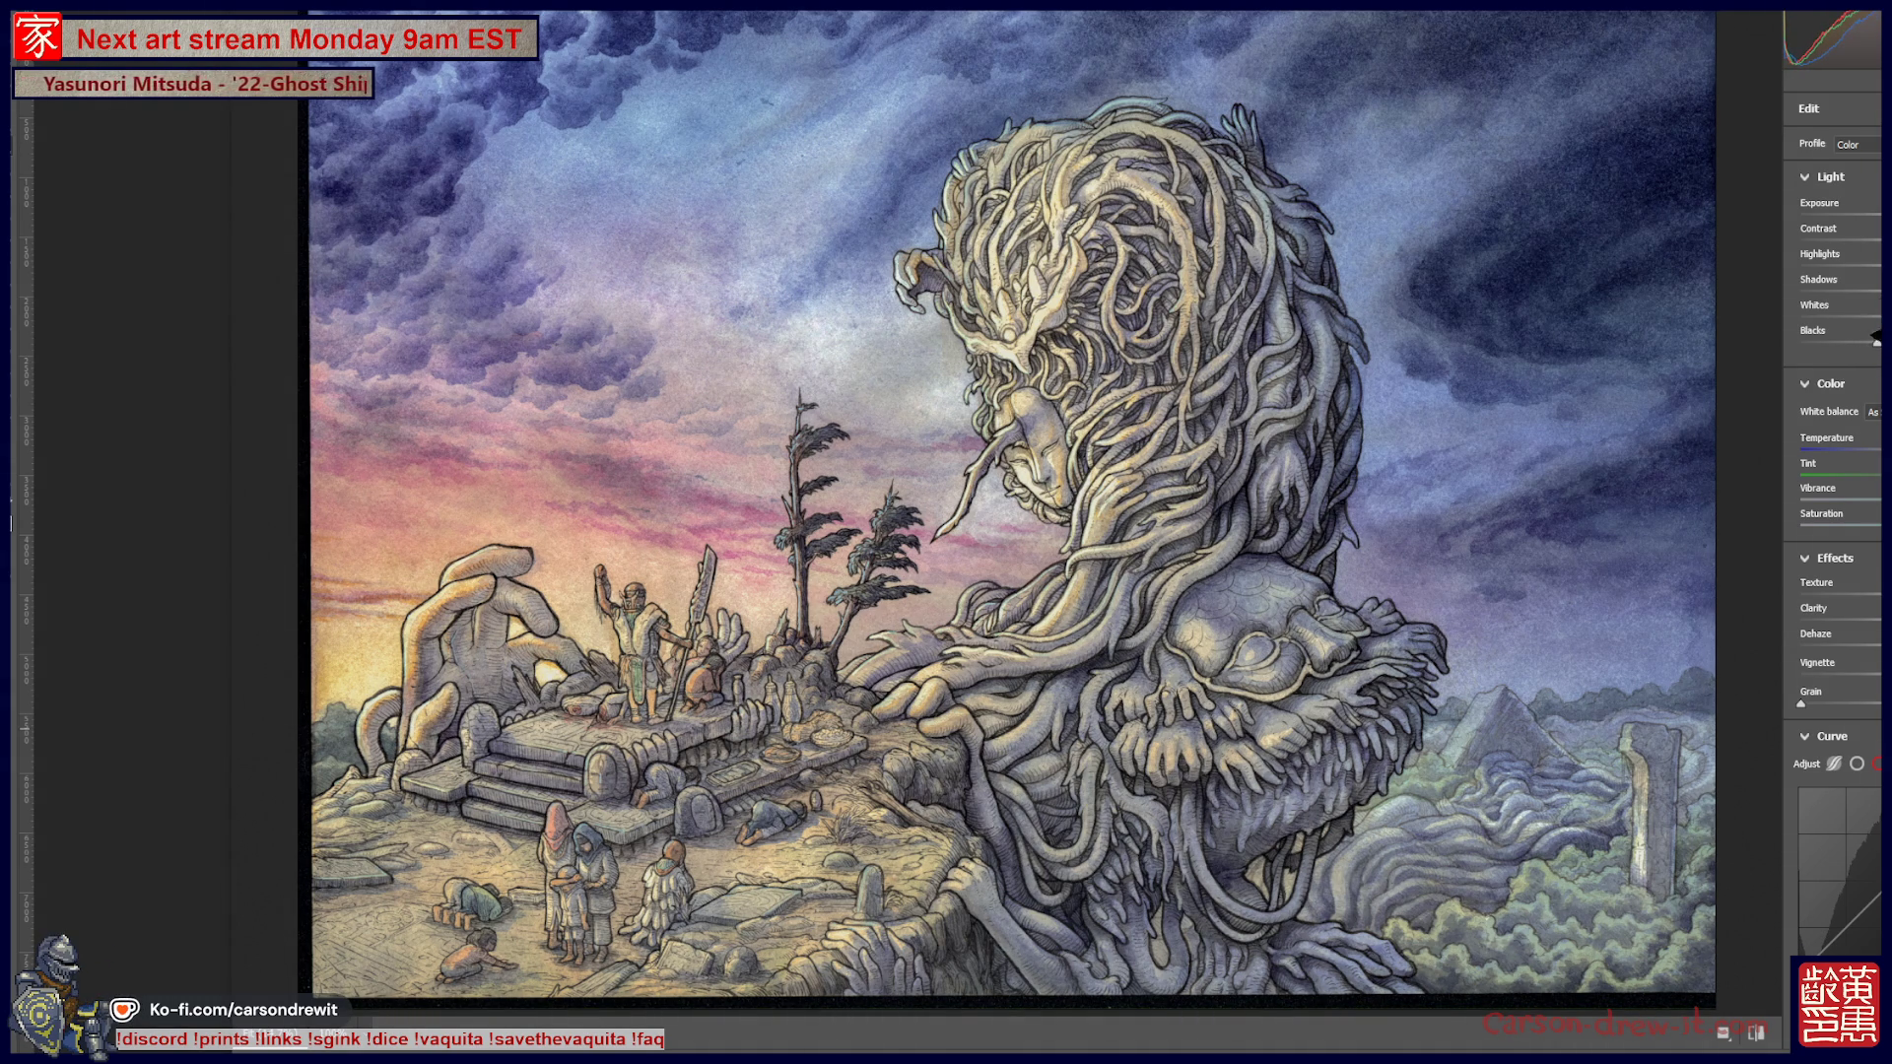
key(Return)
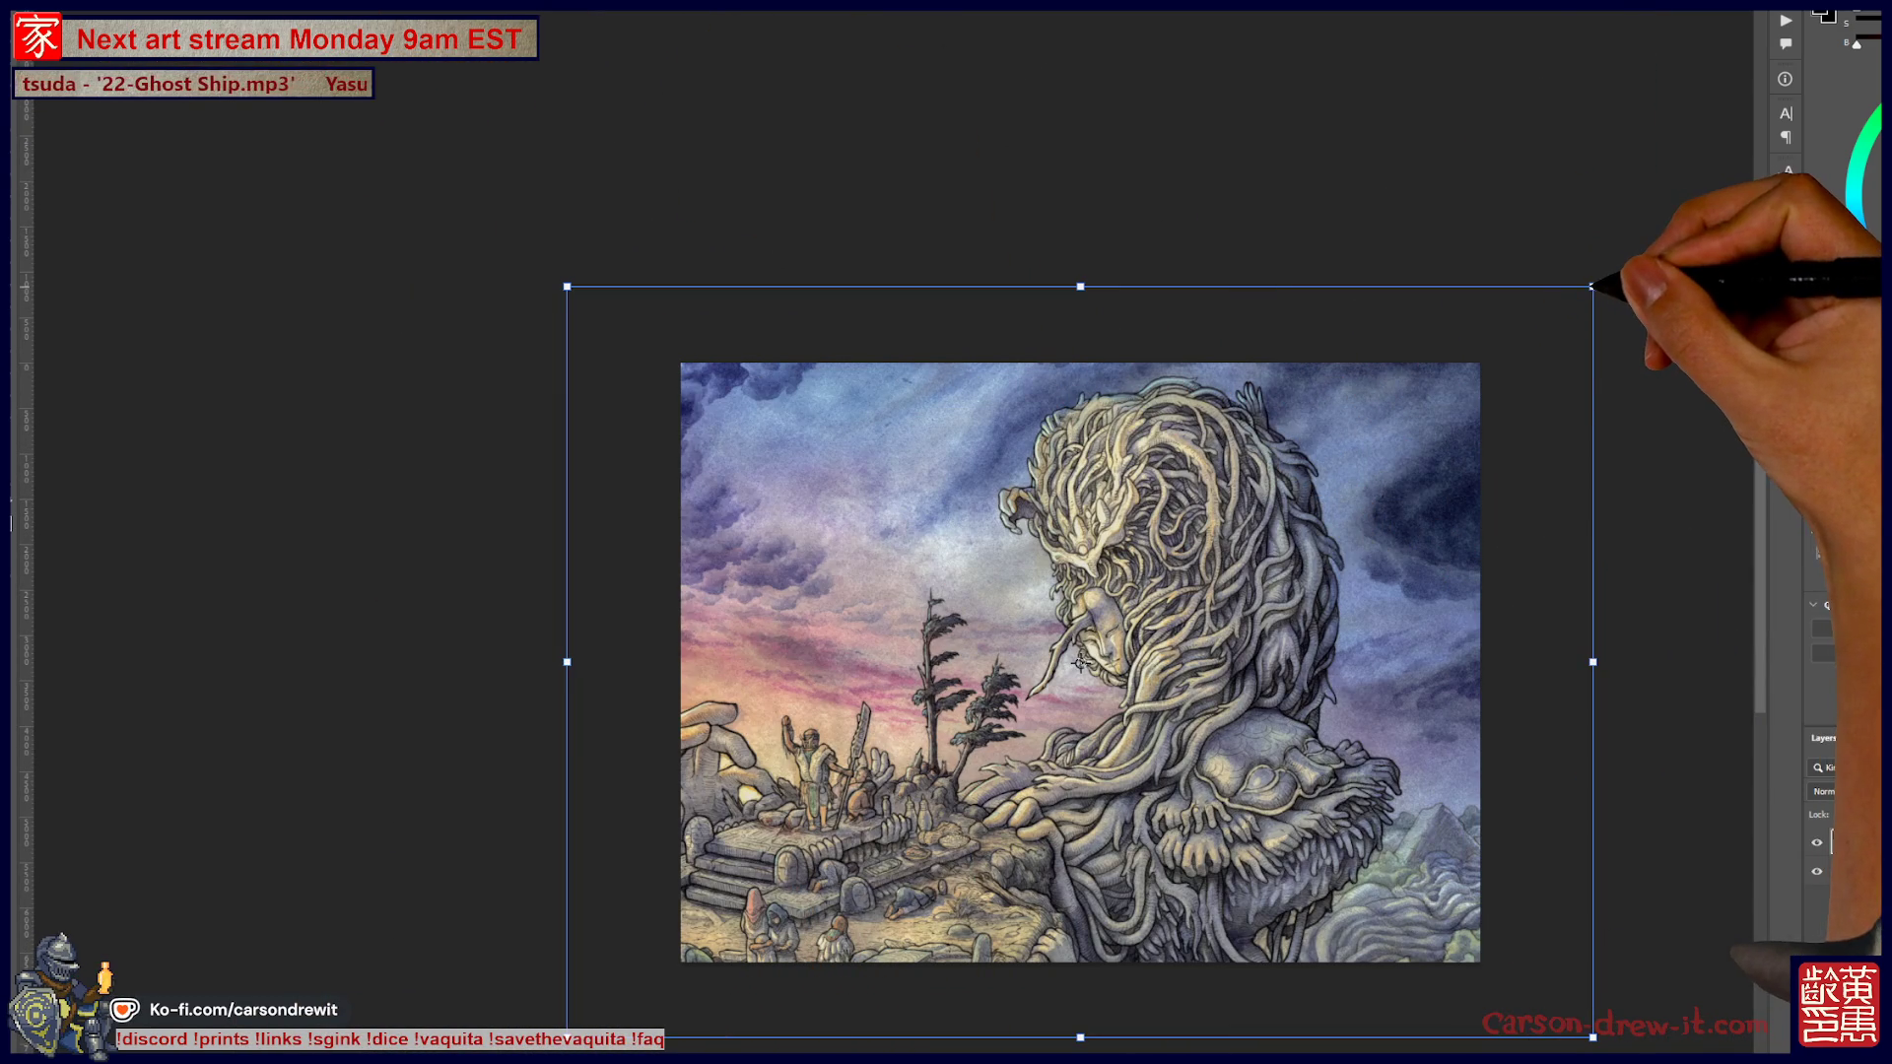
drag(1596, 287, 1497, 354)
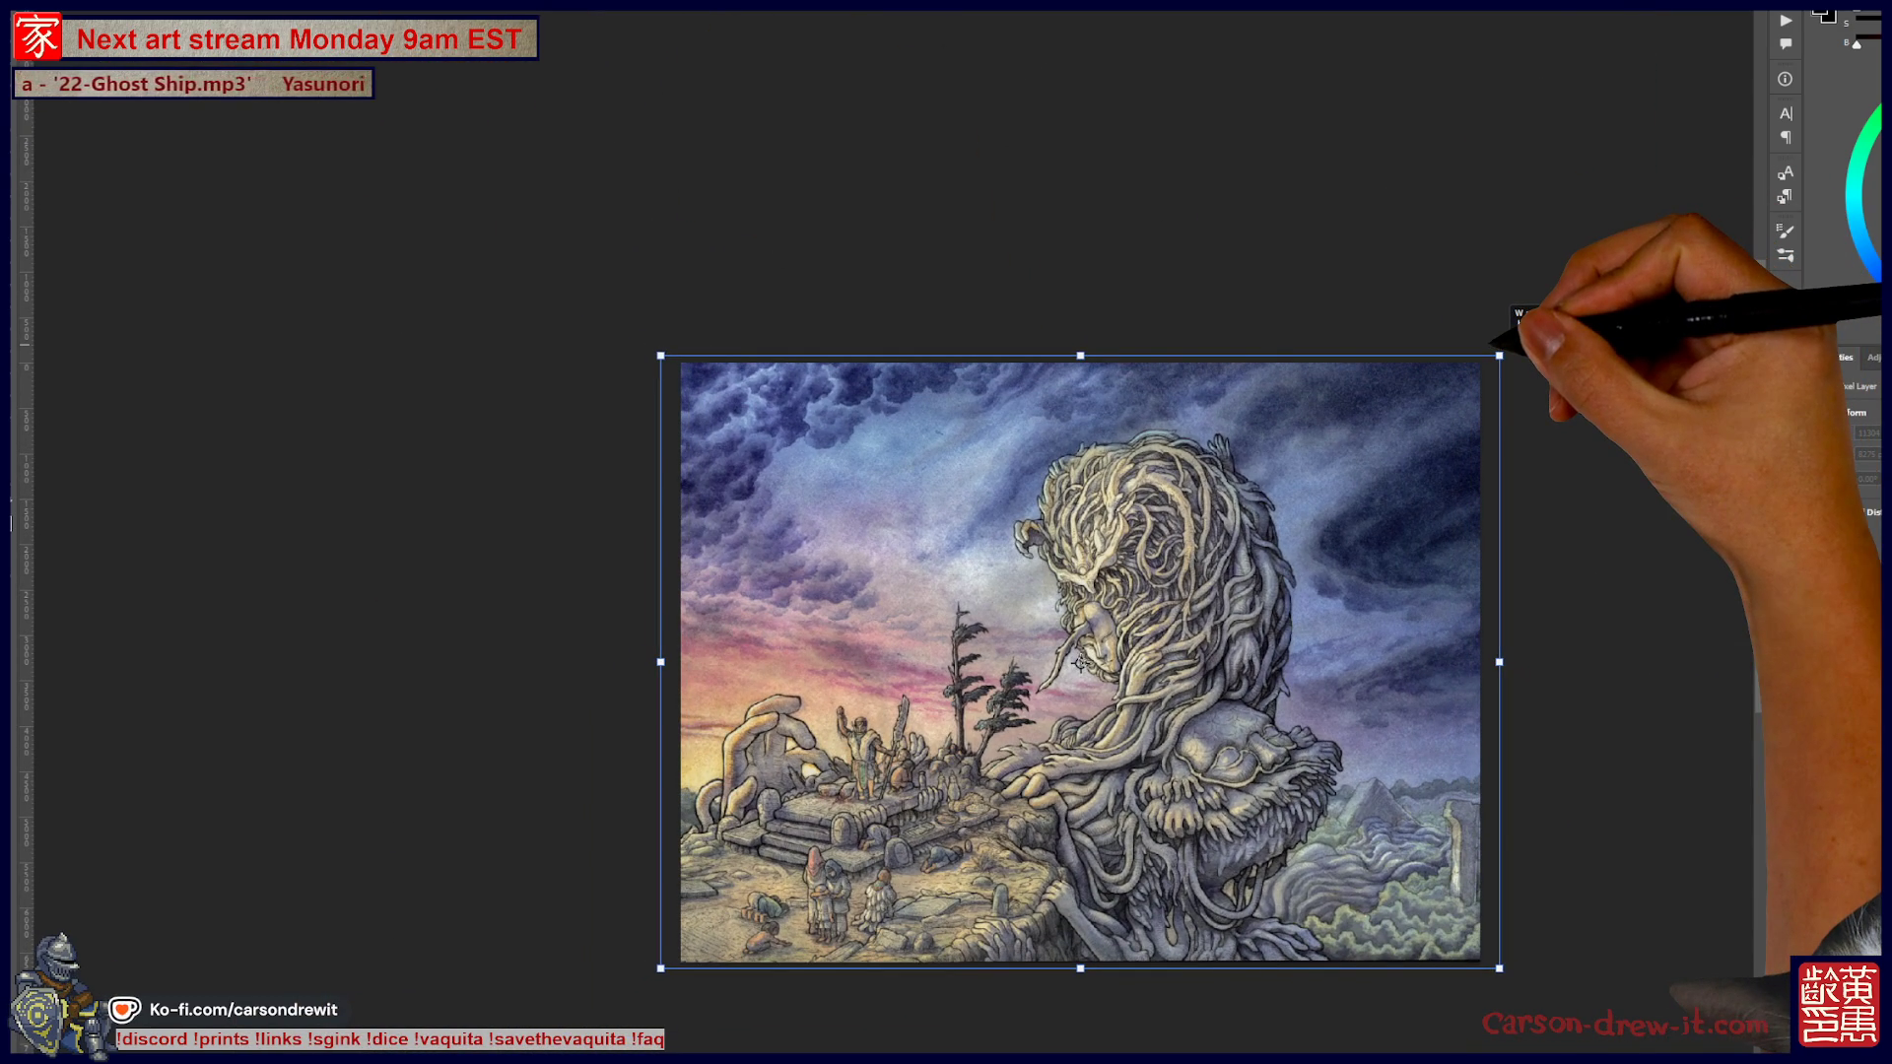
scroll(957, 763, up, 1)
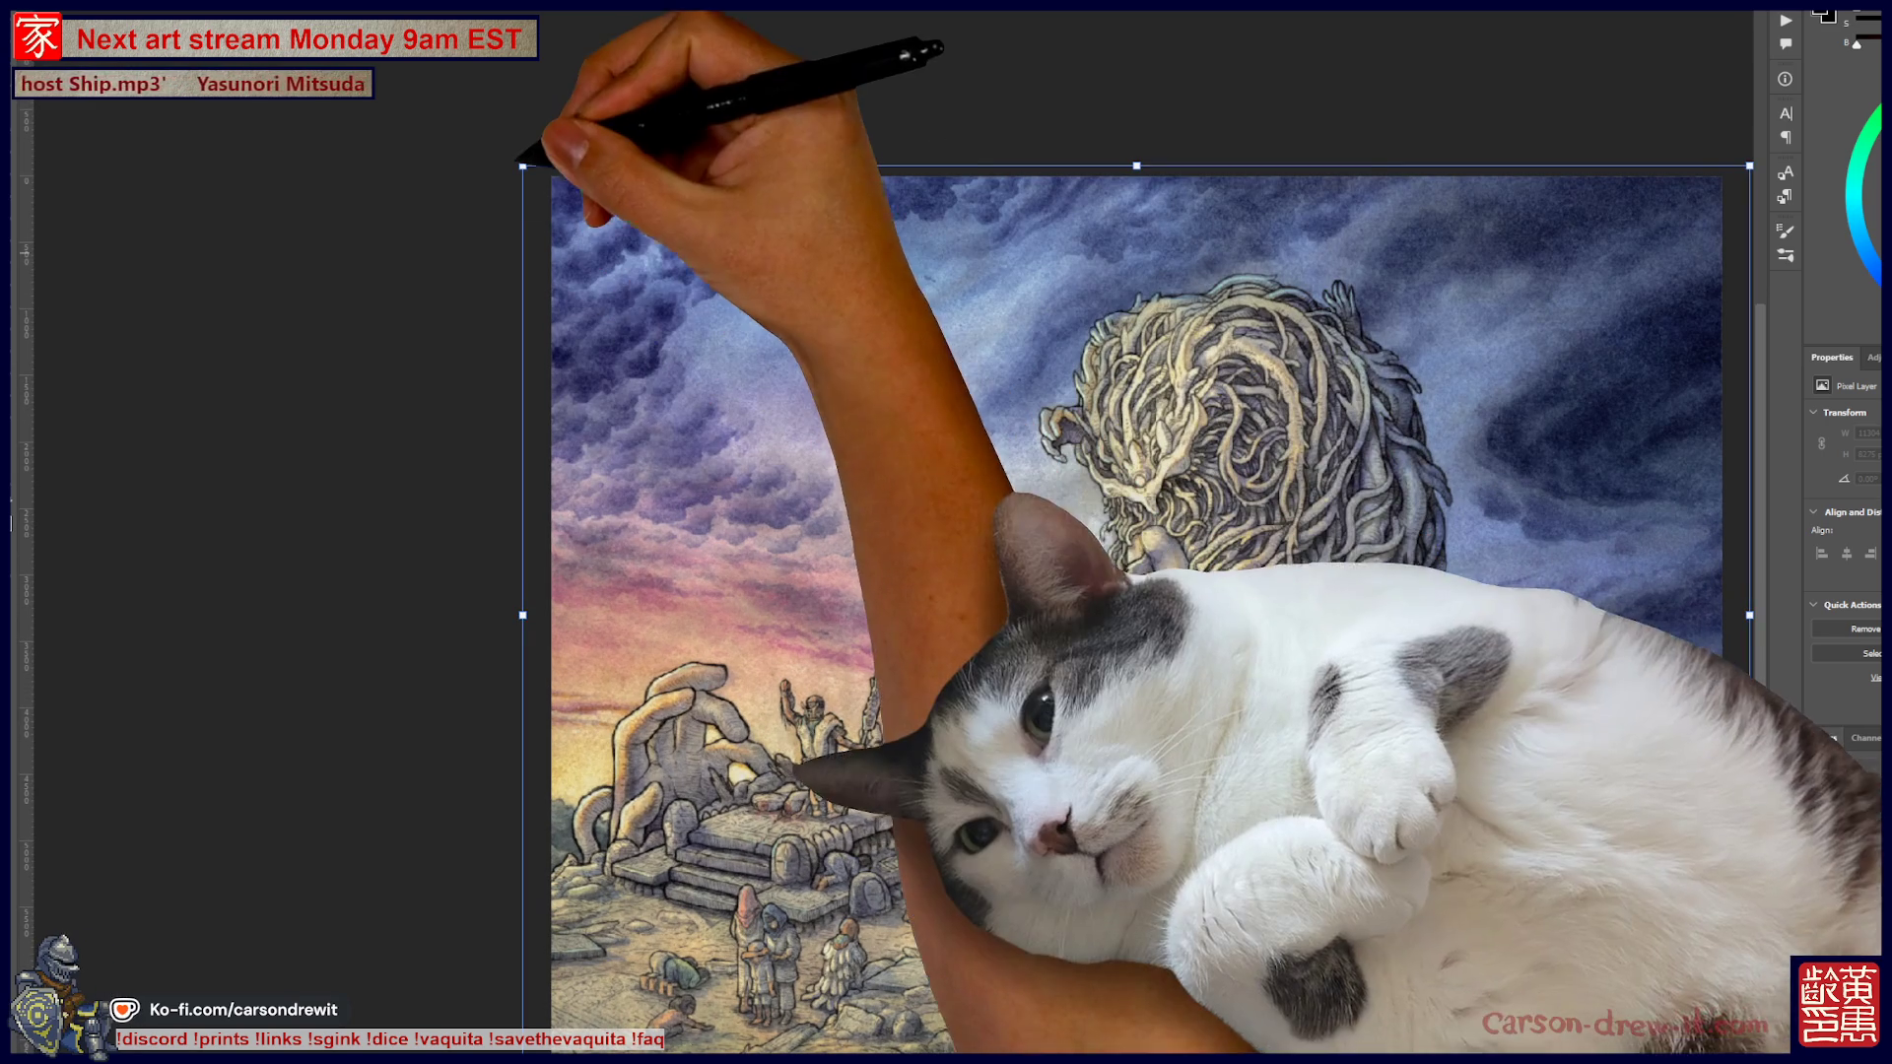
drag(522, 165, 533, 173)
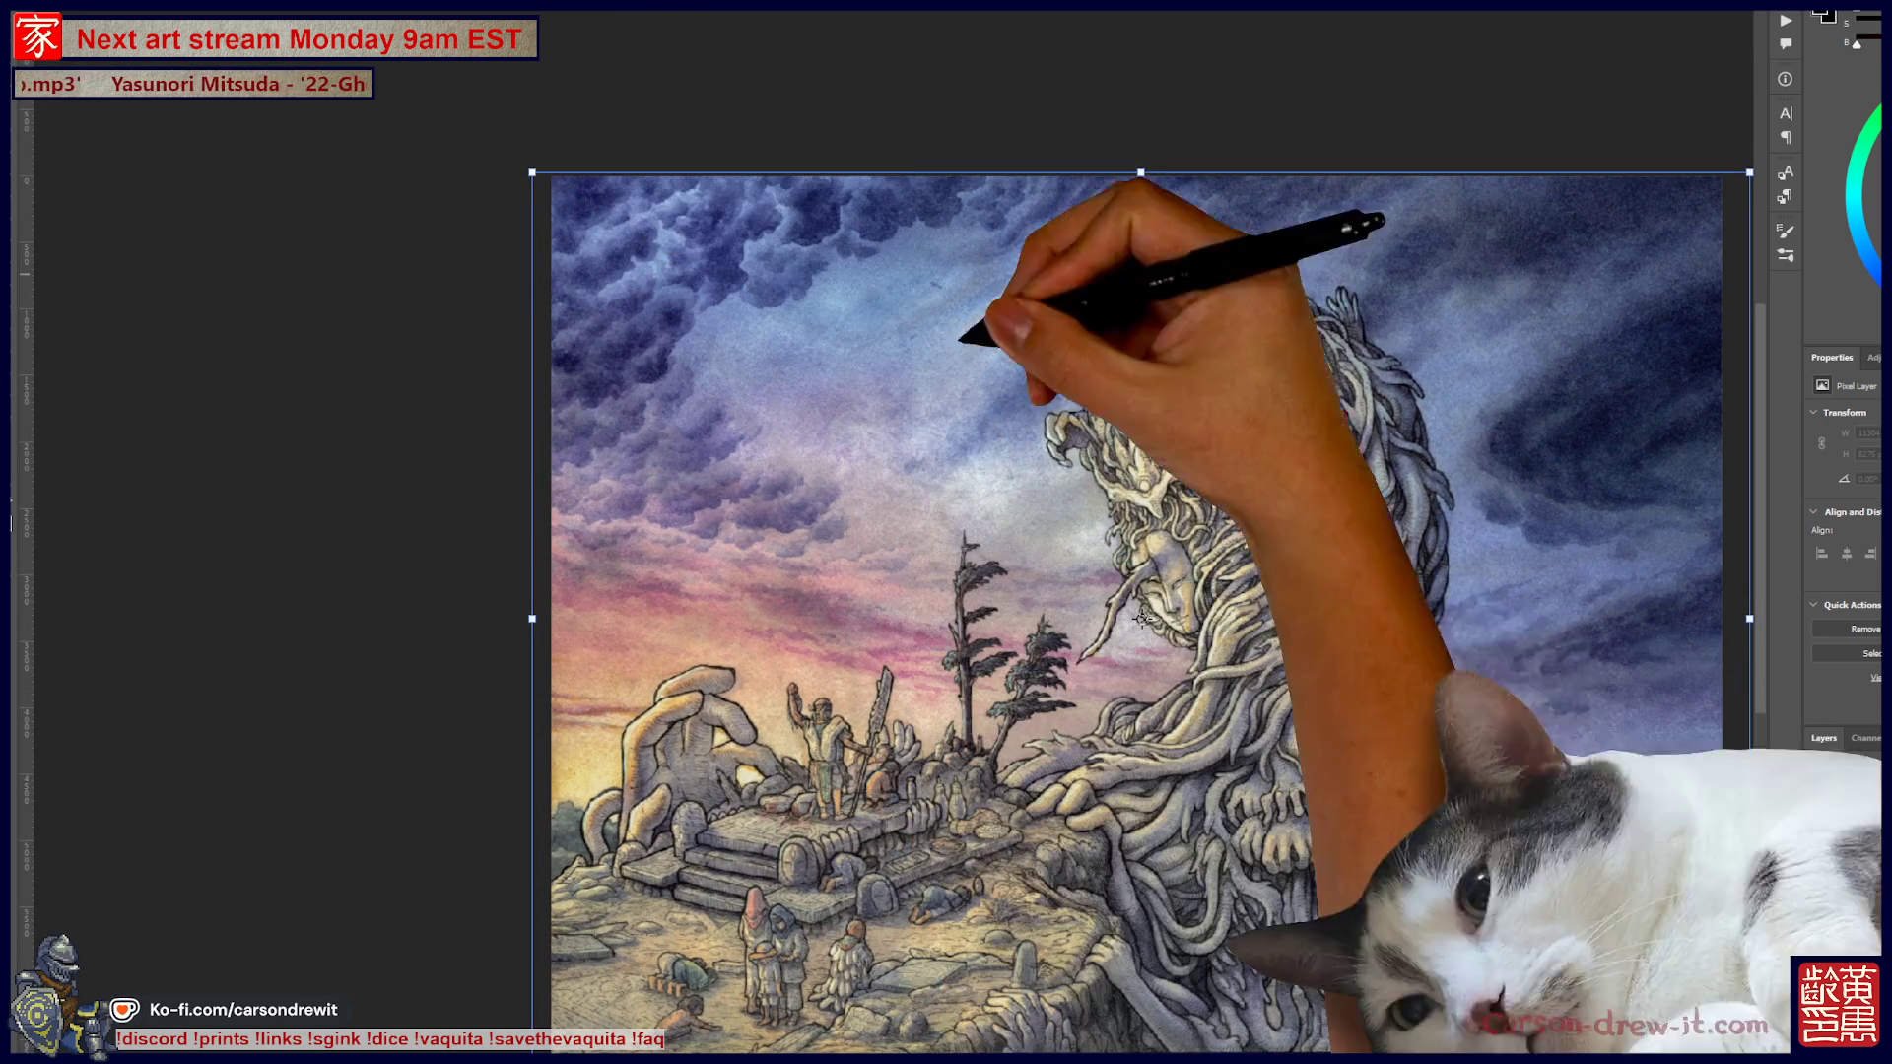
scroll(1195, 263, up, 5)
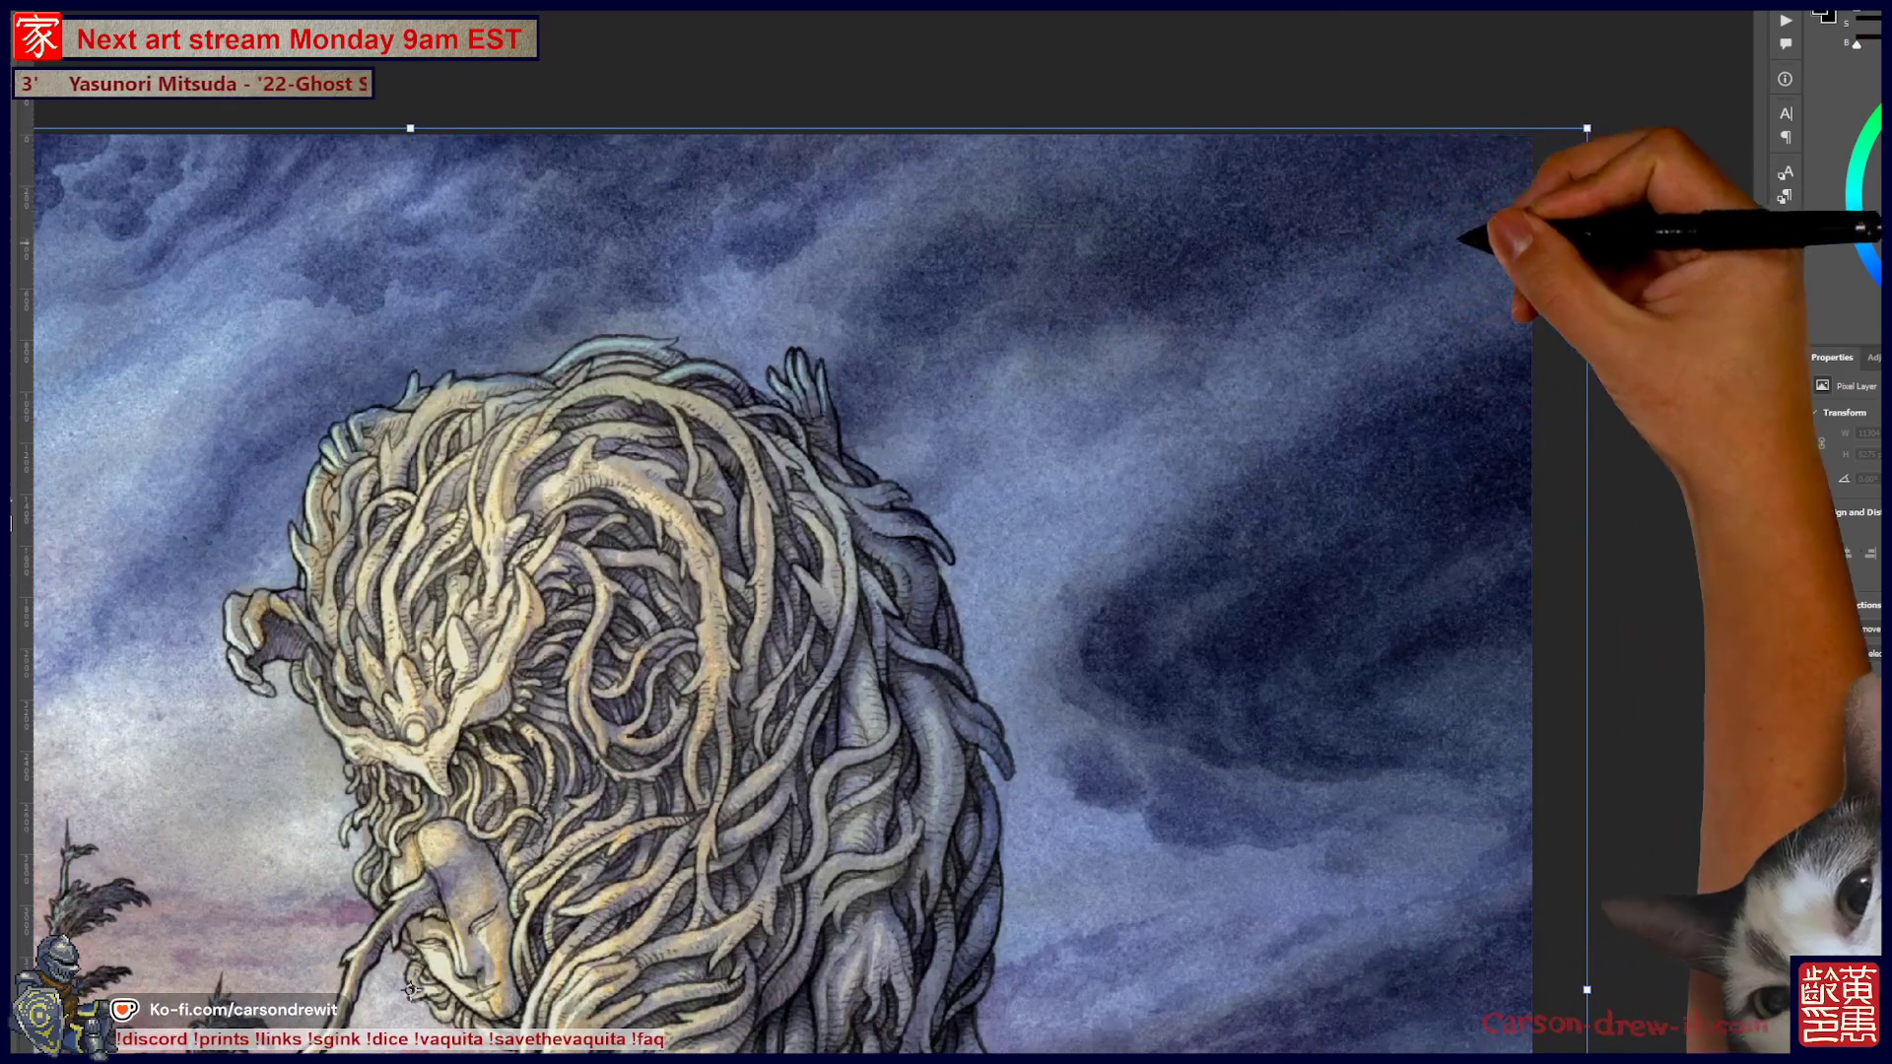
drag(1593, 129, 1582, 131)
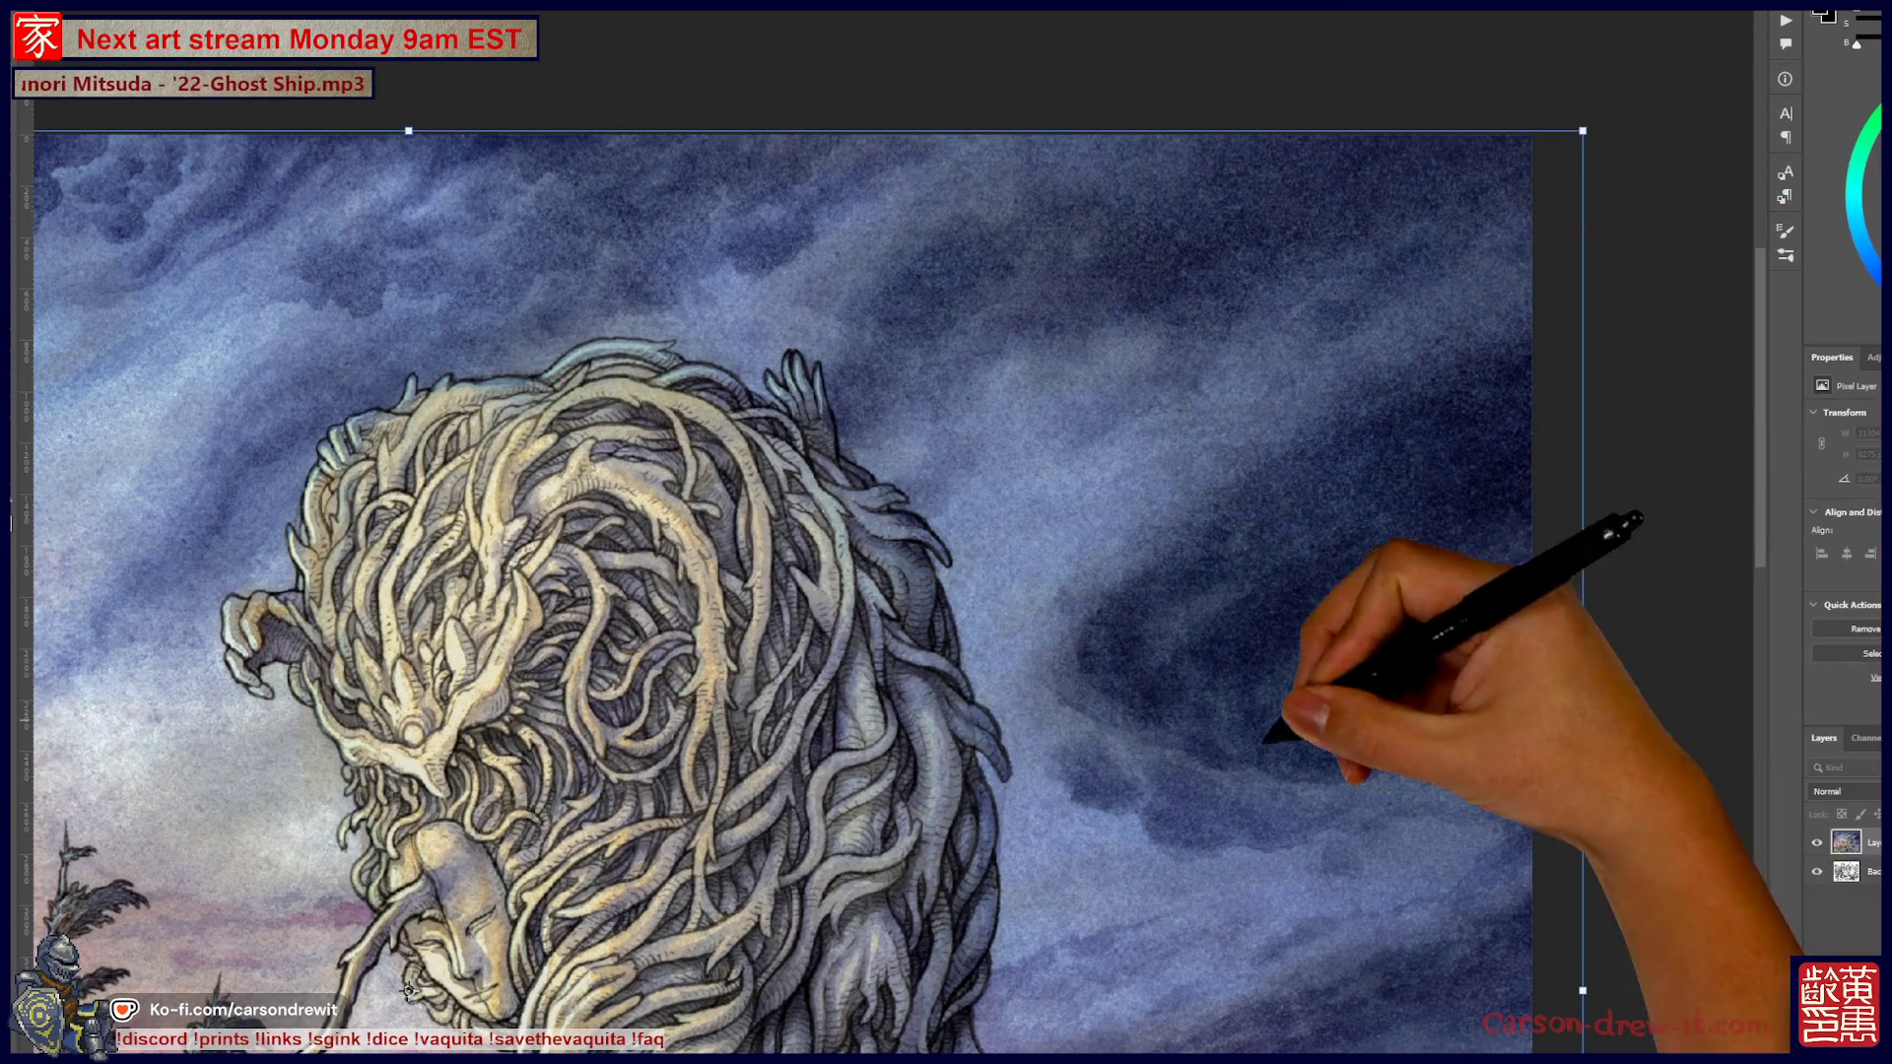
scroll(1343, 697, down, 10)
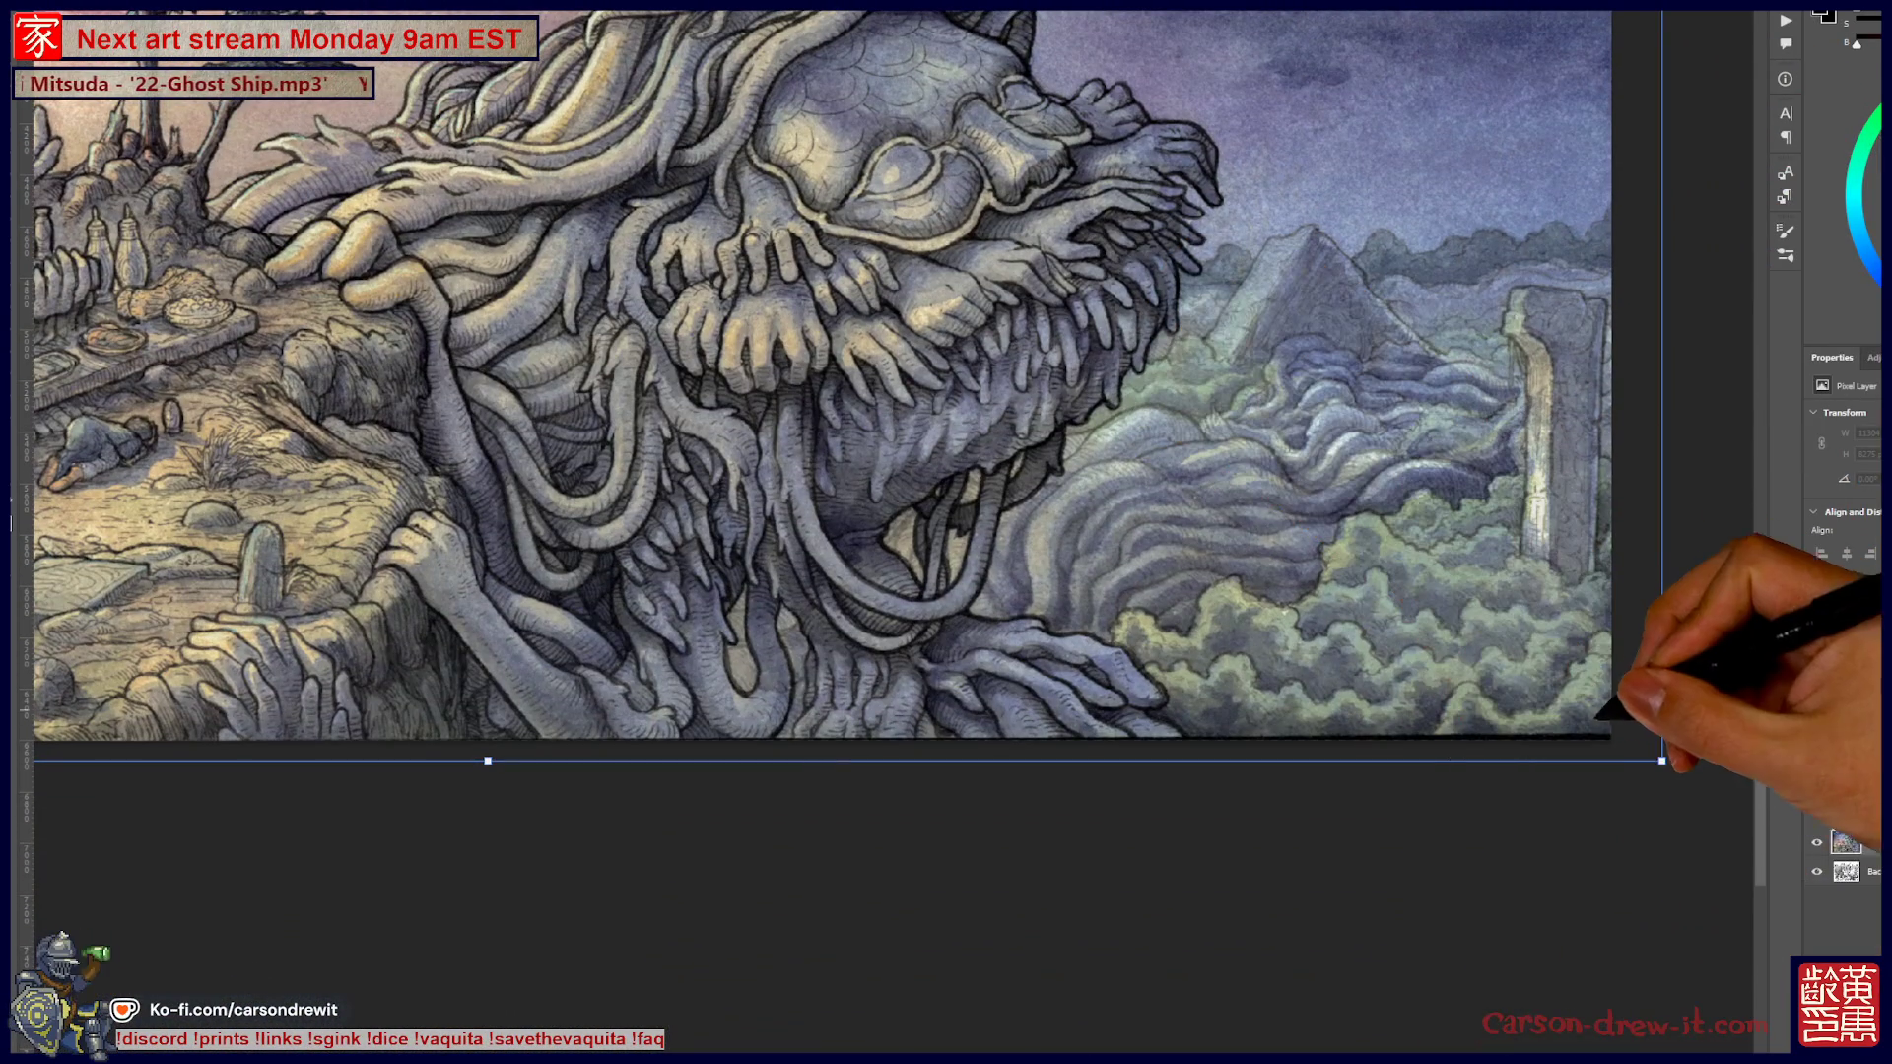
drag(1663, 760, 1671, 767)
mouse_move(499, 569)
mouse_down()
mouse_move(794, 634)
mouse_move(752, 633)
mouse_up()
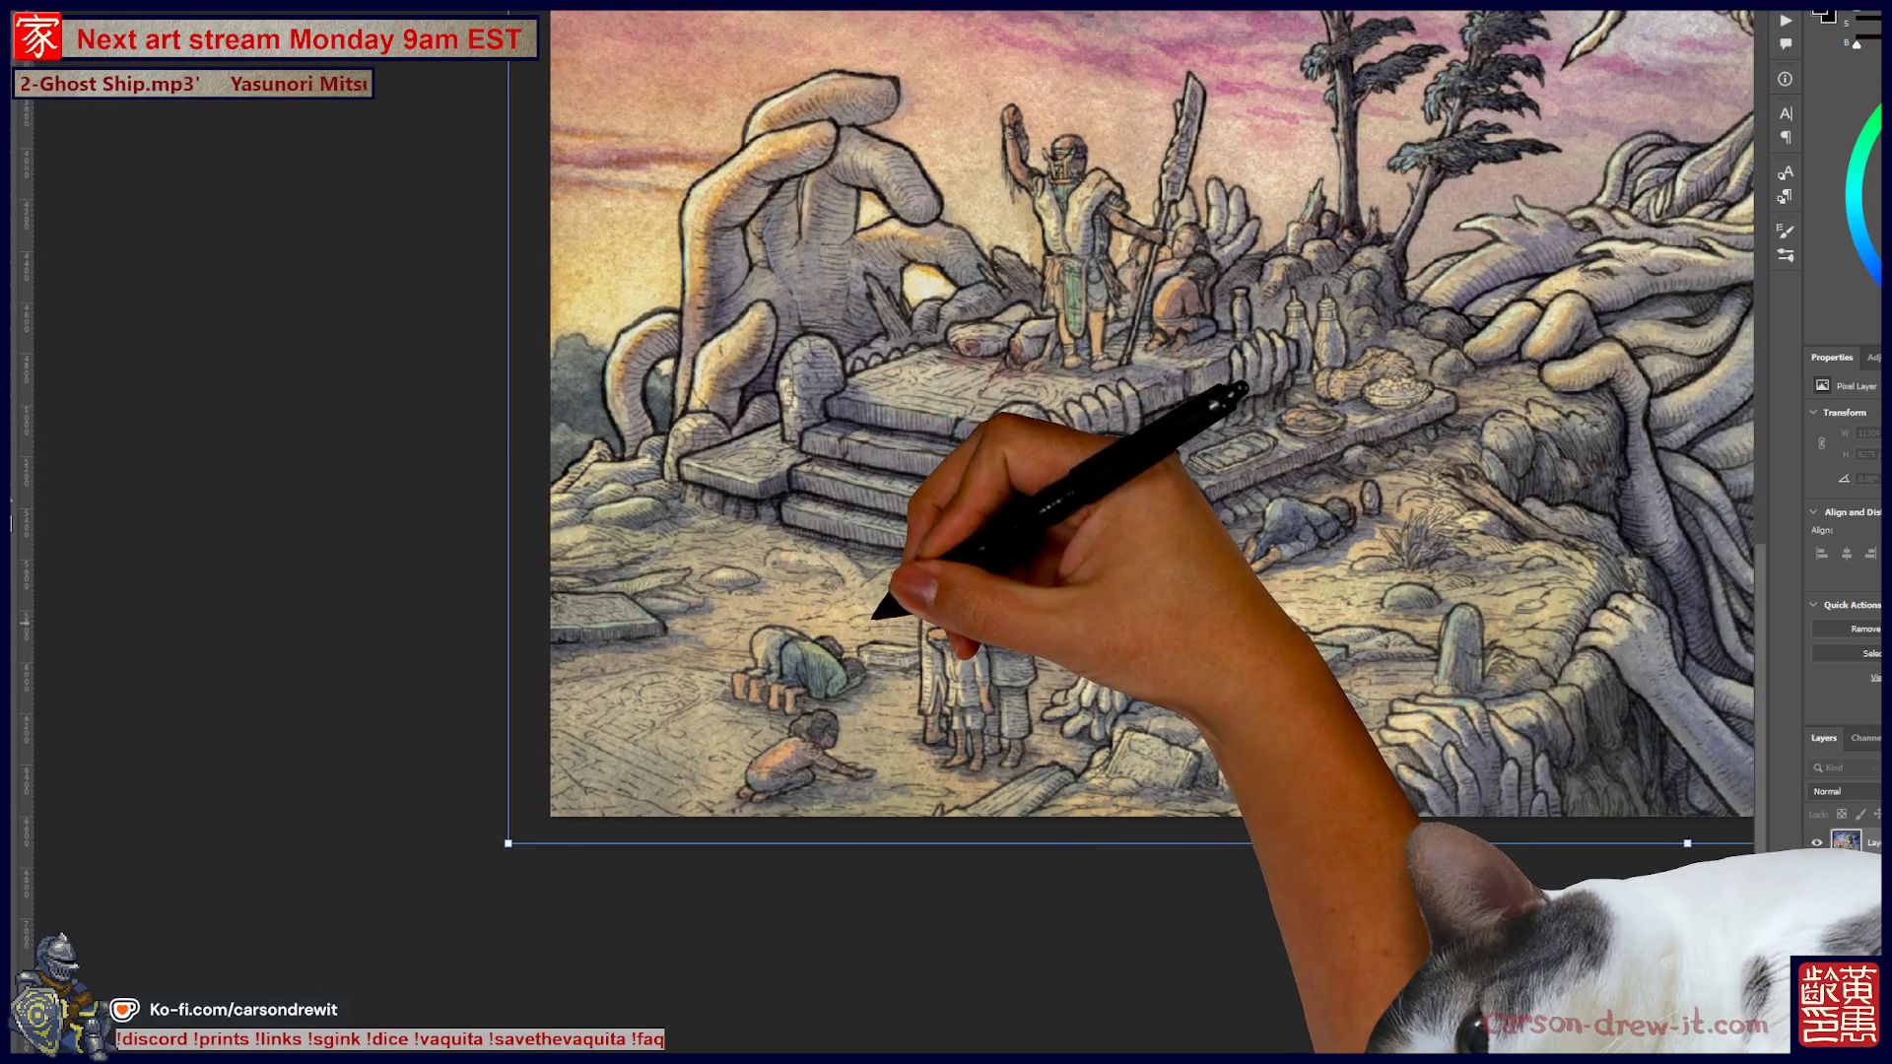
scroll(867, 614, down, 3)
scroll(855, 614, down, 3)
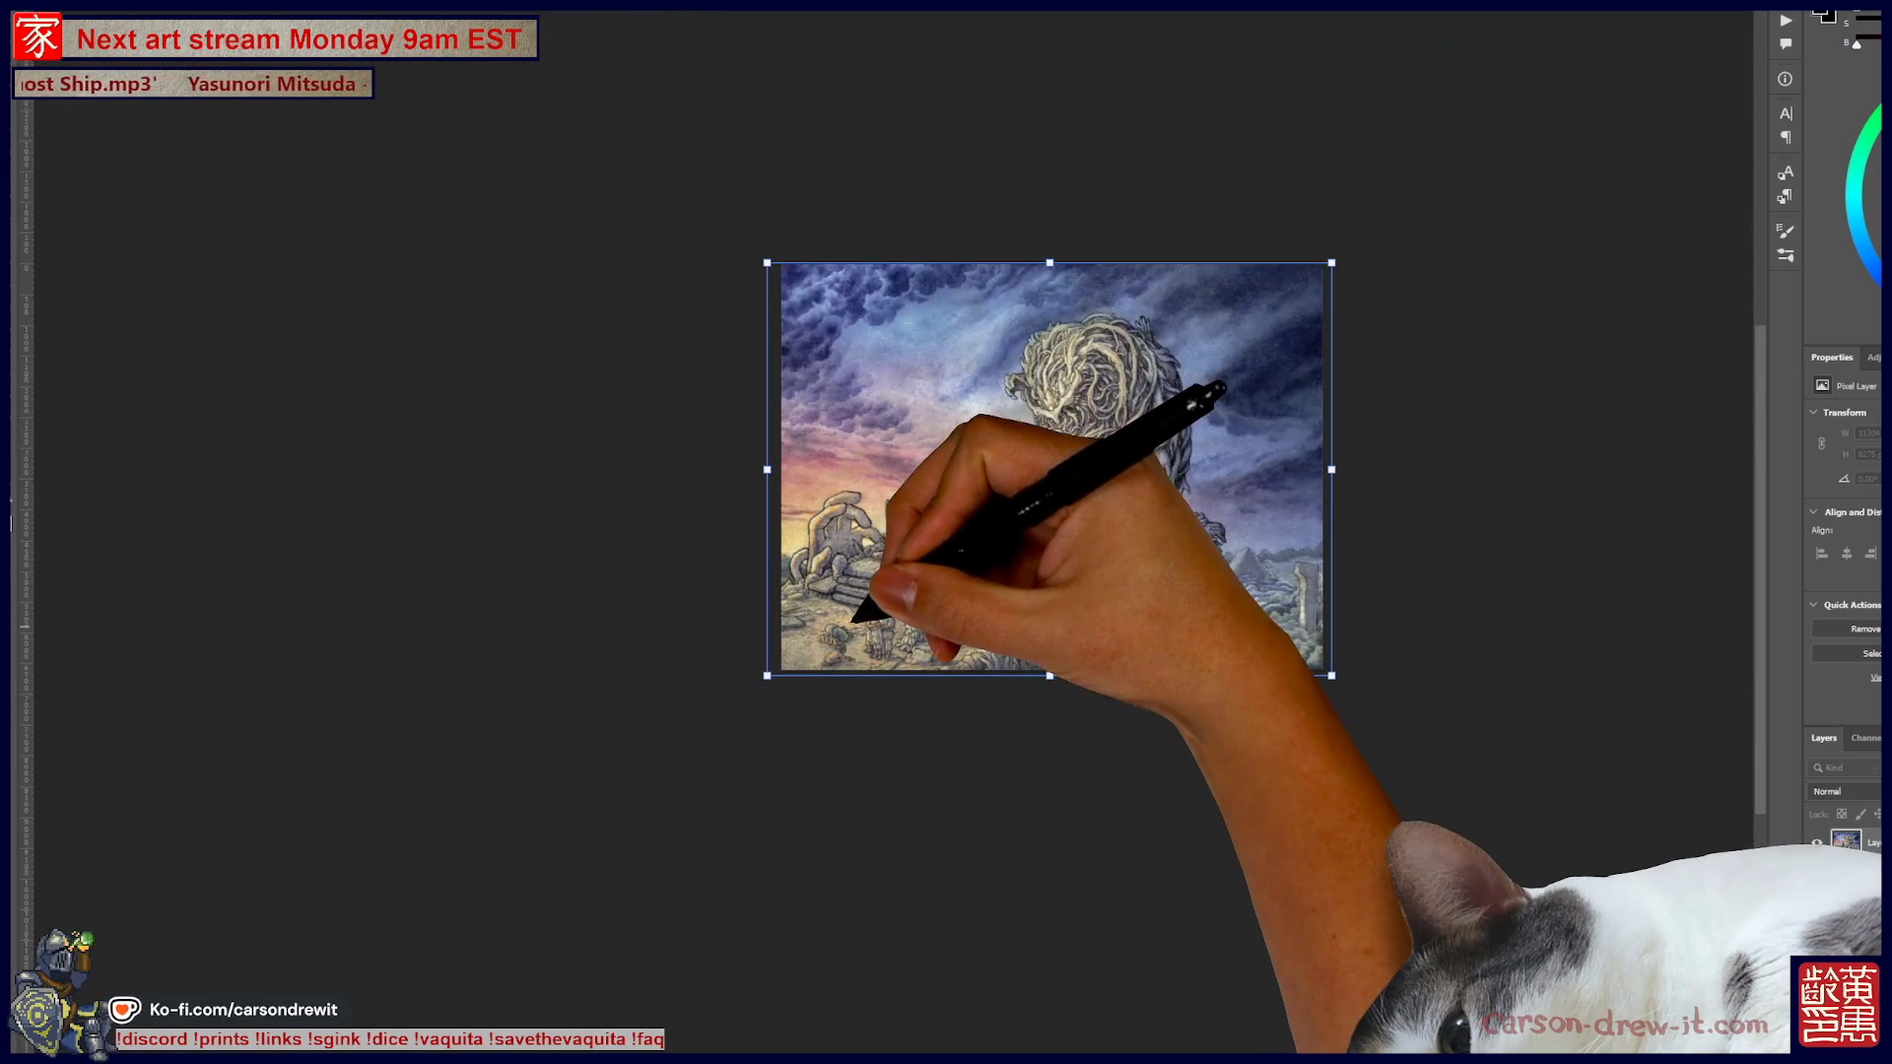
scroll(877, 606, up, 2)
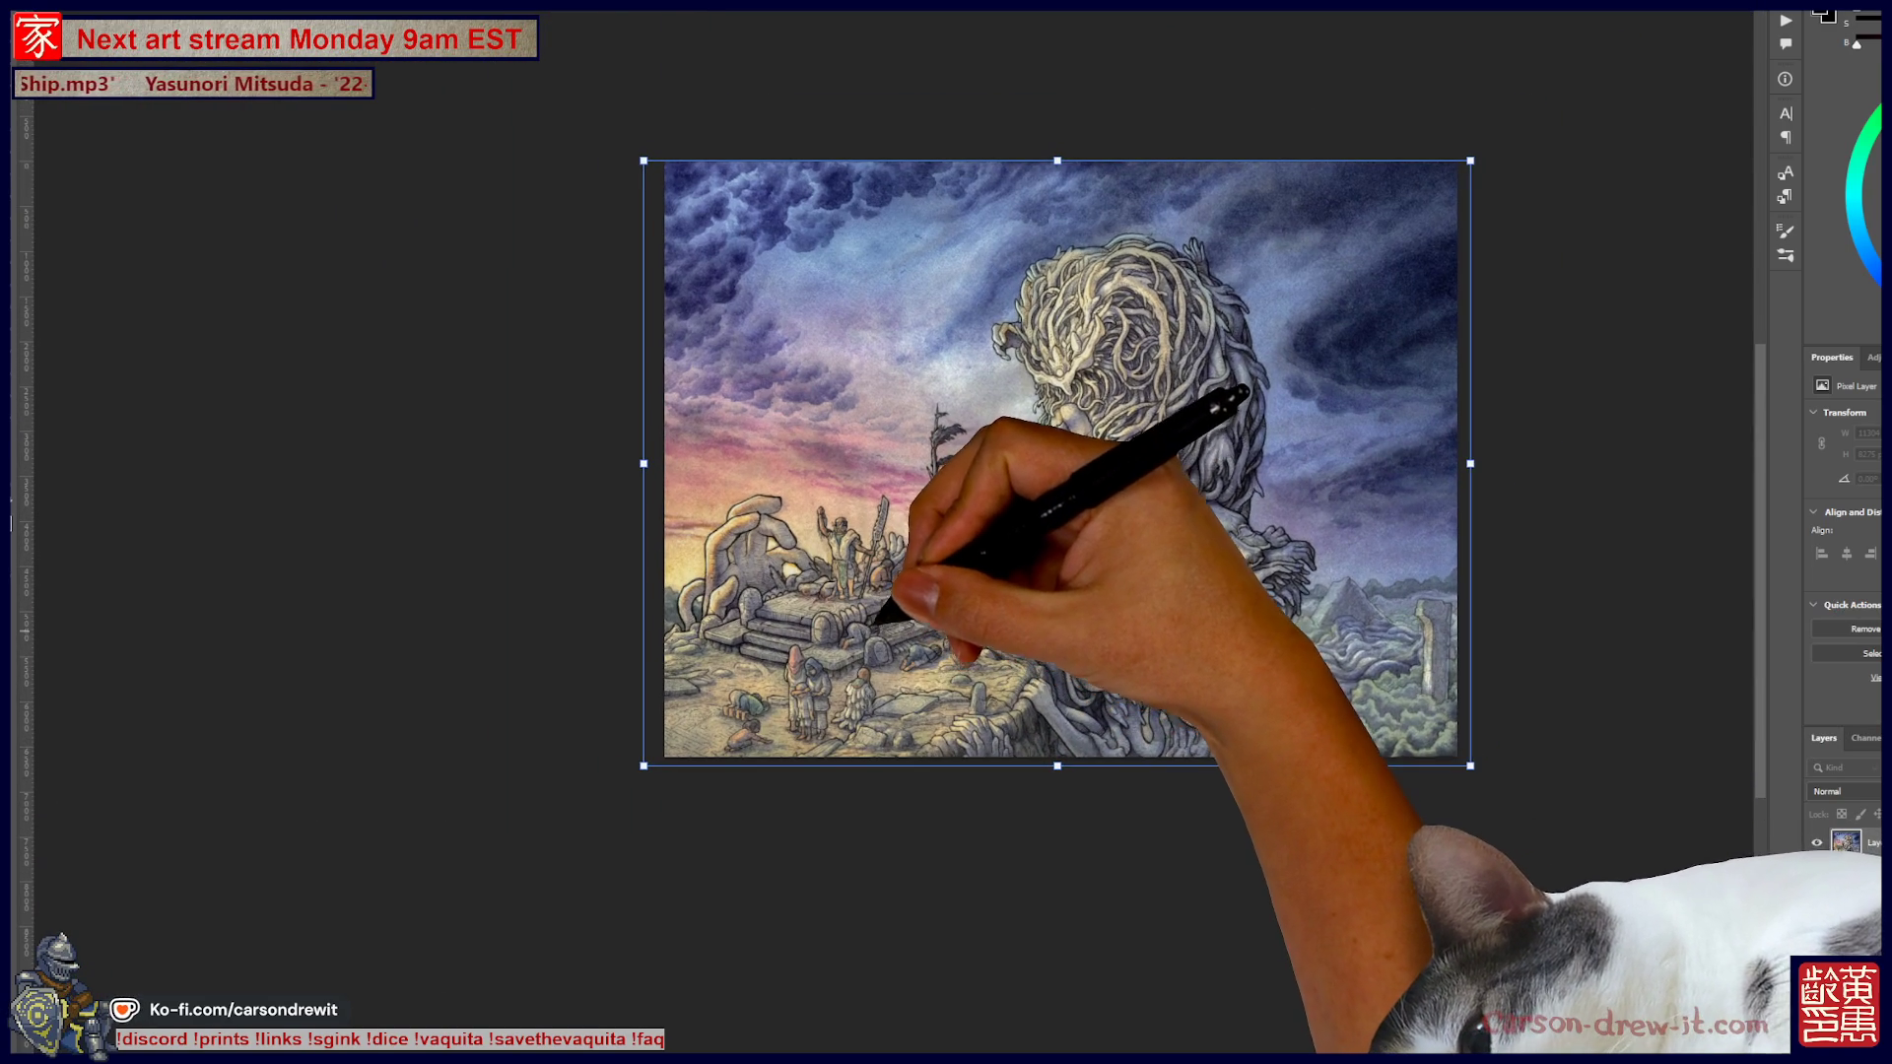
scroll(872, 611, up, 2)
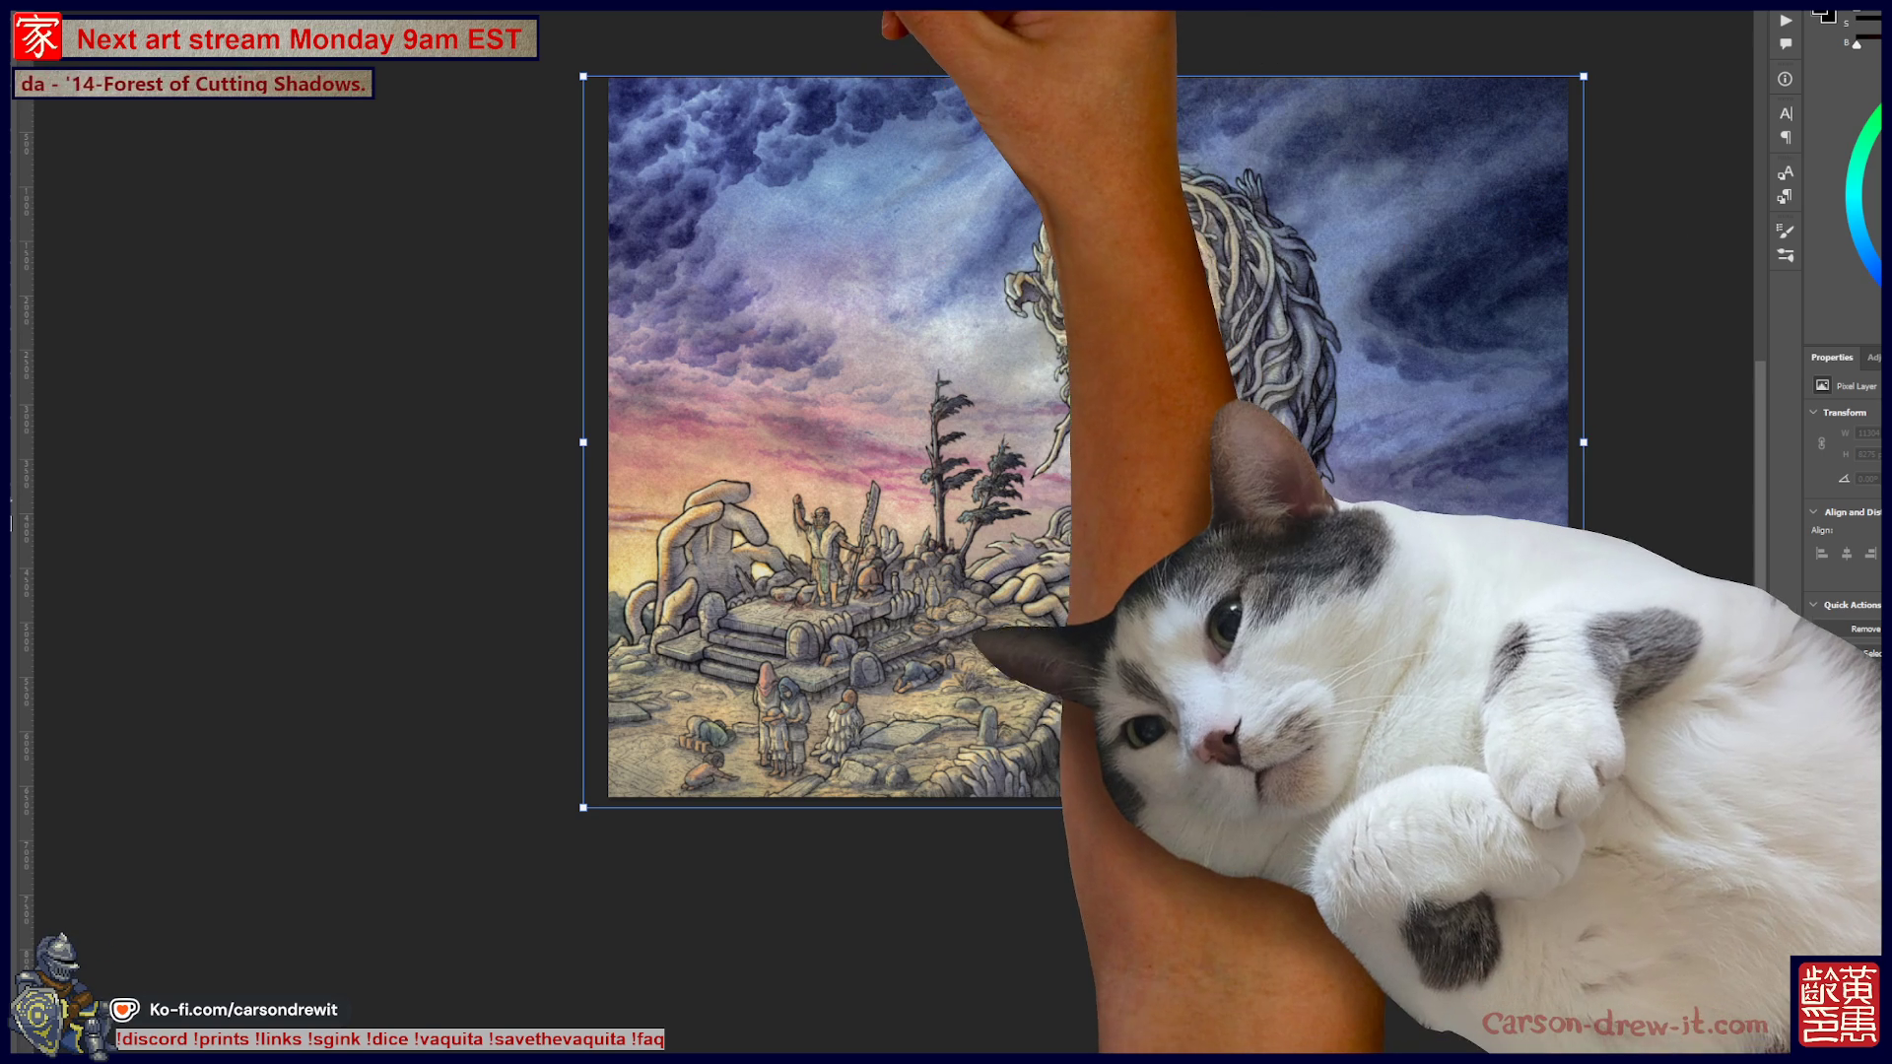
scroll(1084, 442, up, 5)
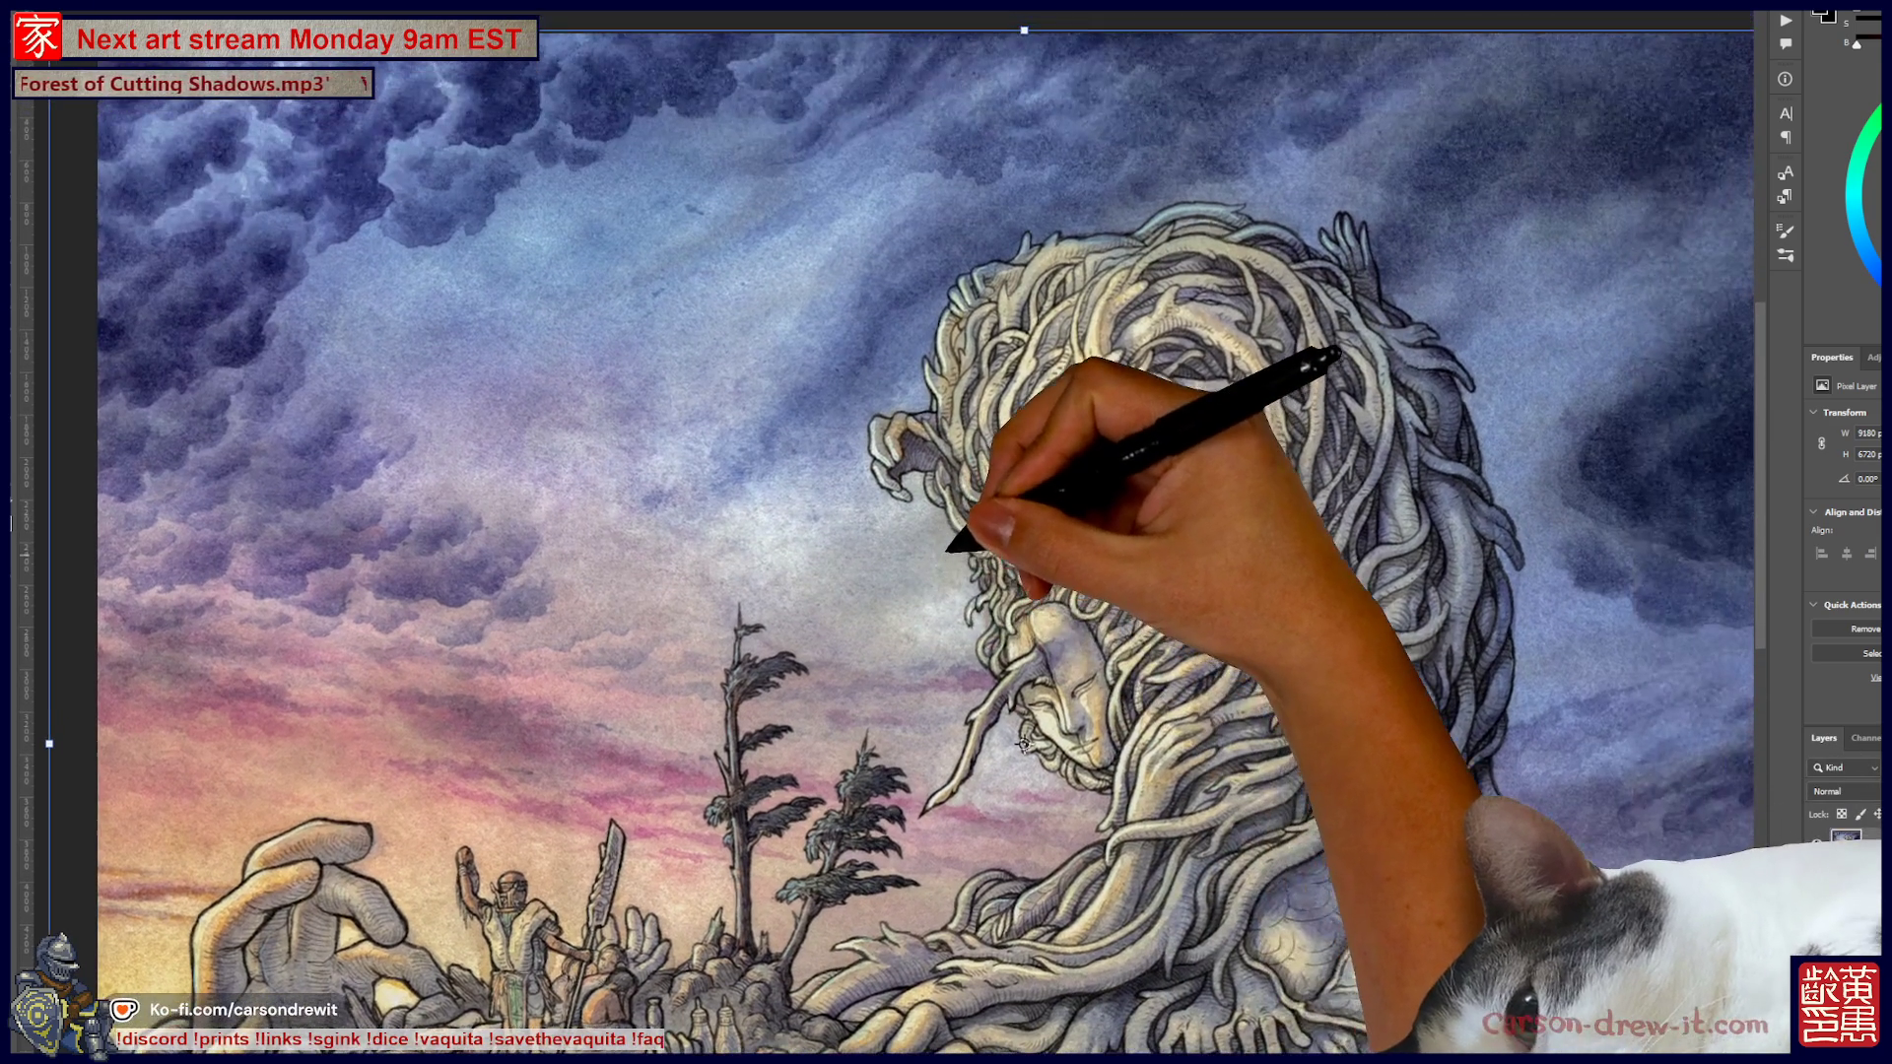
scroll(684, 487, up, 5)
scroll(848, 640, down, 5)
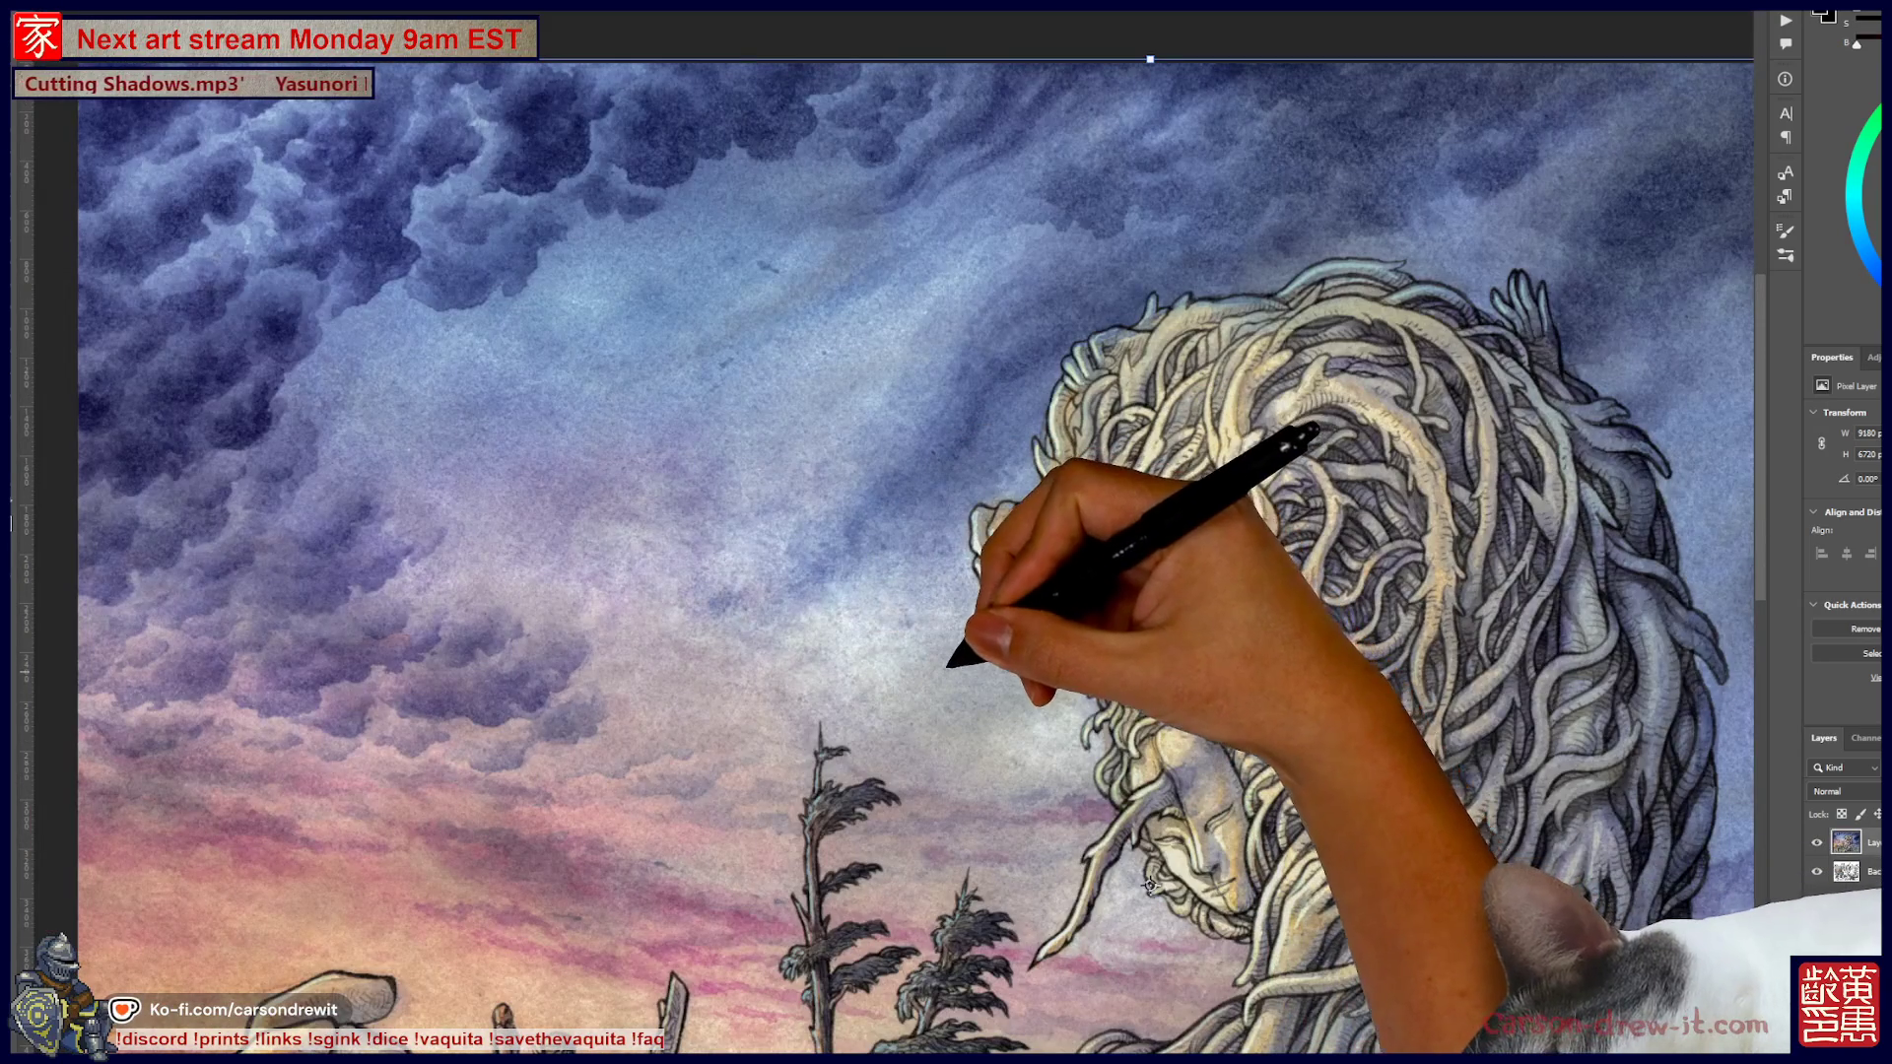
scroll(1149, 884, up, 3)
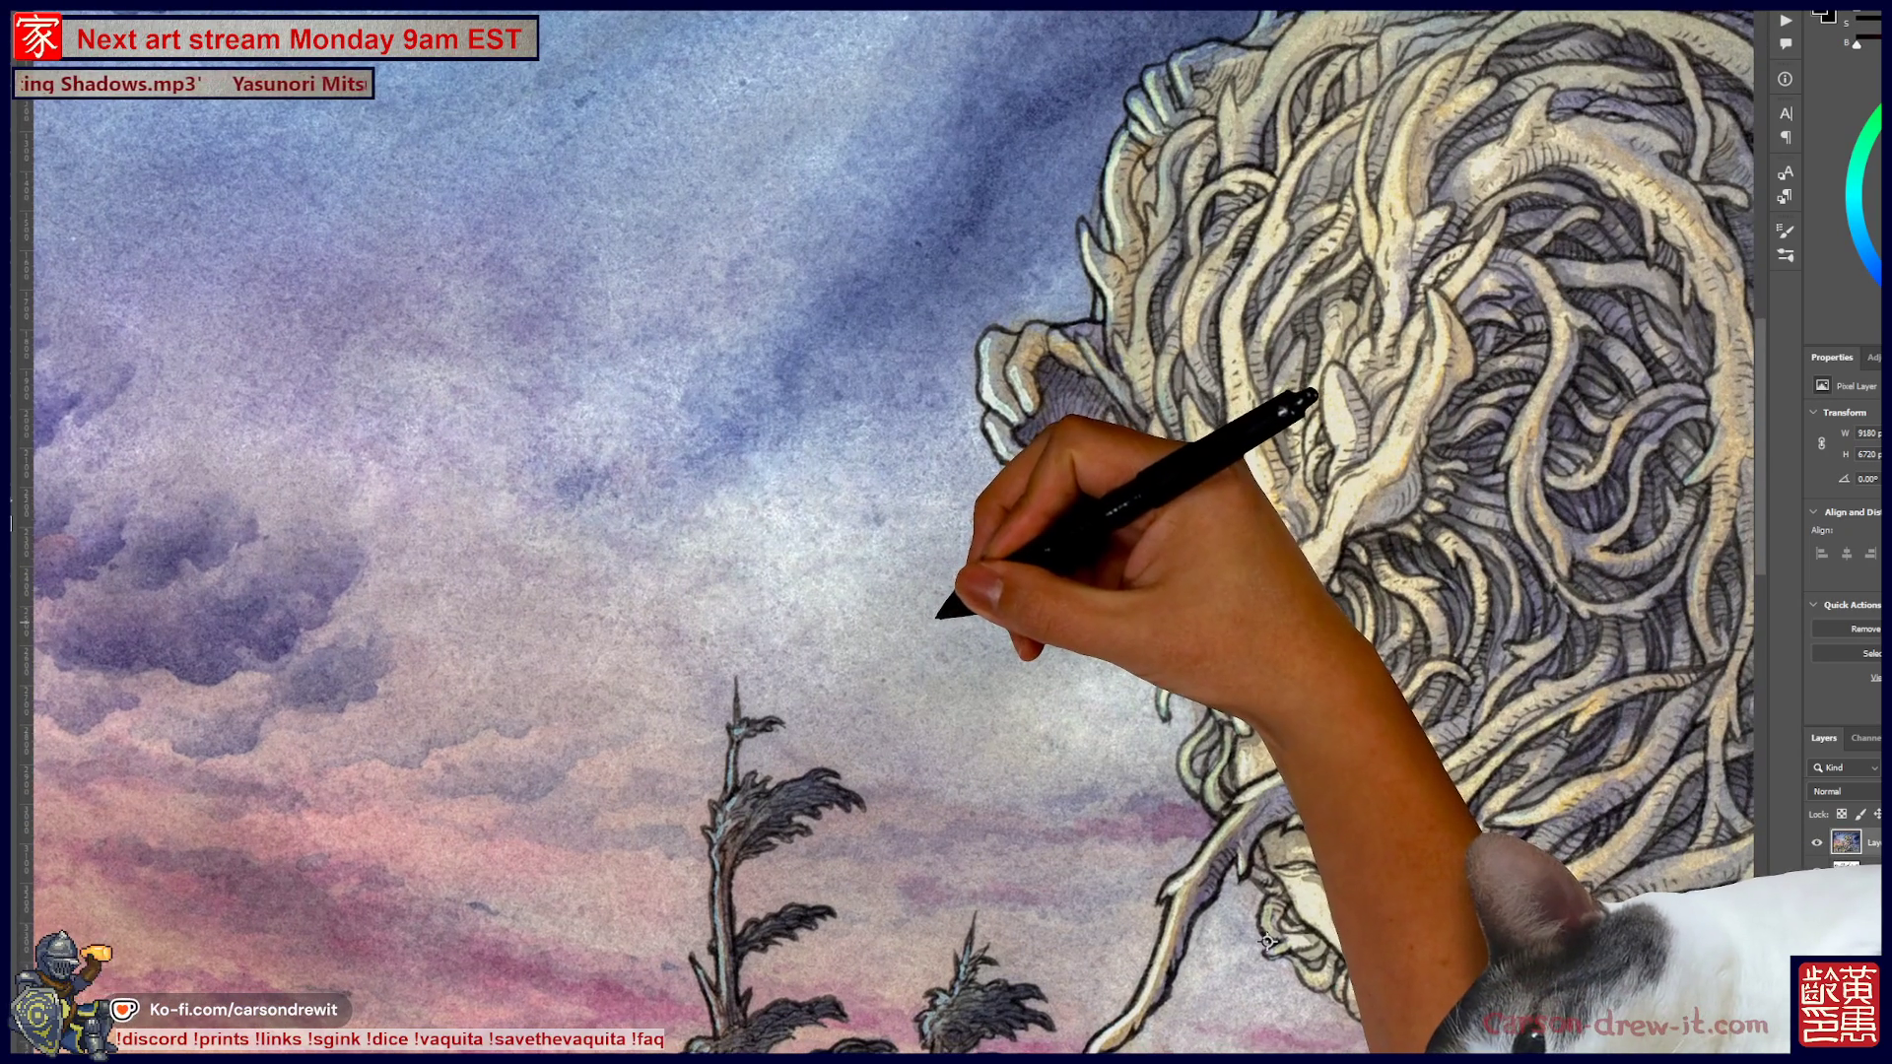
scroll(1269, 941, down, 6)
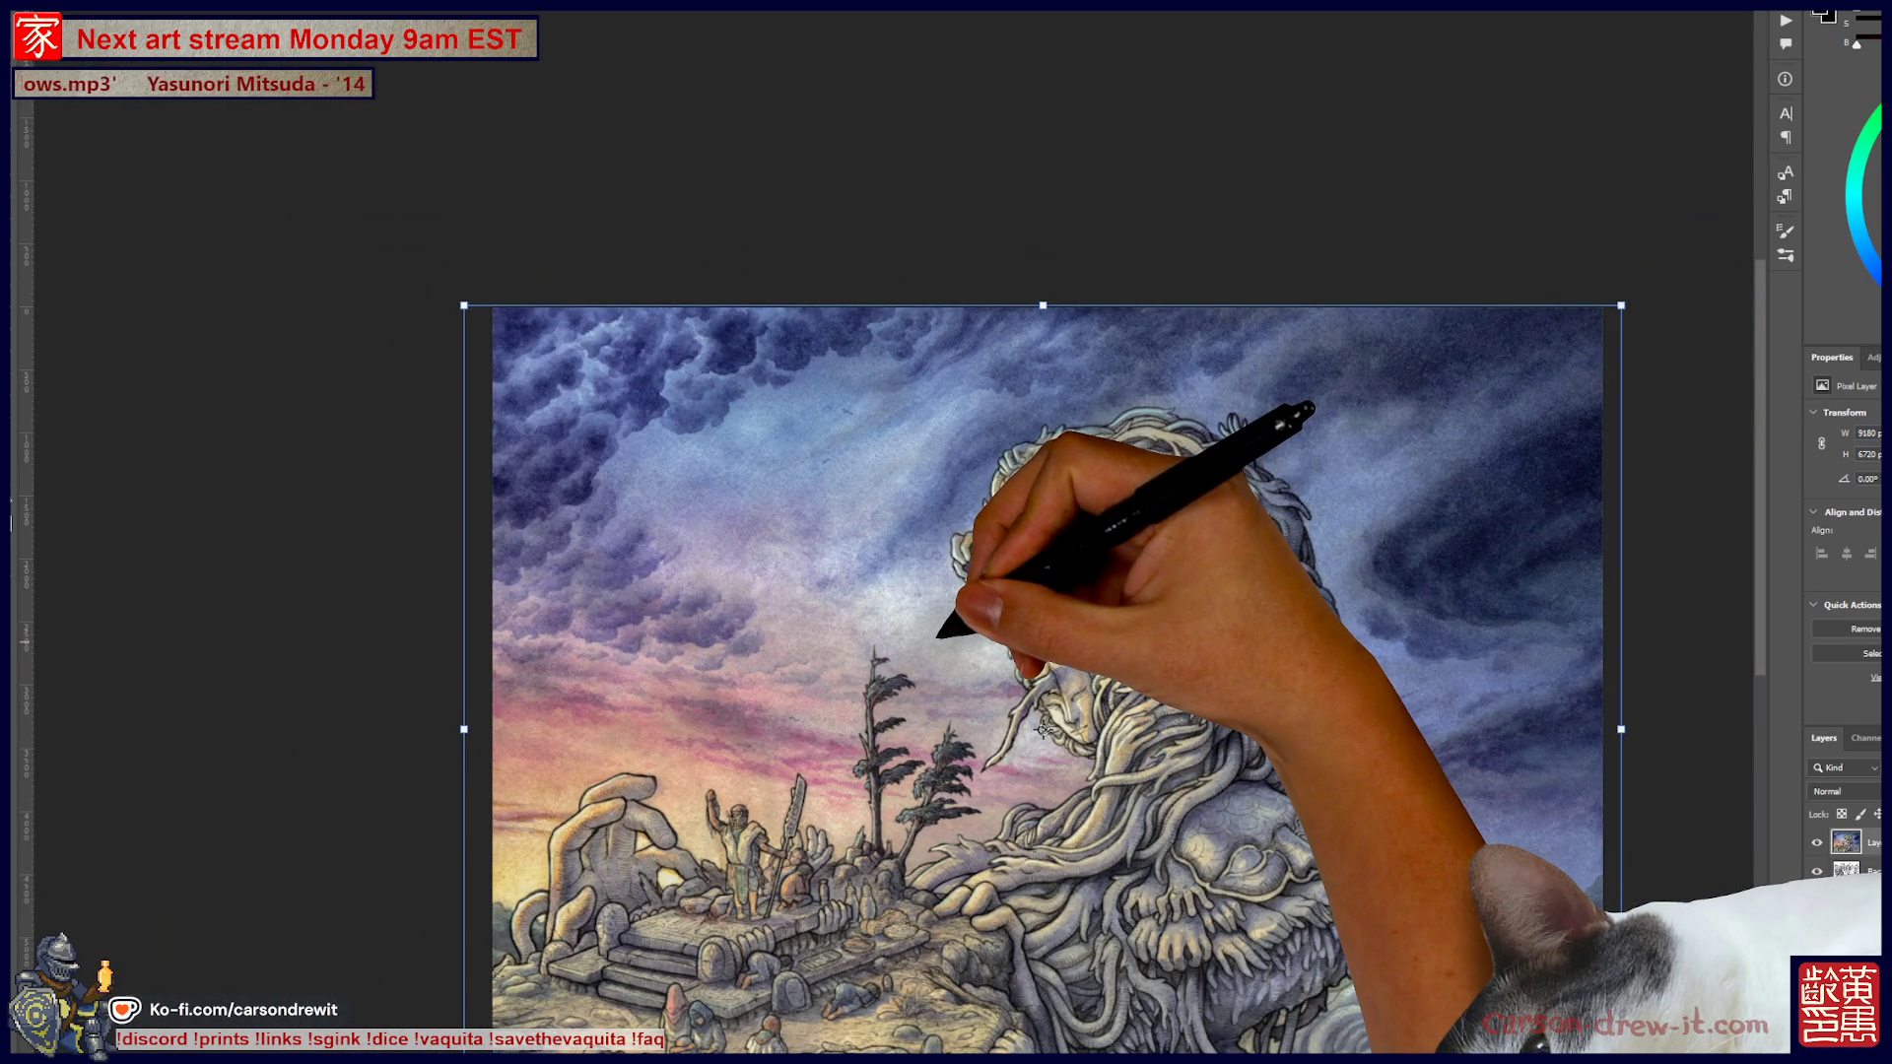
scroll(1042, 729, up, 4)
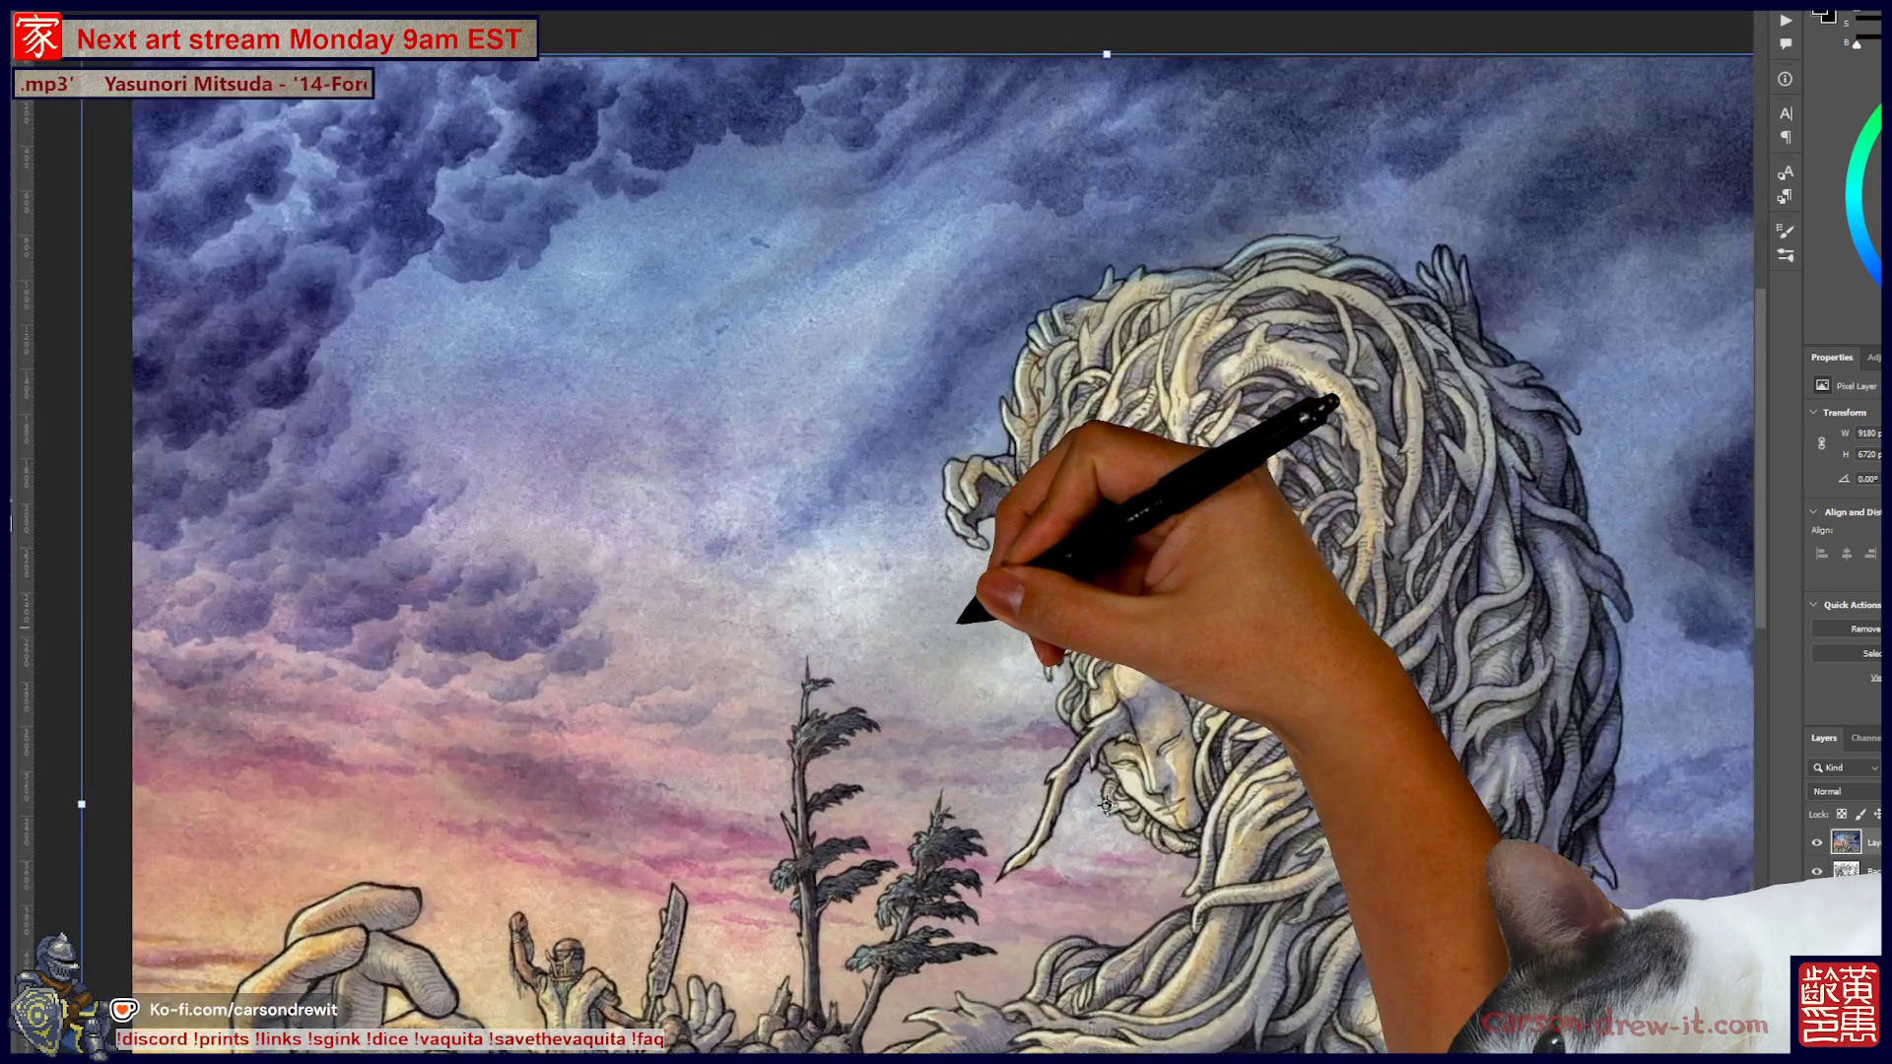
drag(1201, 911, 1254, 913)
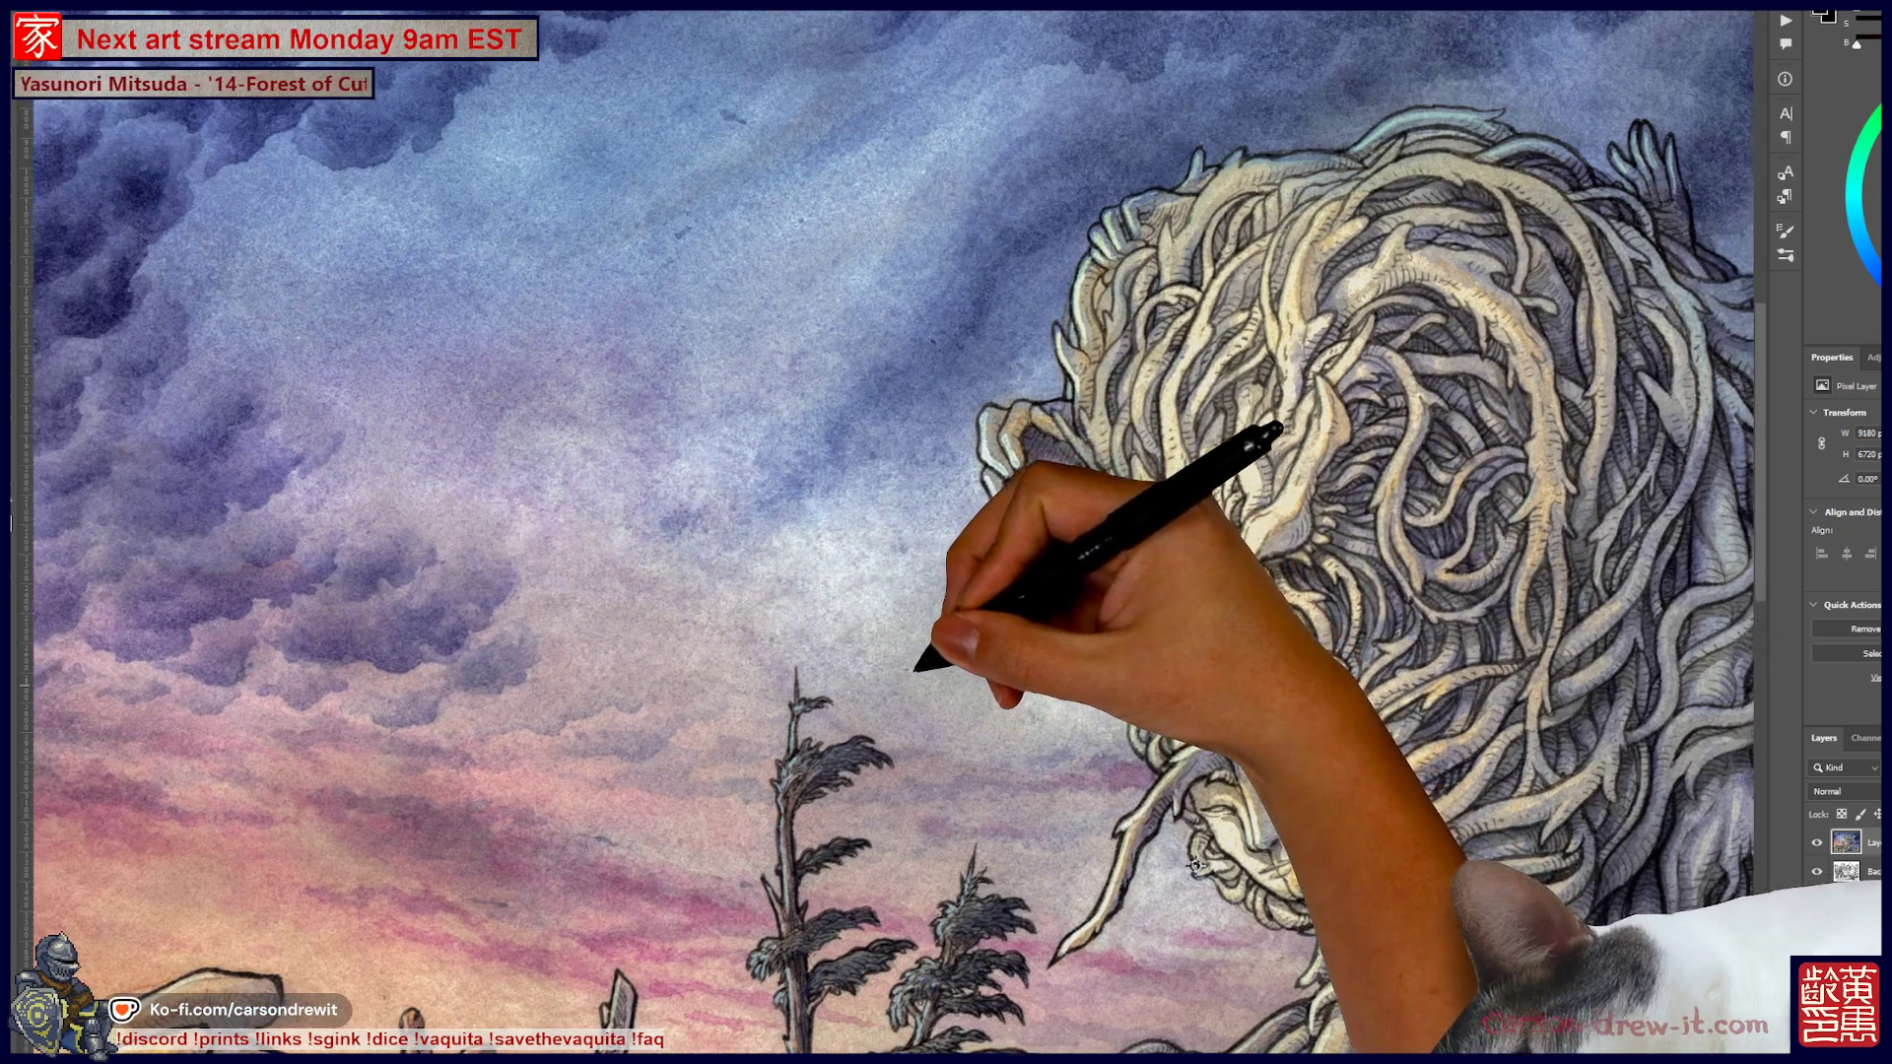
scroll(1255, 913, down, 2)
scroll(1175, 806, down, 3)
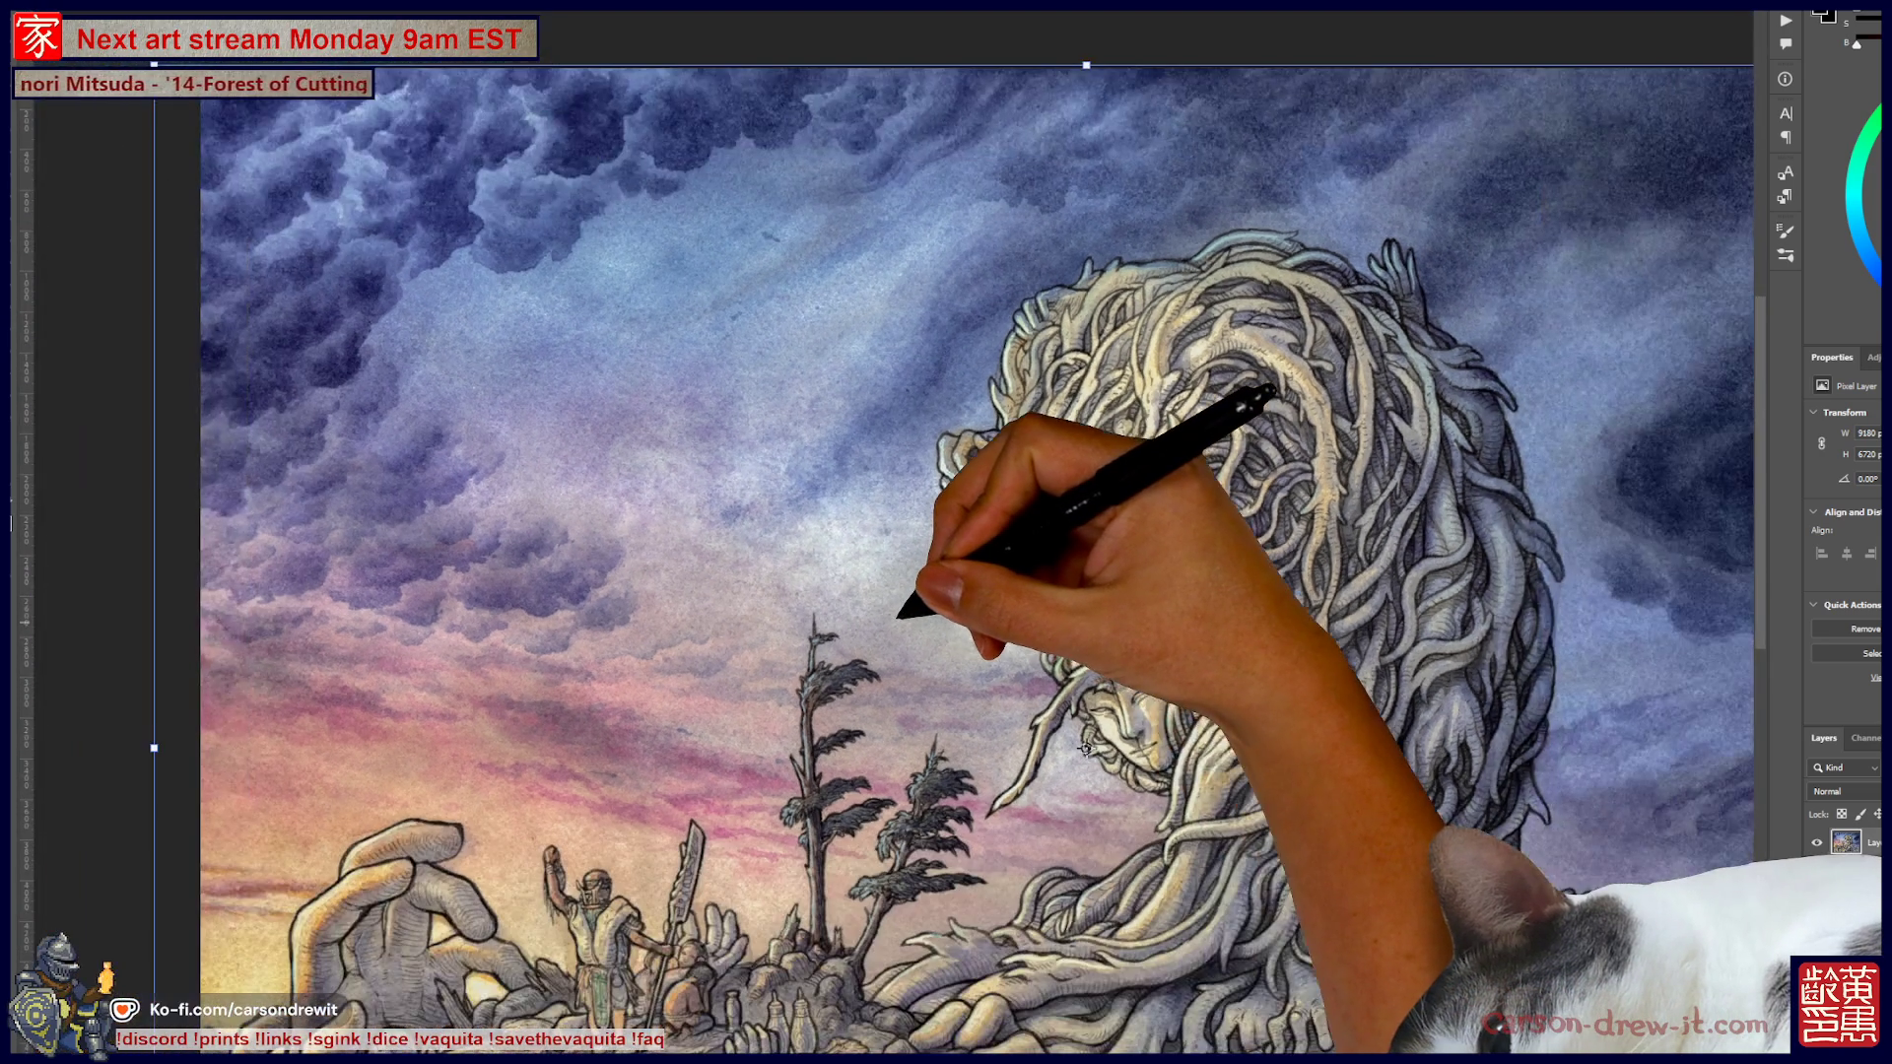
scroll(910, 604, down, 2)
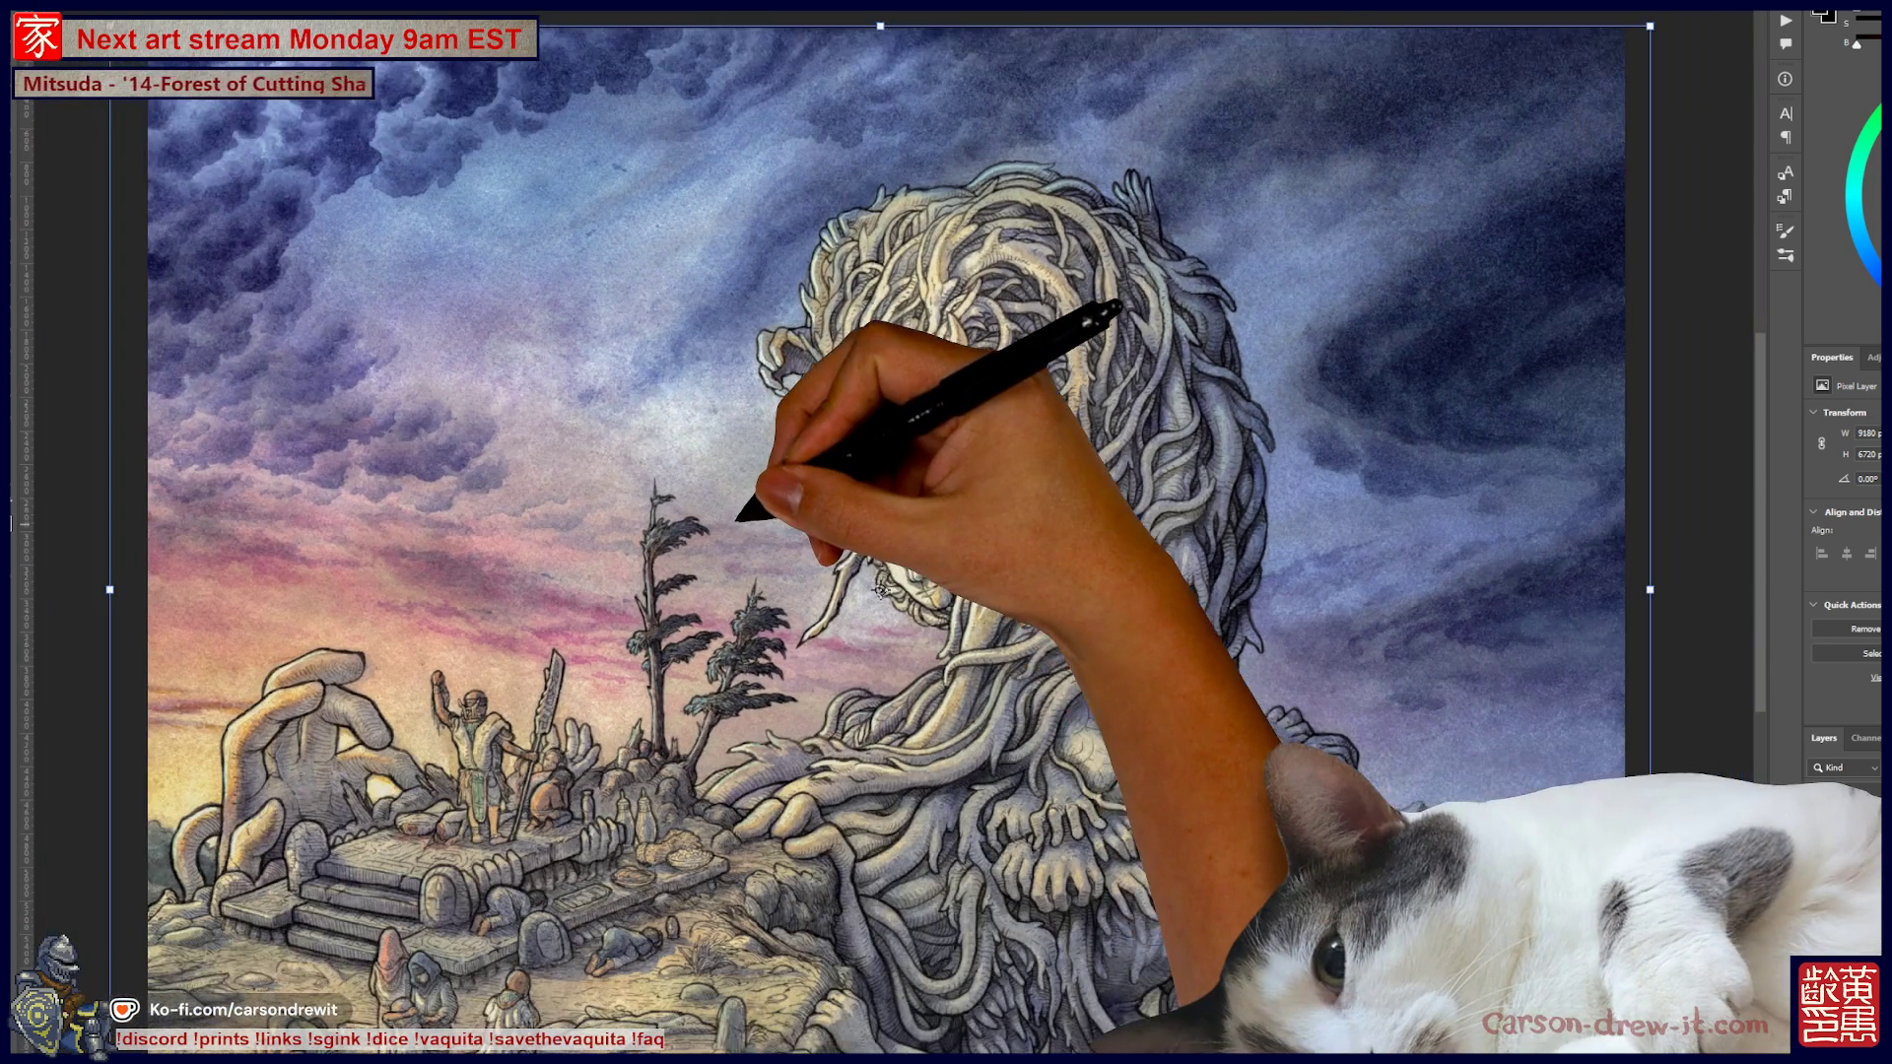
scroll(826, 589, down, 2)
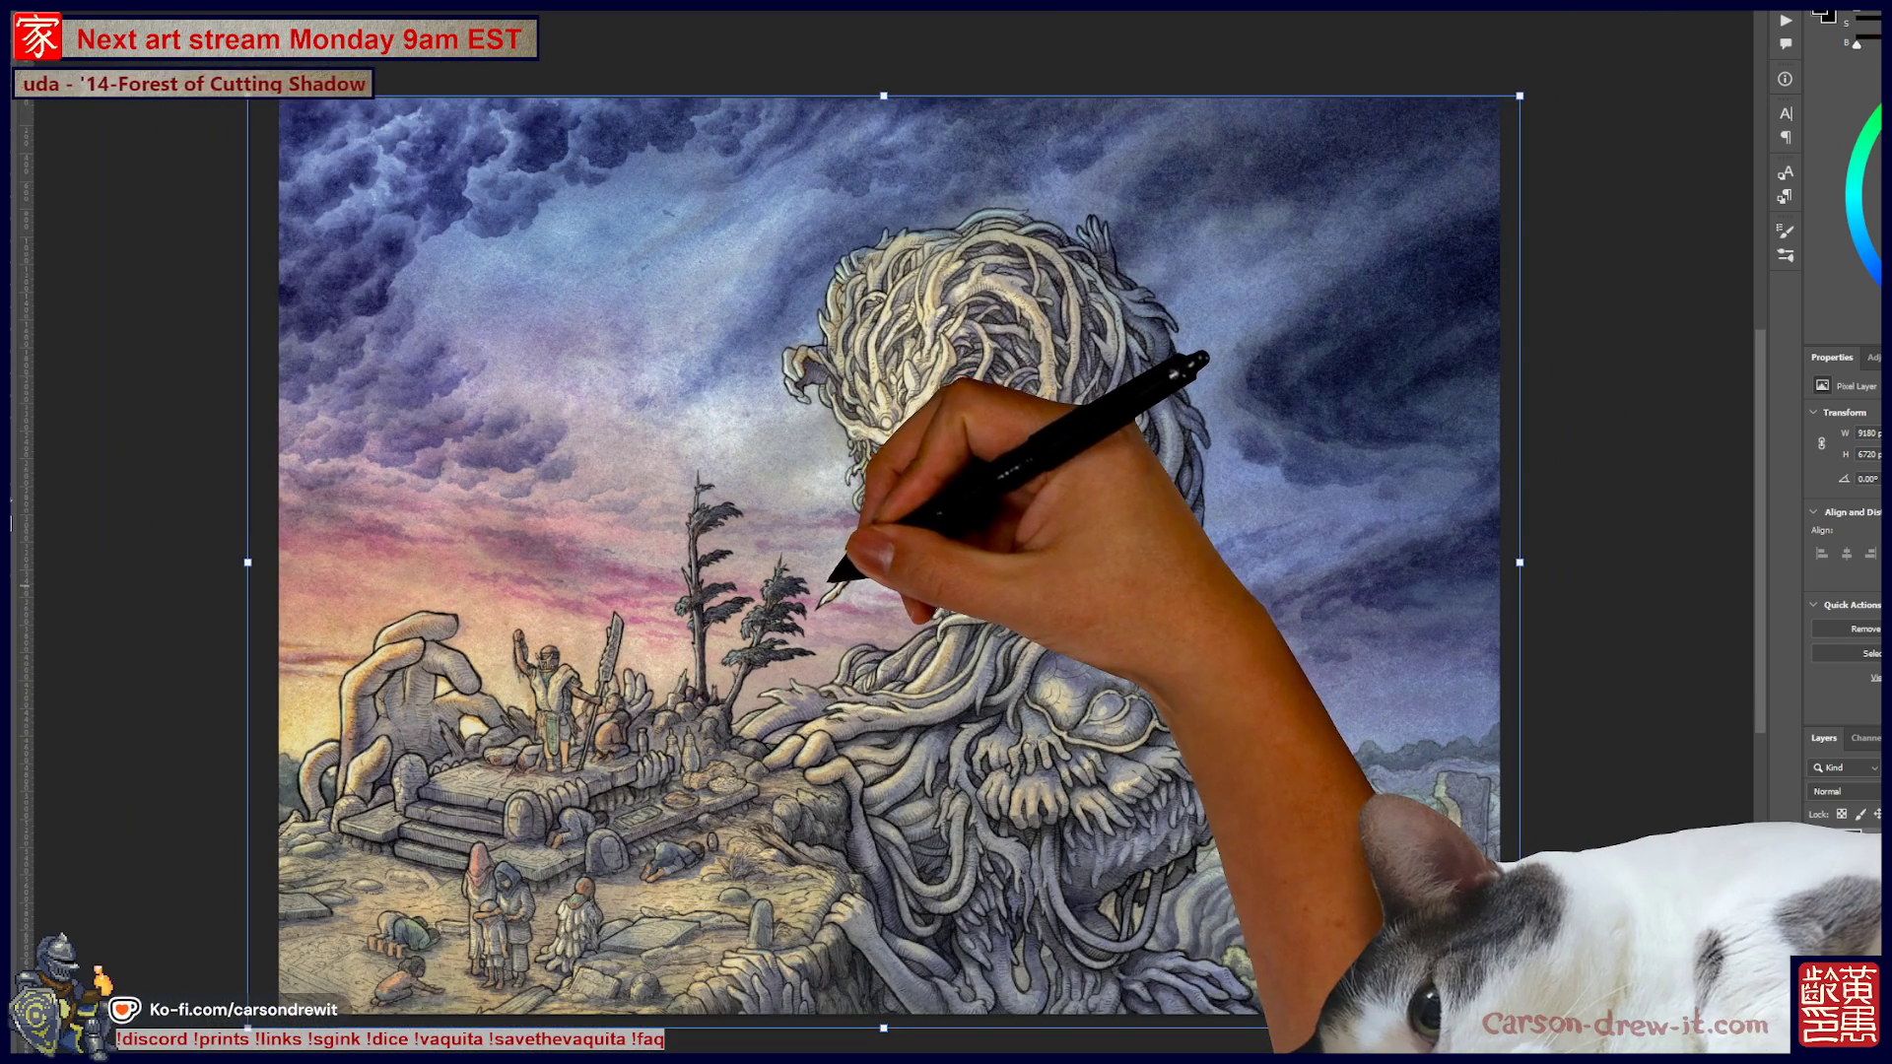
scroll(838, 583, down, 1)
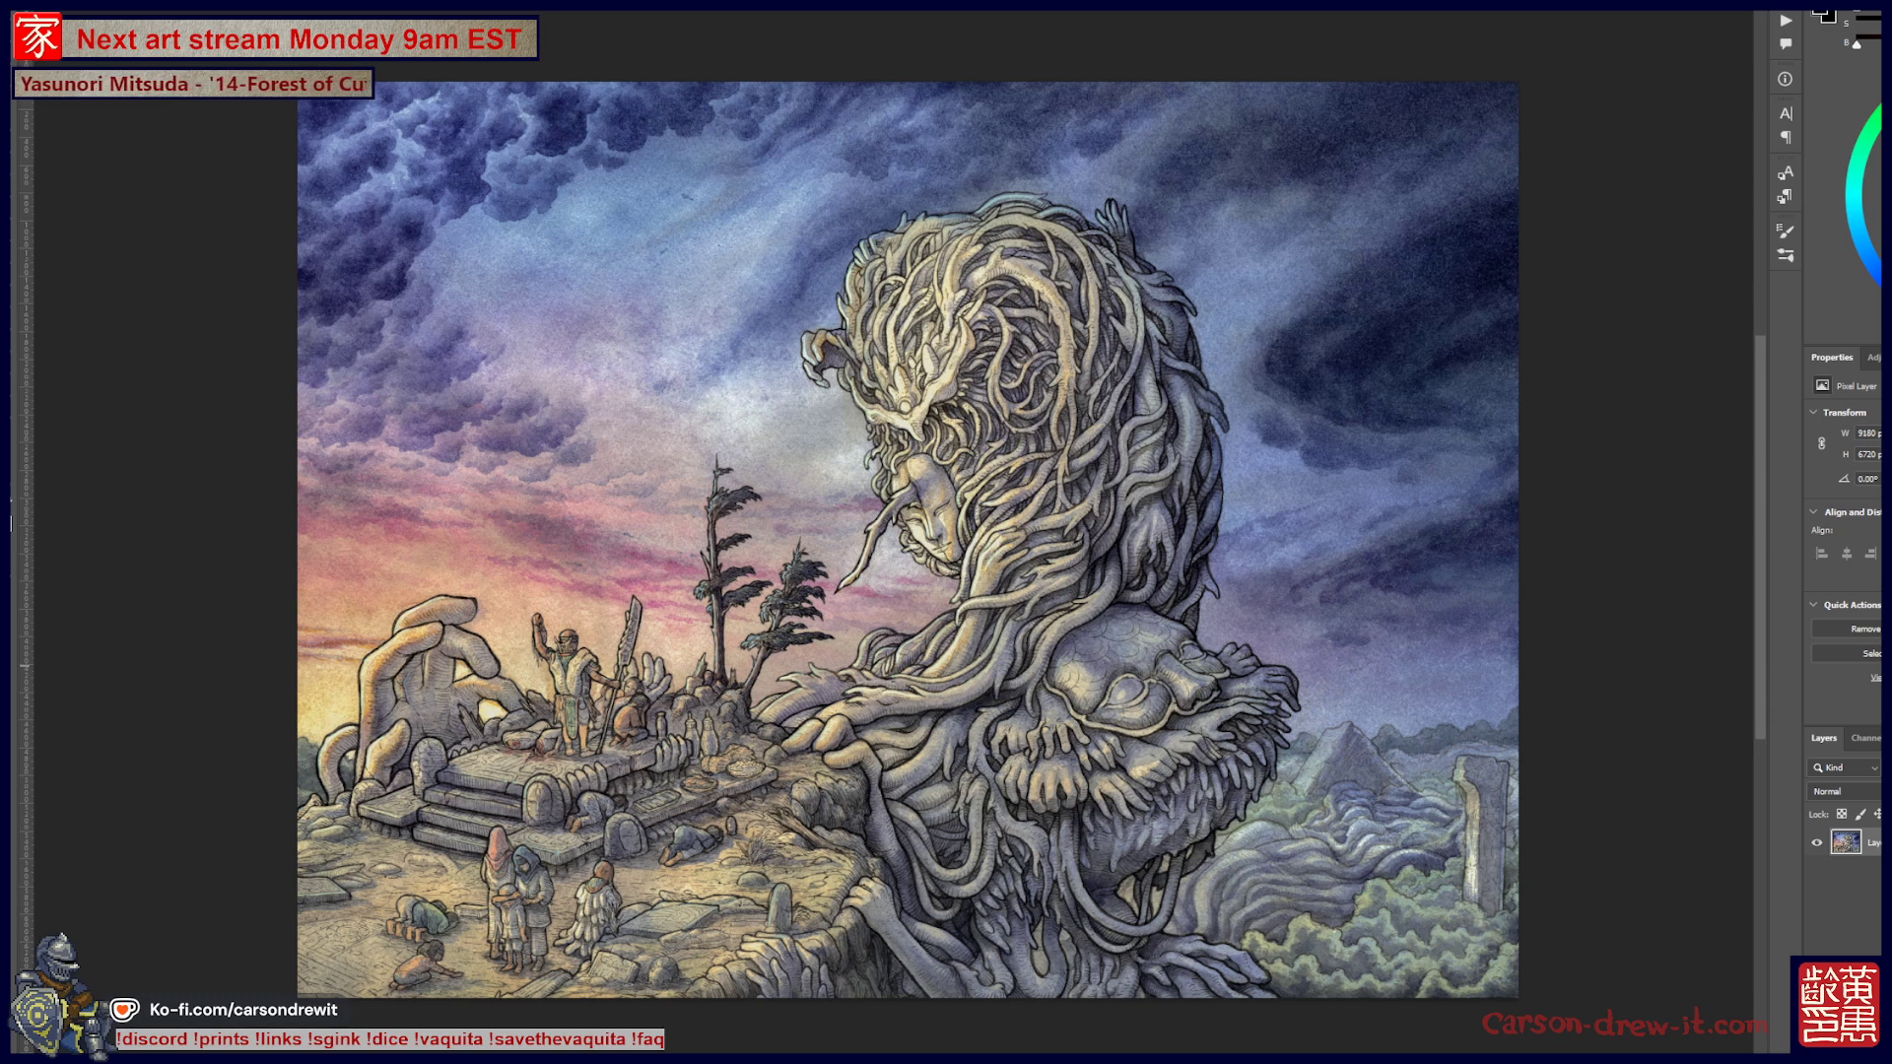
Start saving the finished painting as a TIFF with Ctrl+S
key(ctrl+s)
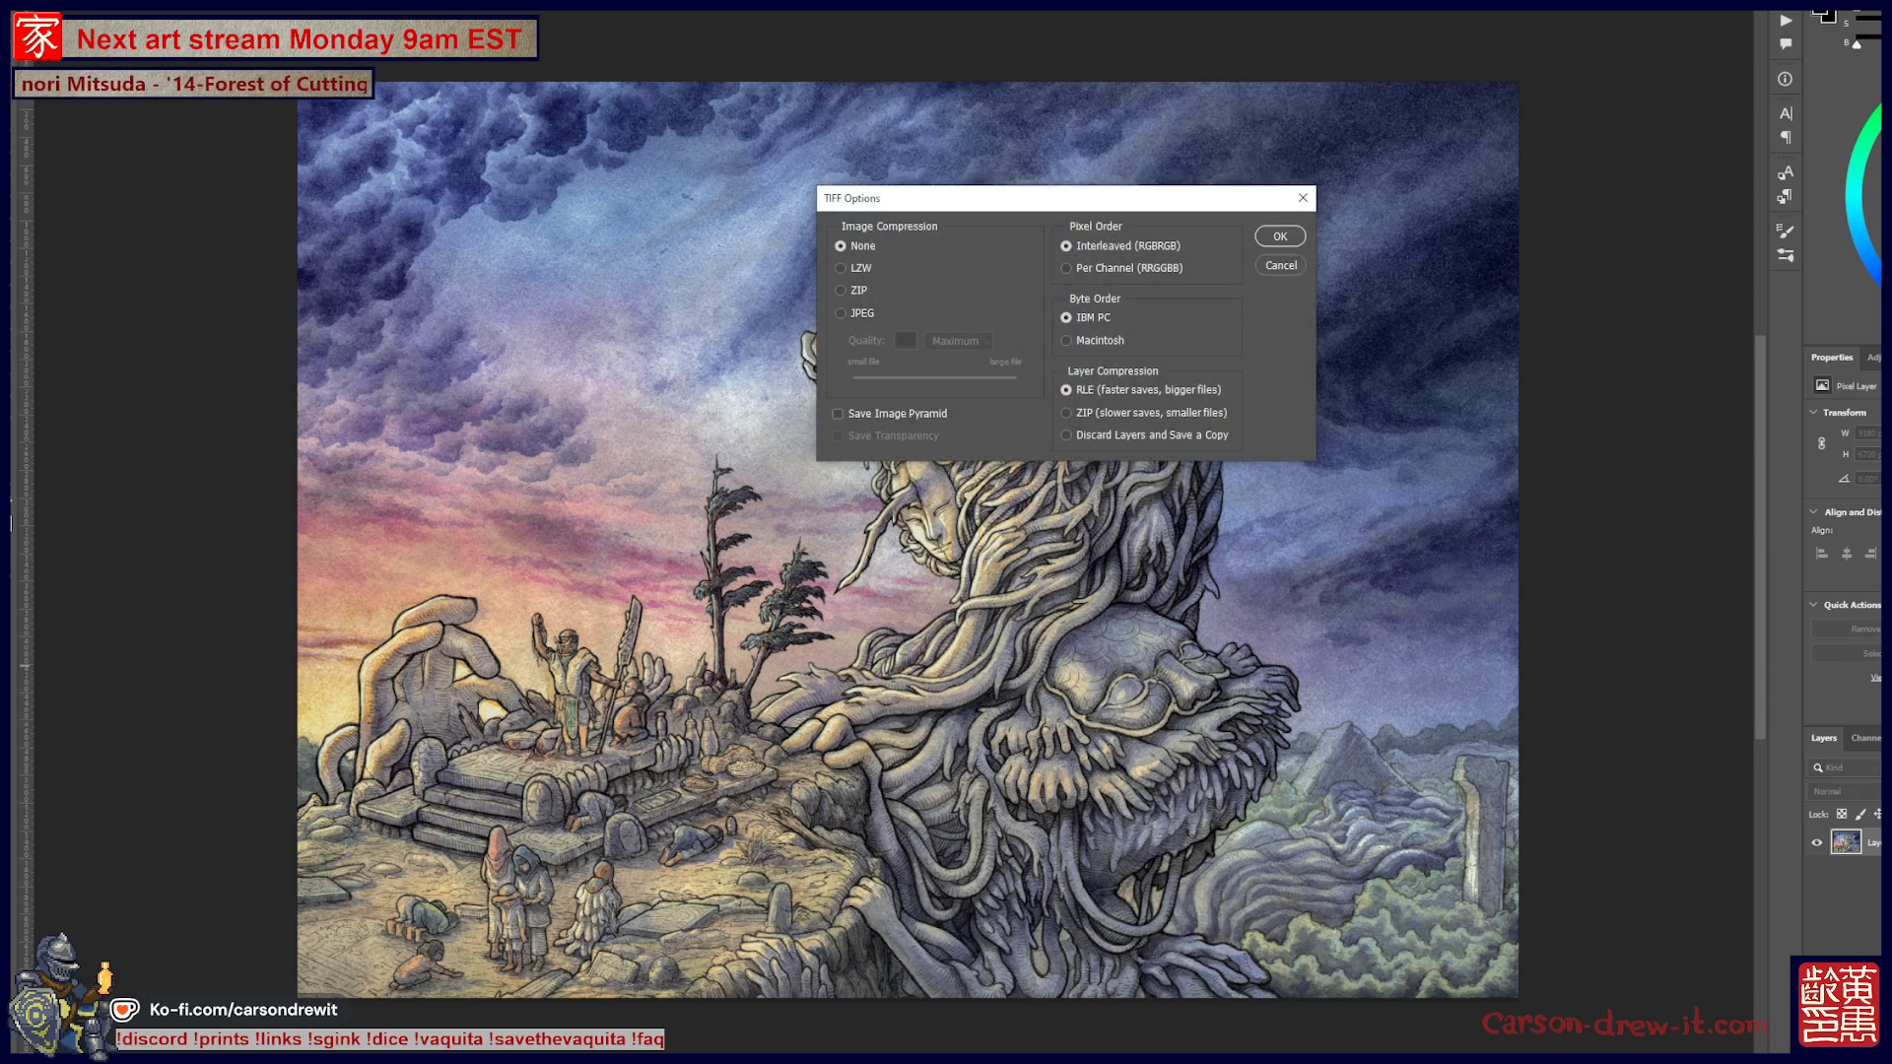
Accept the TIFF Options to save the painting
key(Return)
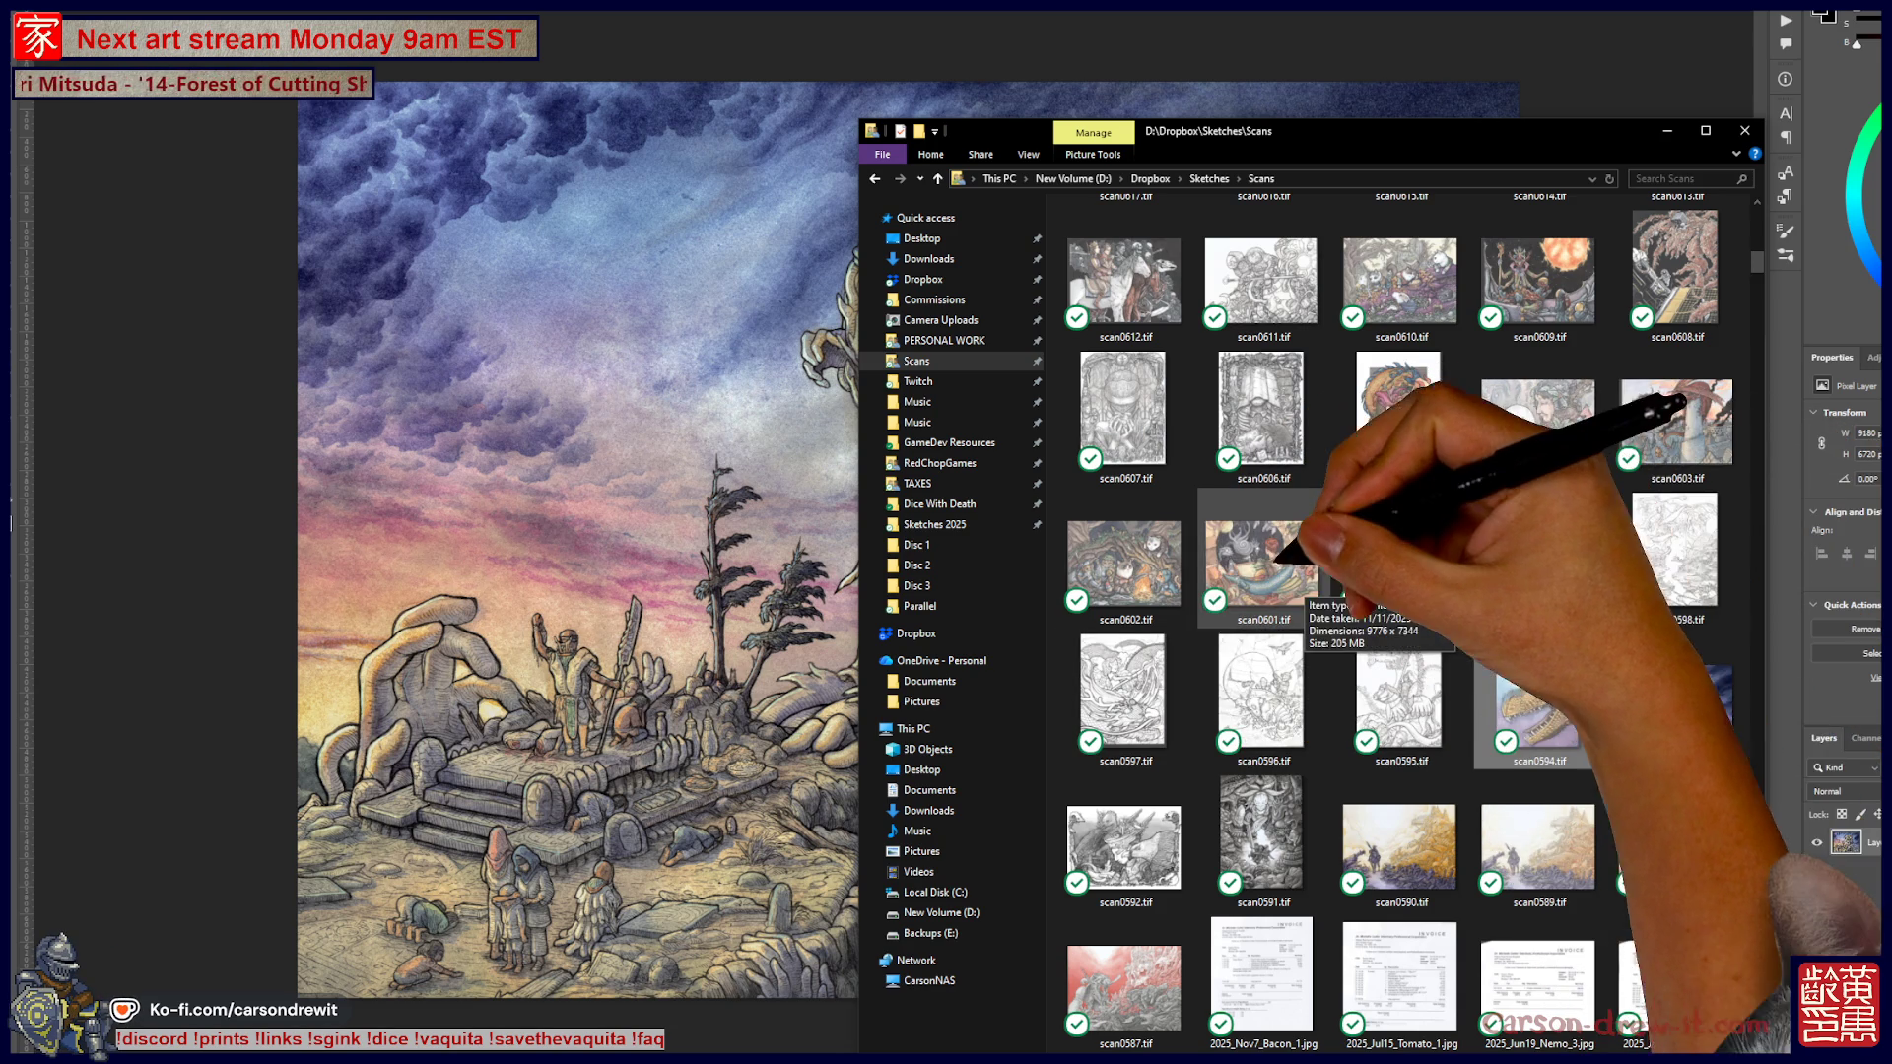
Open the fish-rider scan scan0601.tif from the Scans folder in Photoshop
click(1271, 553)
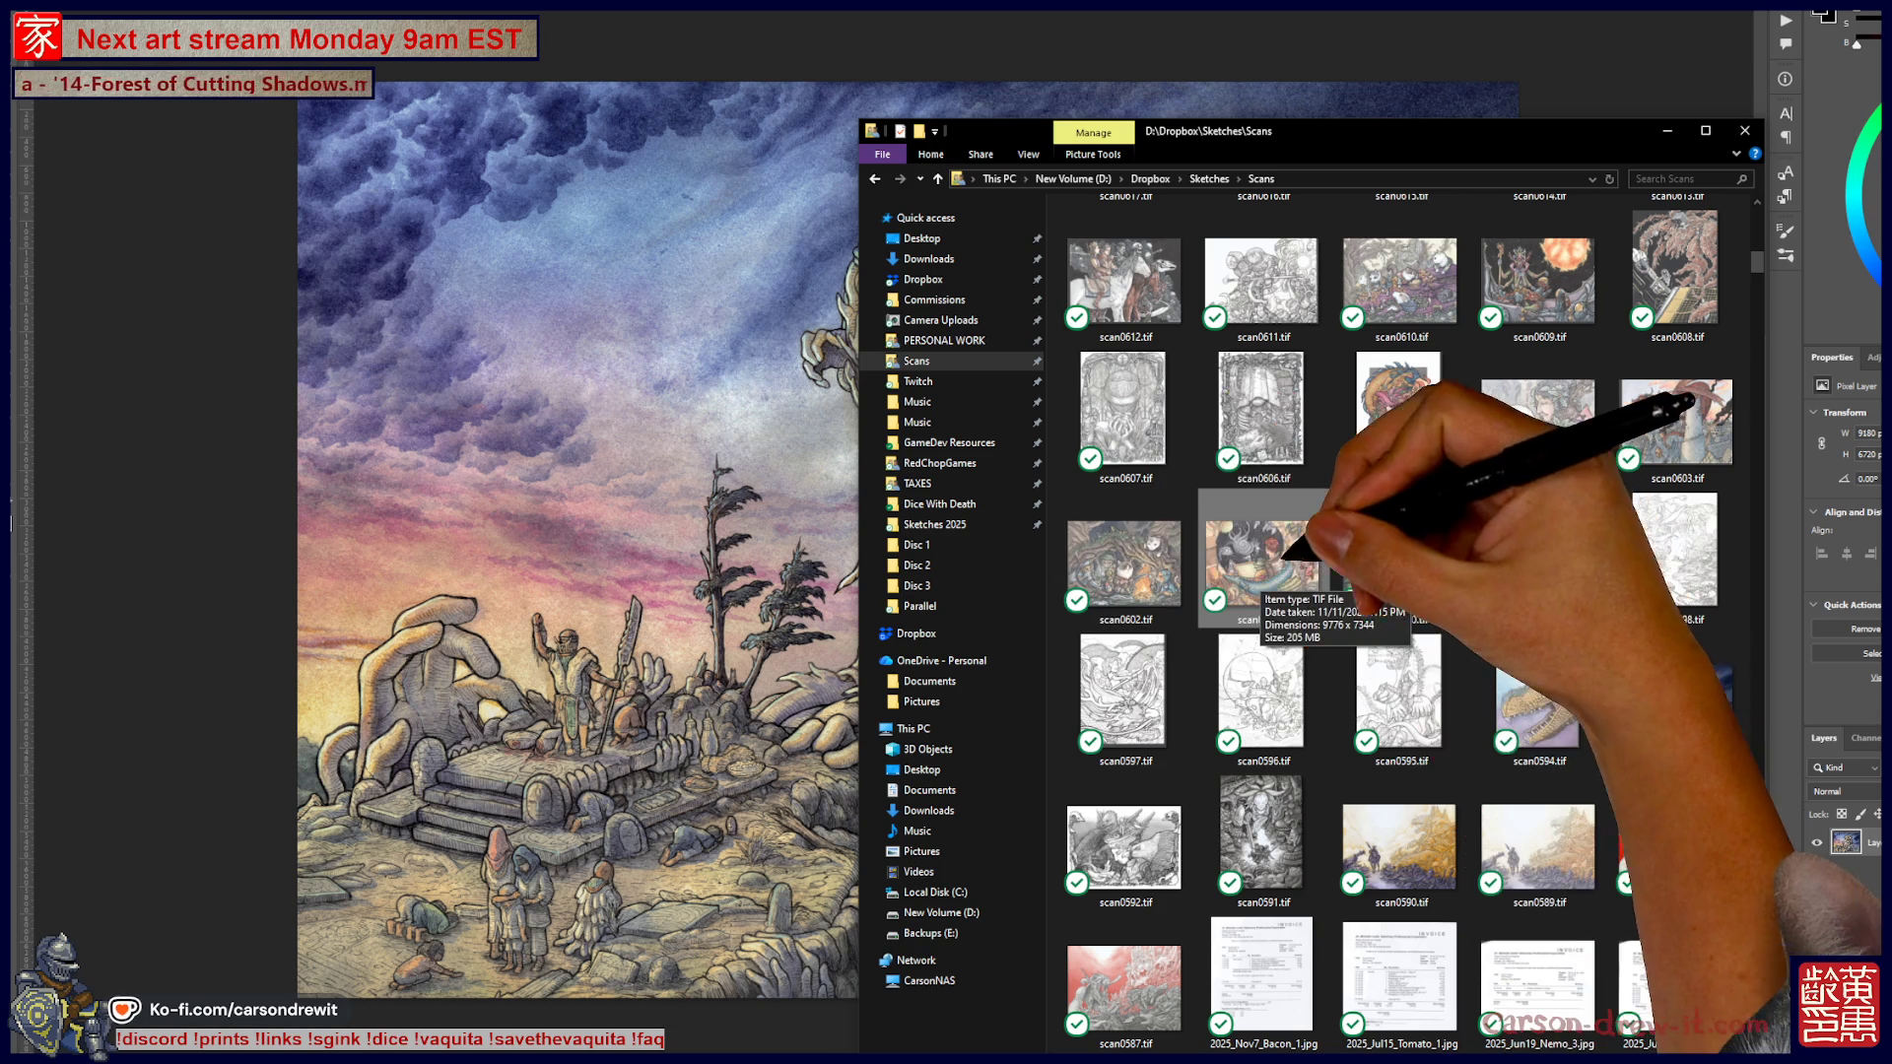
click(946, 24)
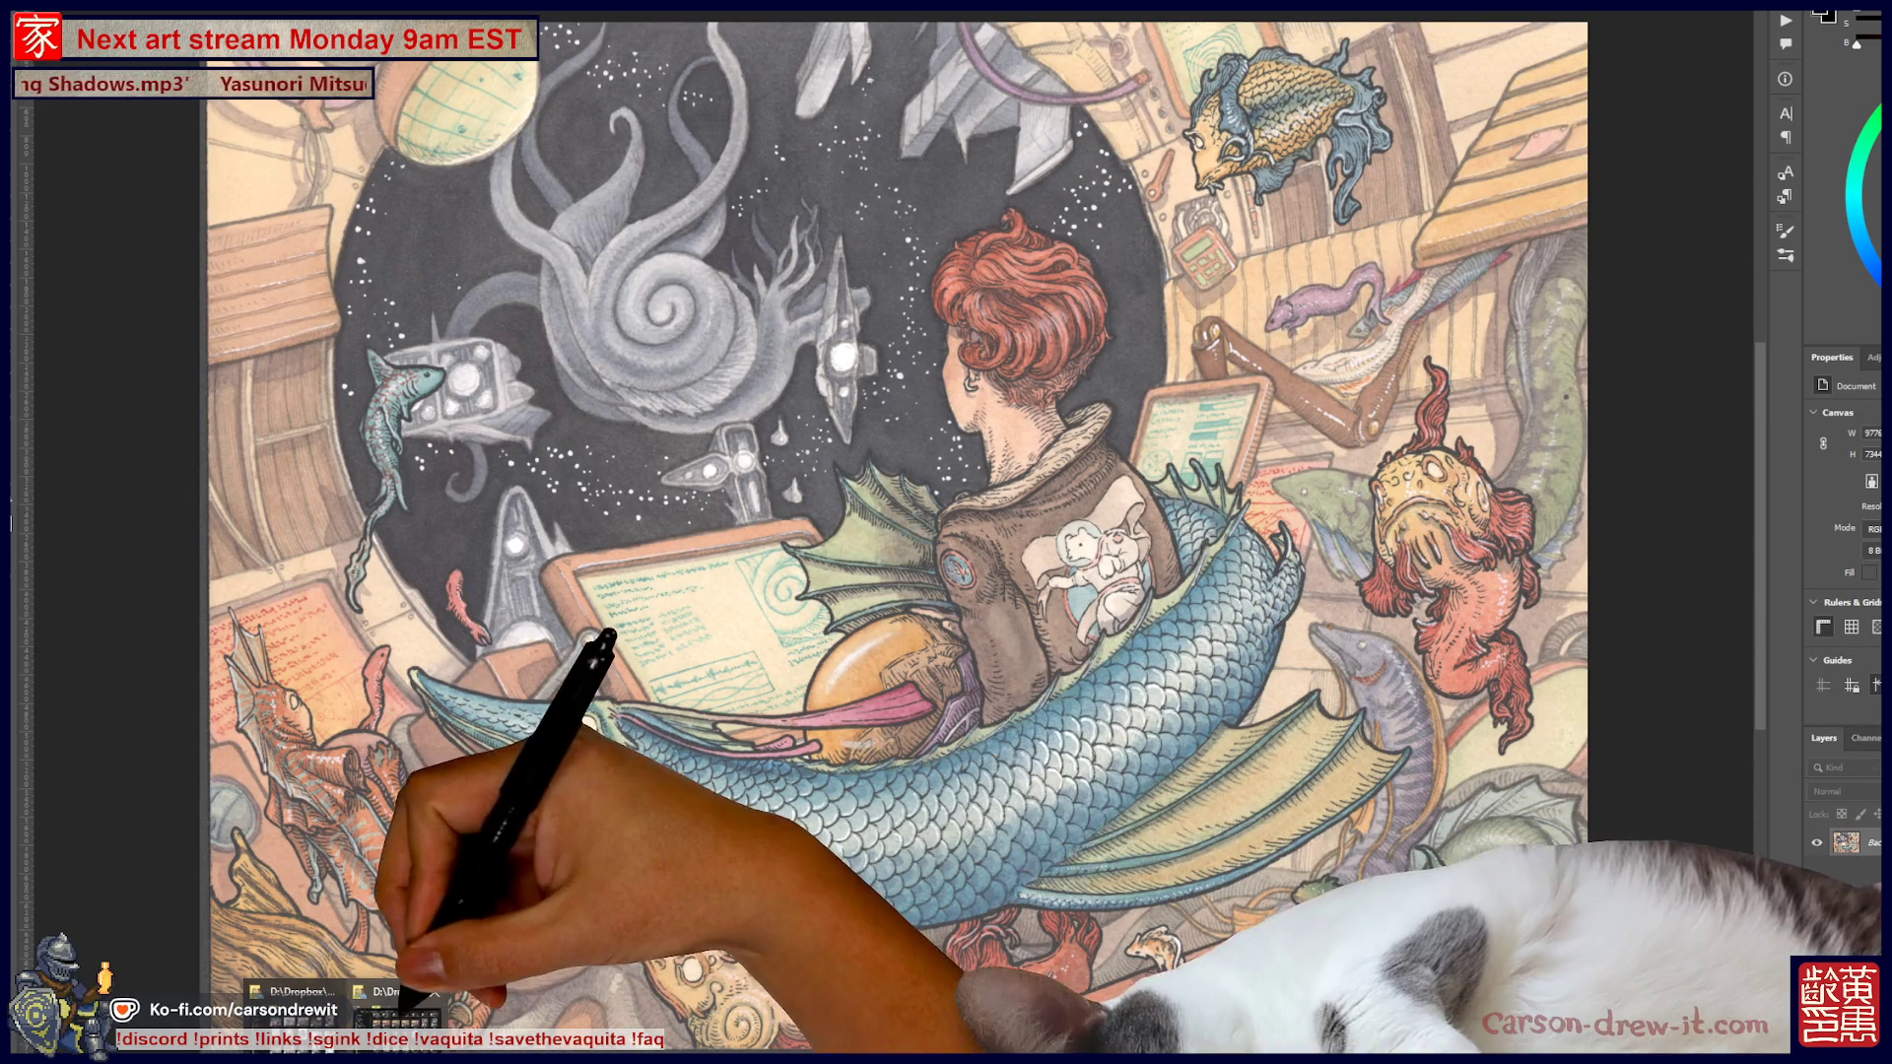
Scroll through the PERSONAL WORK folder in File Explorer
key(alt+Tab)
scroll(1616, 779, down, 15)
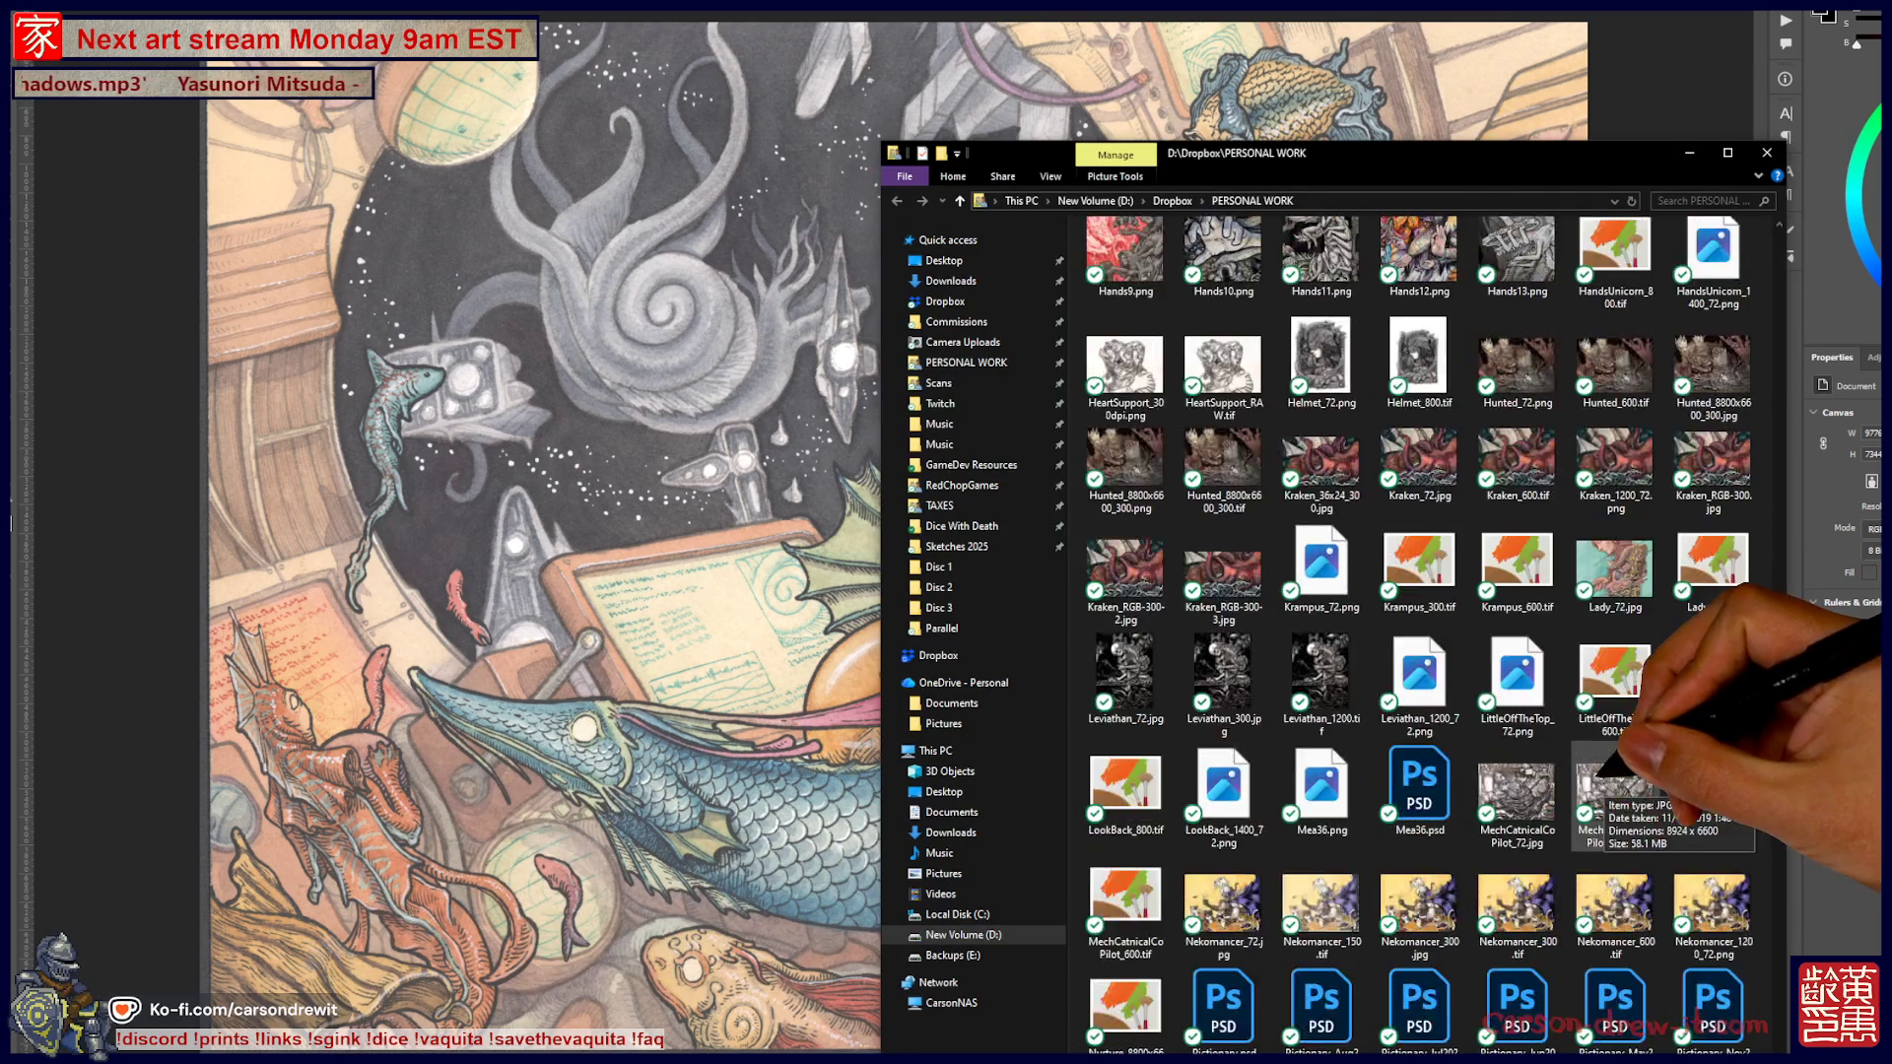
scroll(1606, 779, down, 10)
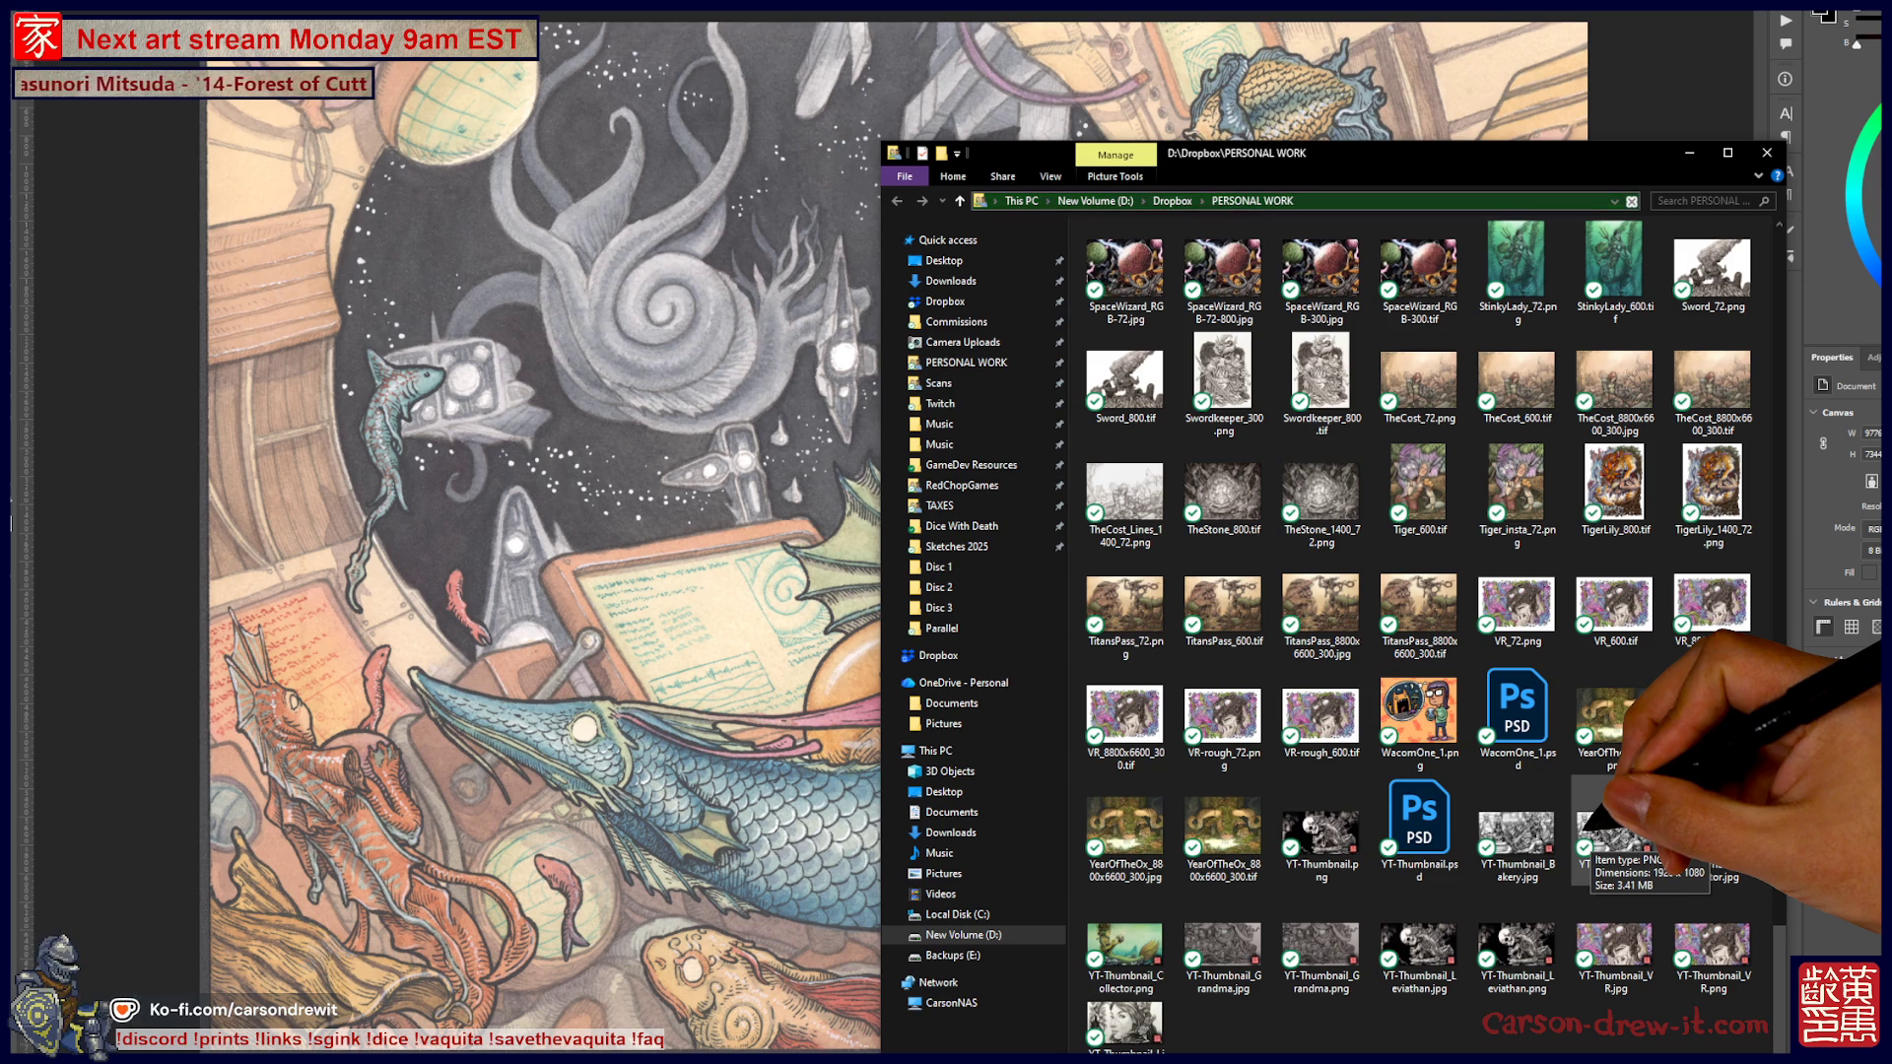
scroll(1688, 687, up, 10)
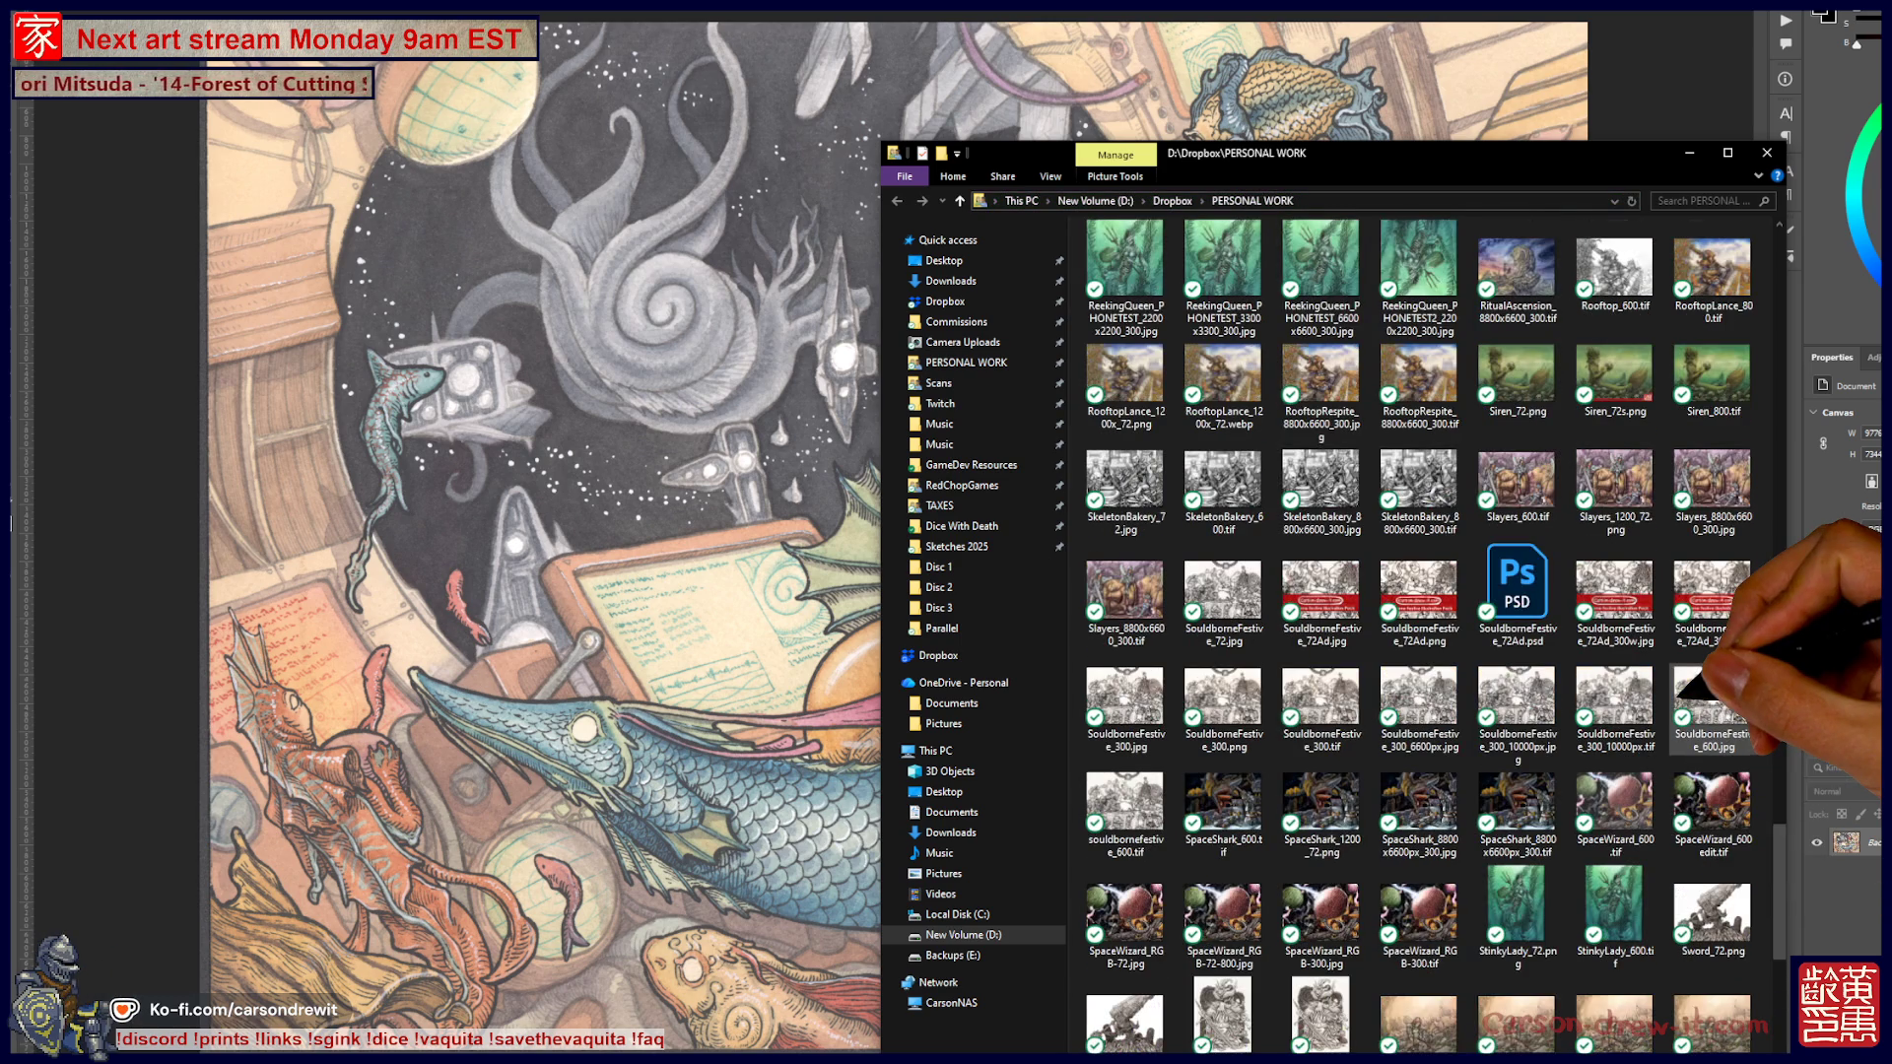
scroll(1687, 690, up, 4)
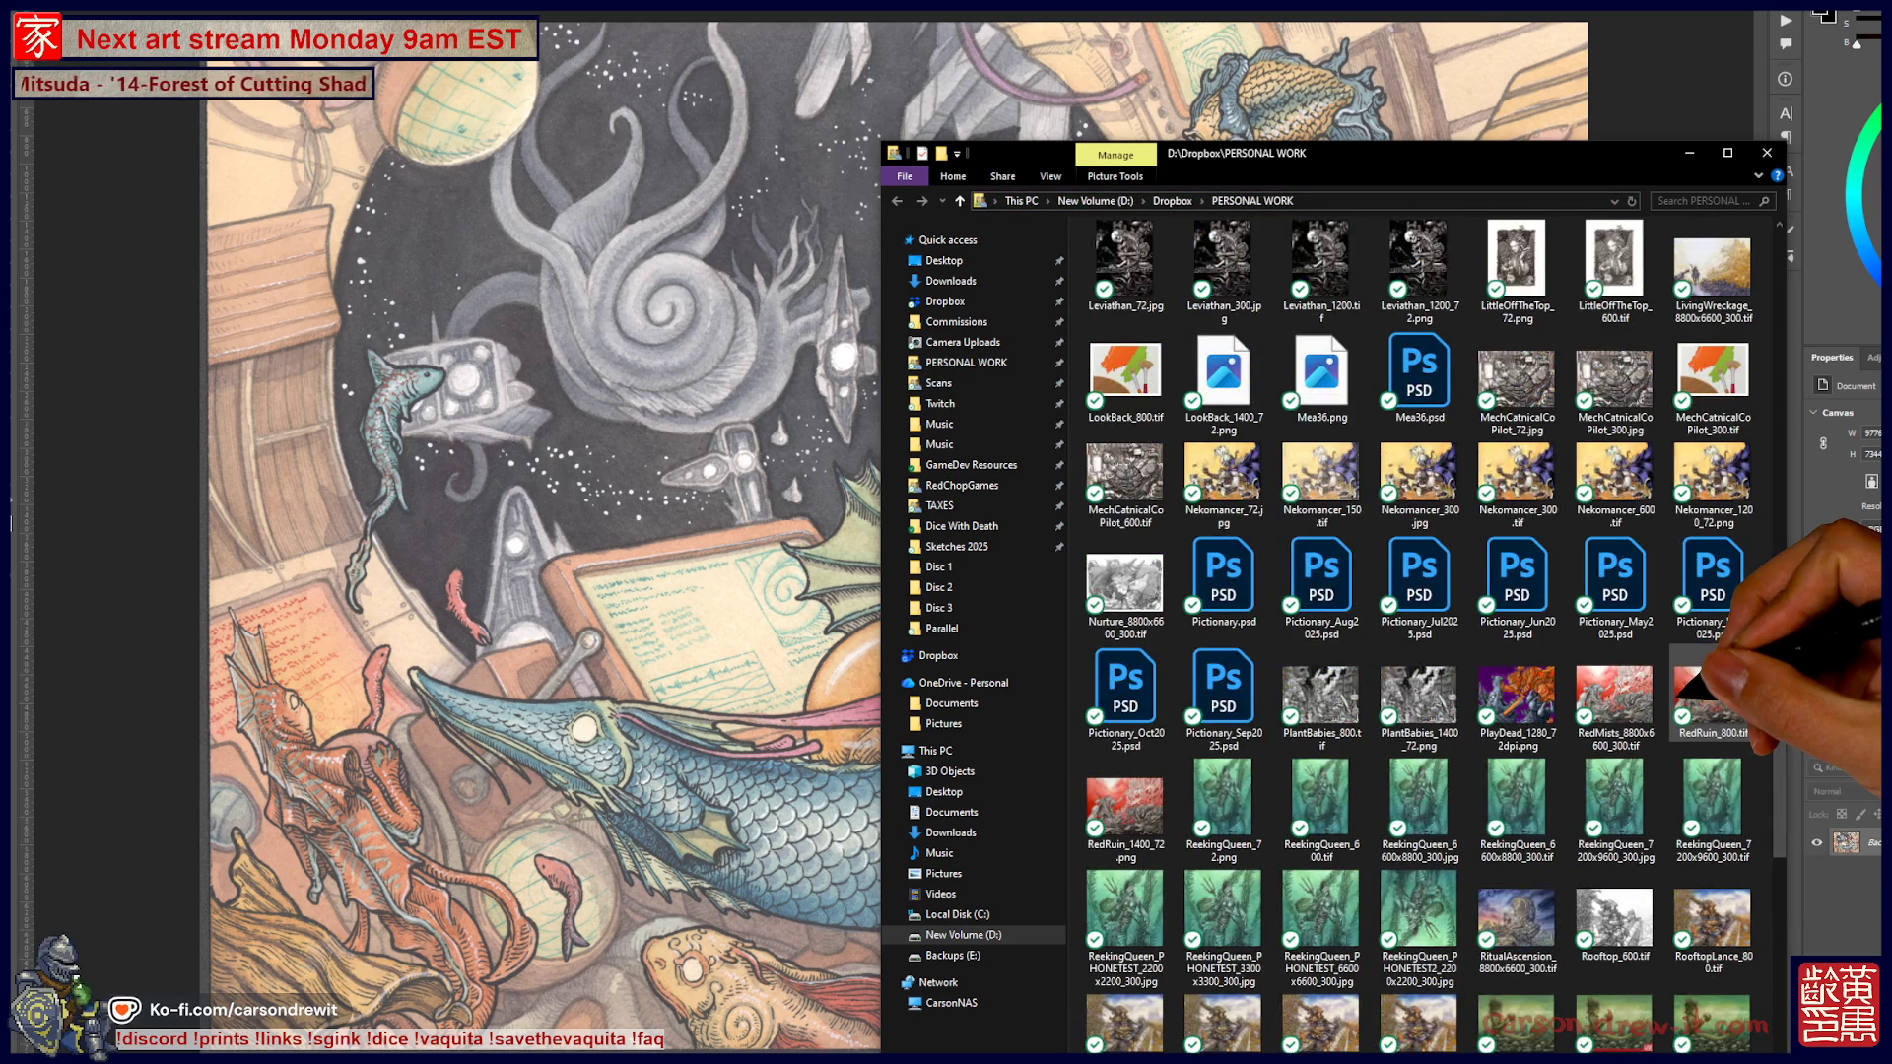
scroll(1688, 690, up, 7)
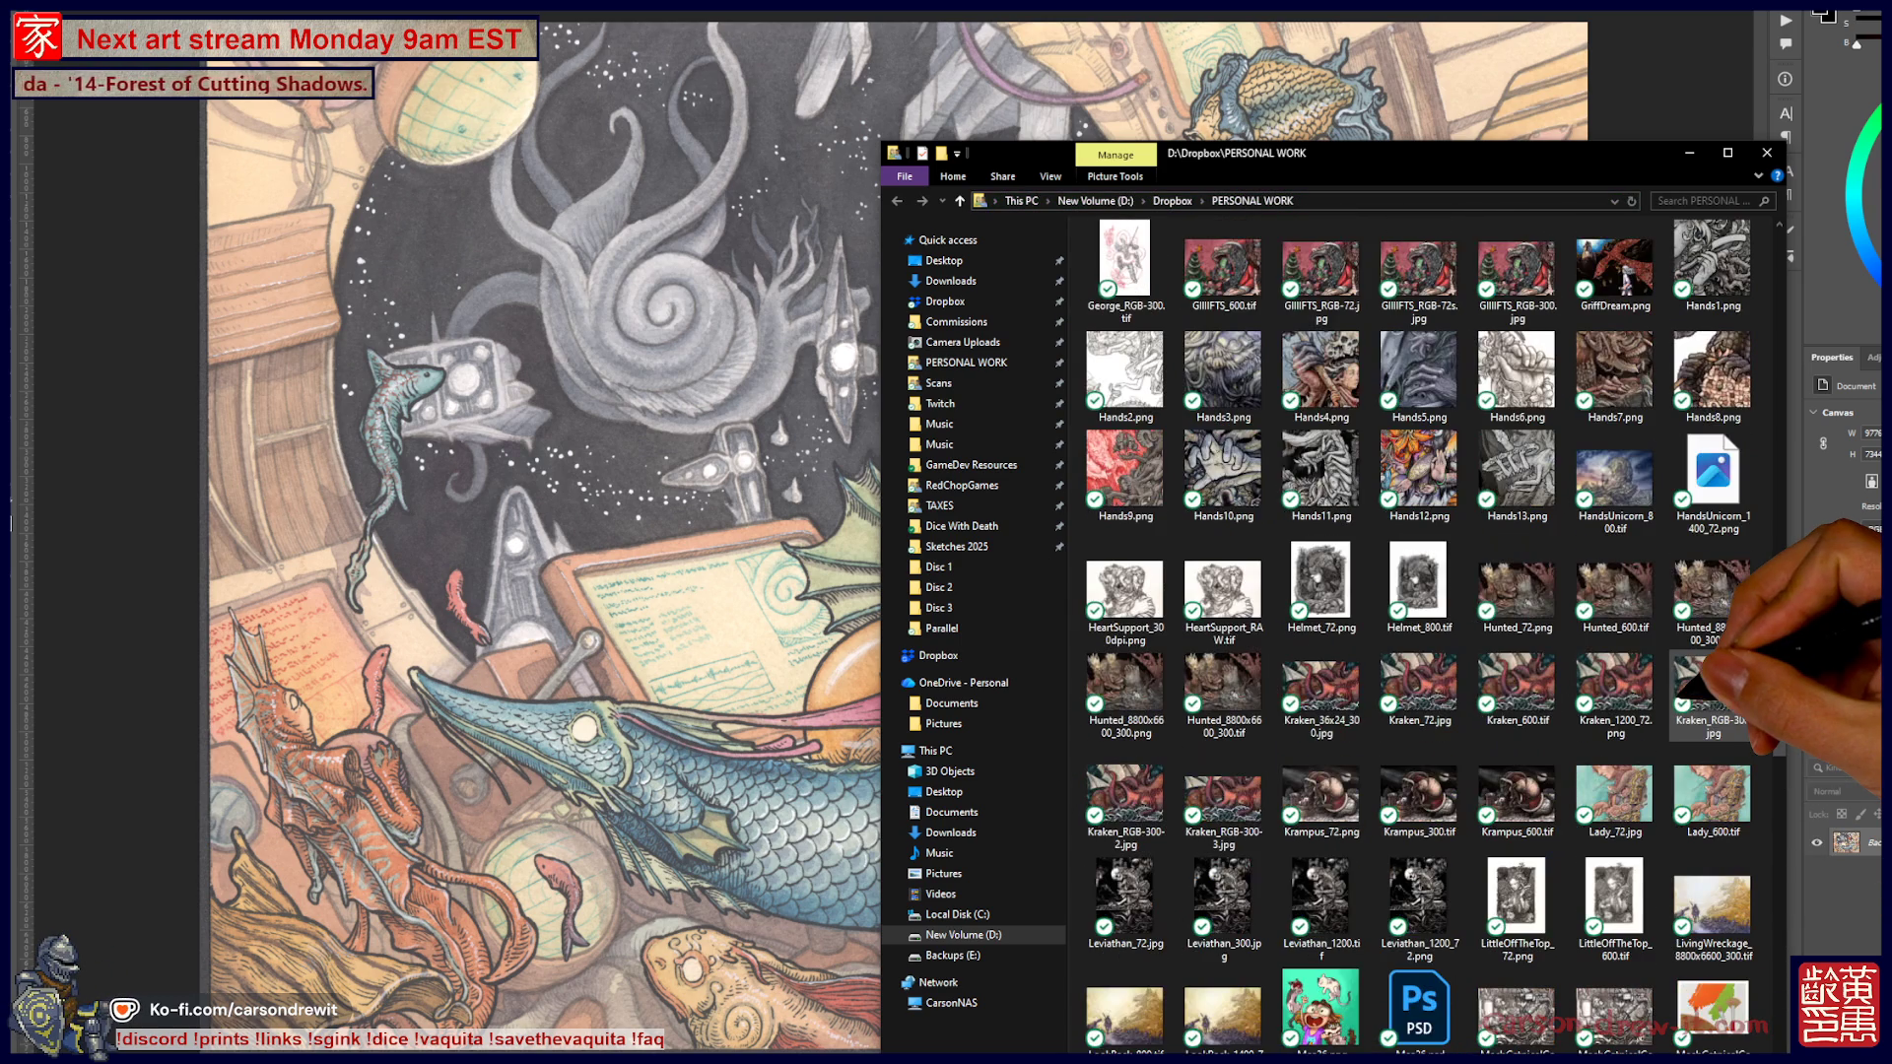
scroll(1687, 689, up, 4)
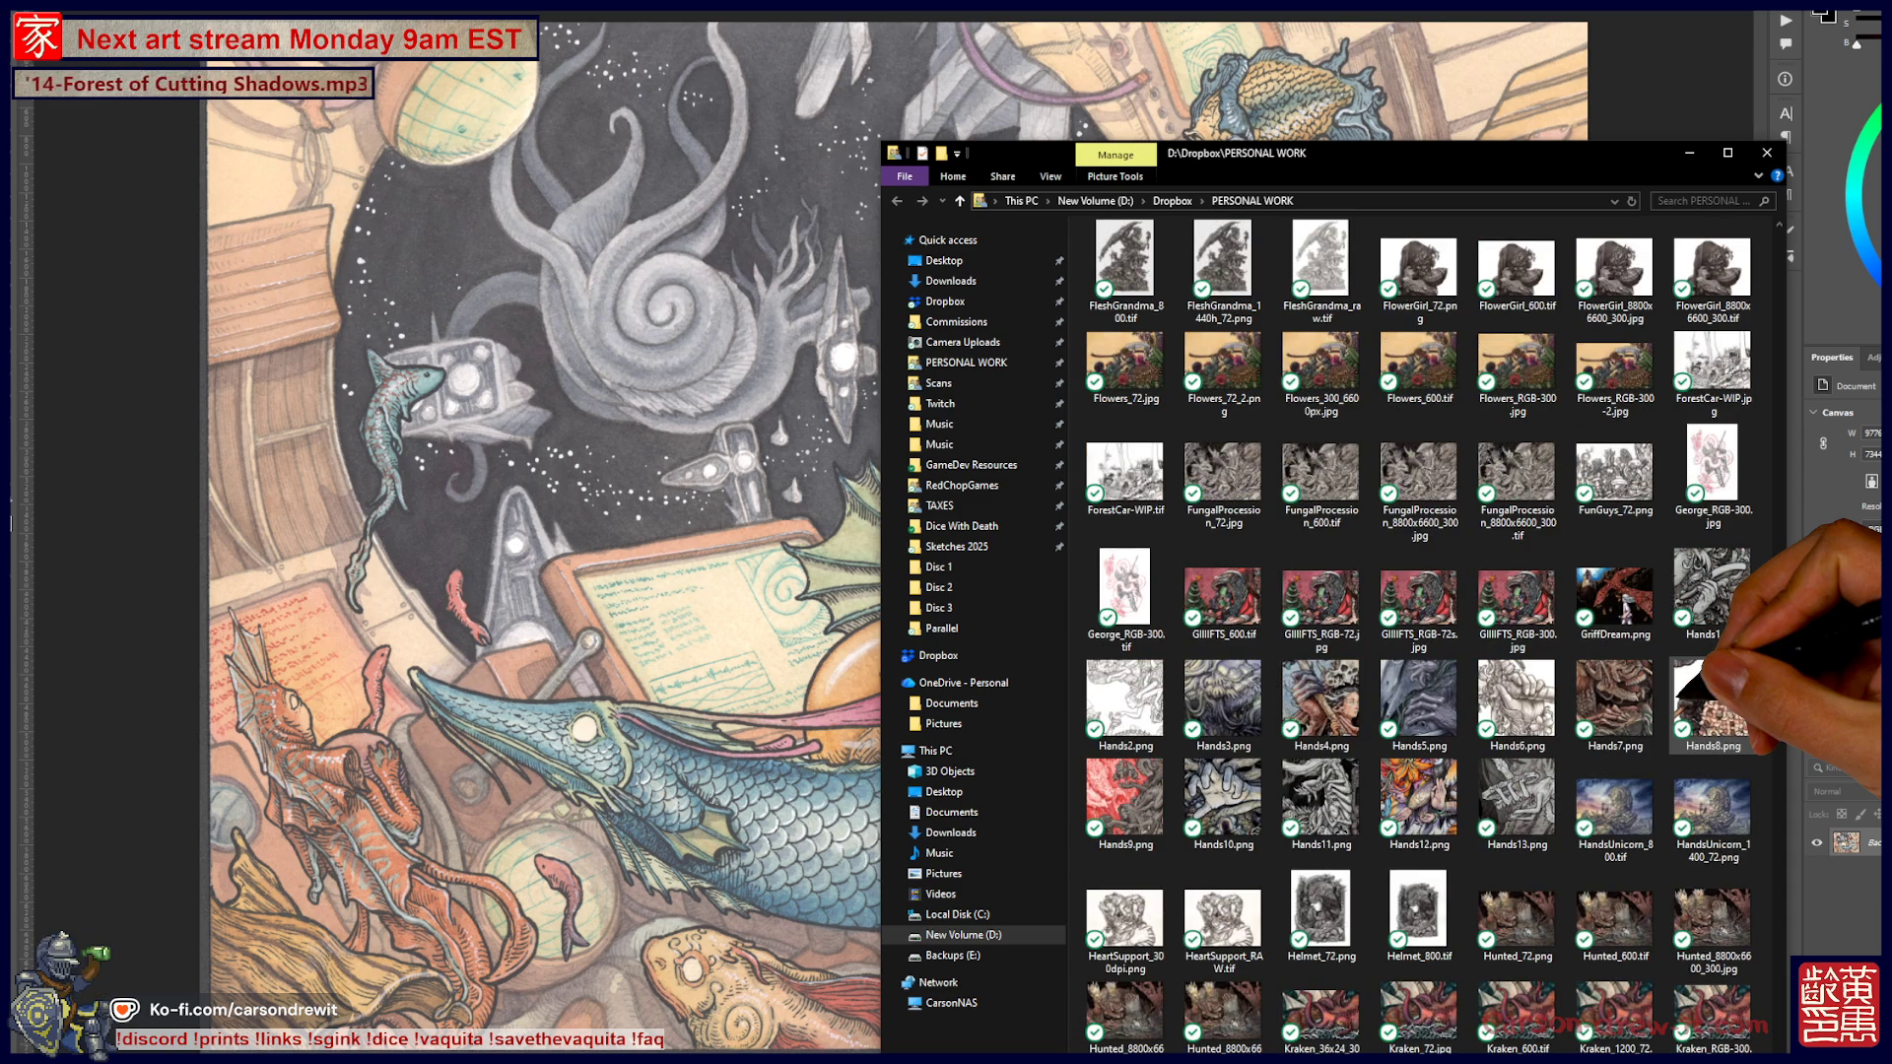
scroll(1687, 690, up, 3)
scroll(1687, 690, up, 3)
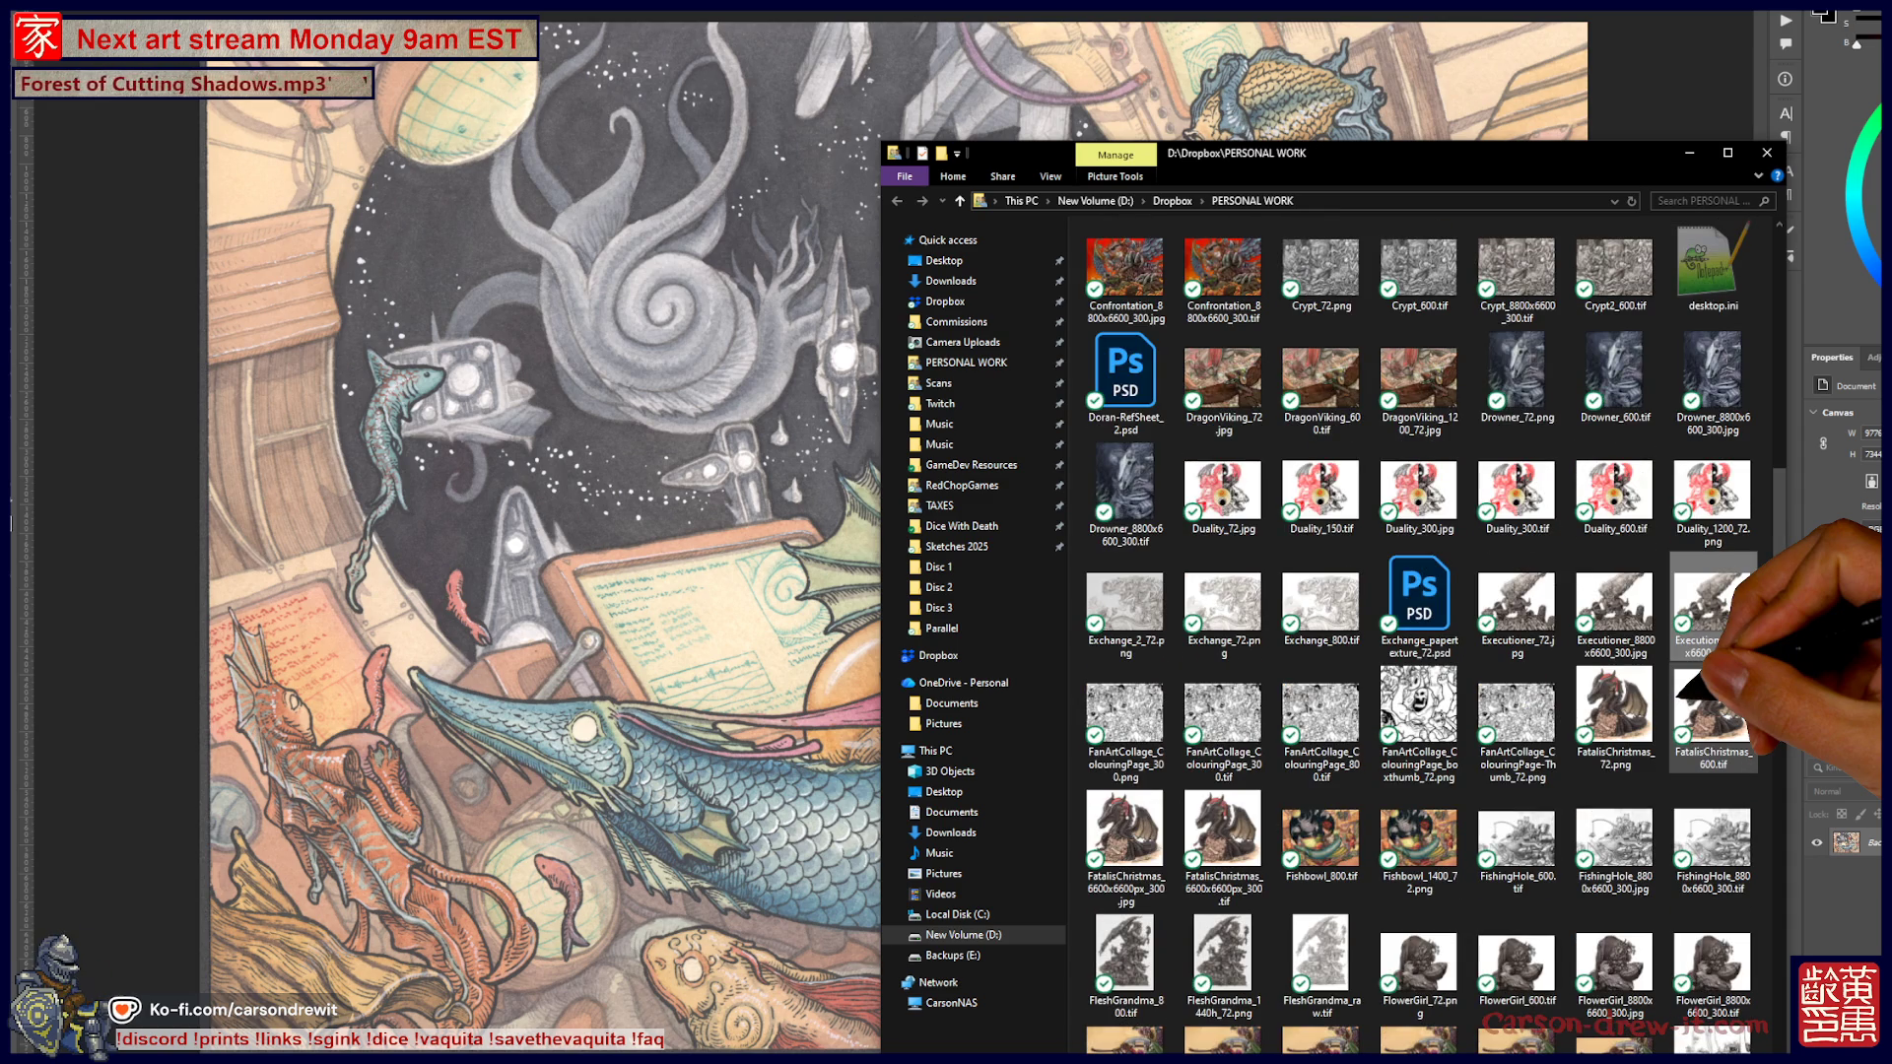
scroll(1687, 690, up, 6)
scroll(1697, 690, up, 5)
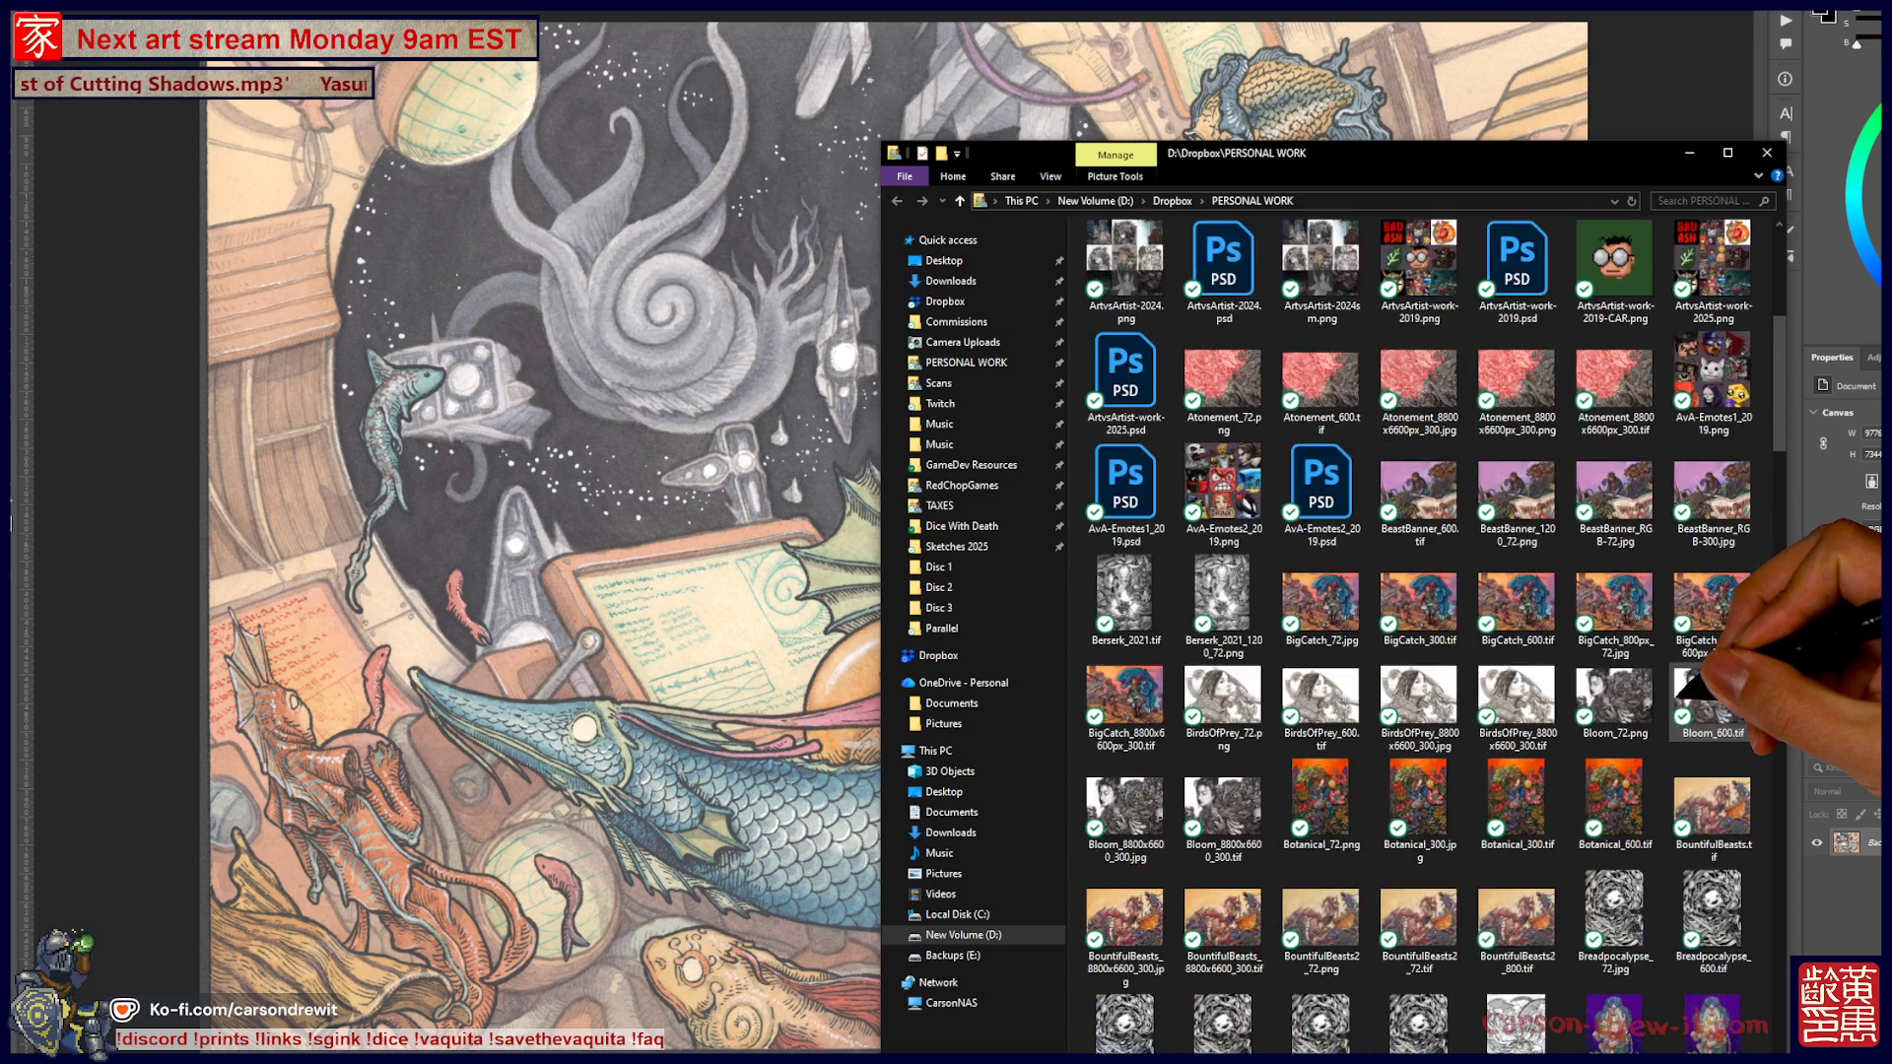
scroll(1419, 591, down, 5)
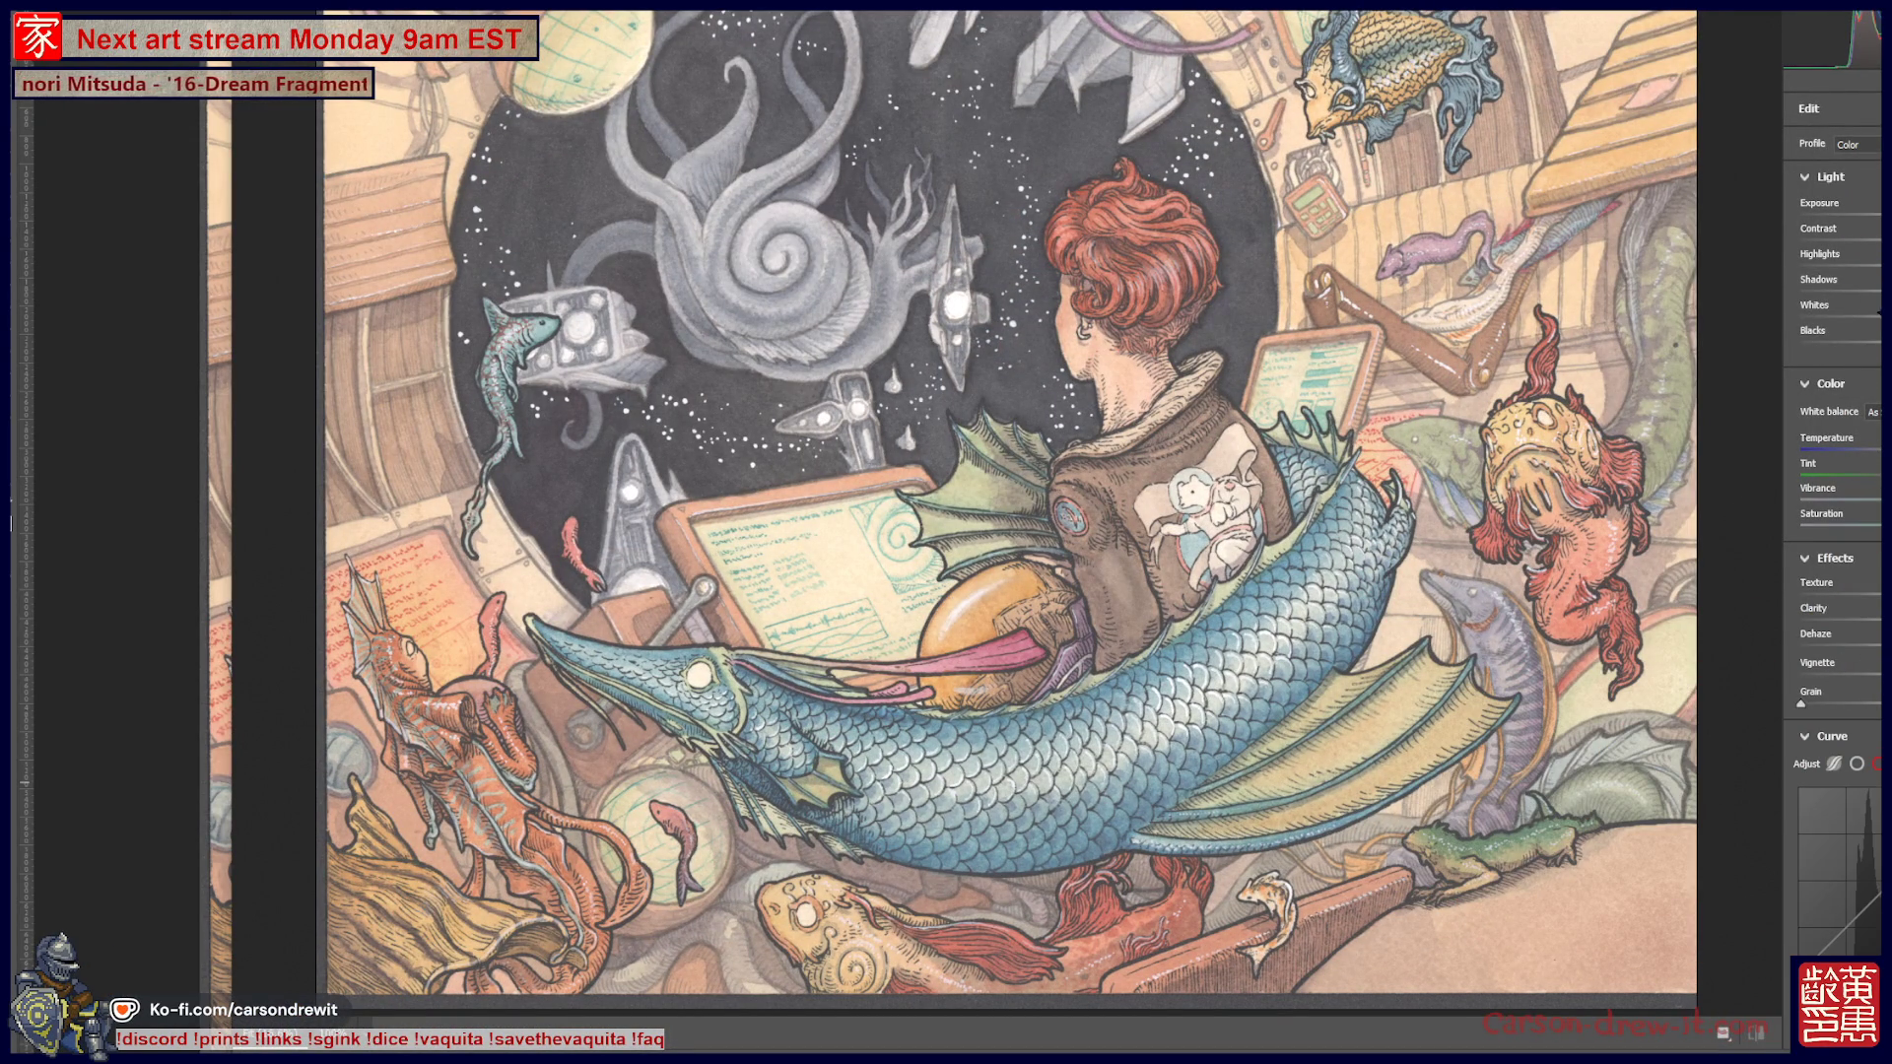
Drag Camera Raw's Blacks slider left to deepen the fish-rider scan's blacks
drag(1872, 341, 1830, 344)
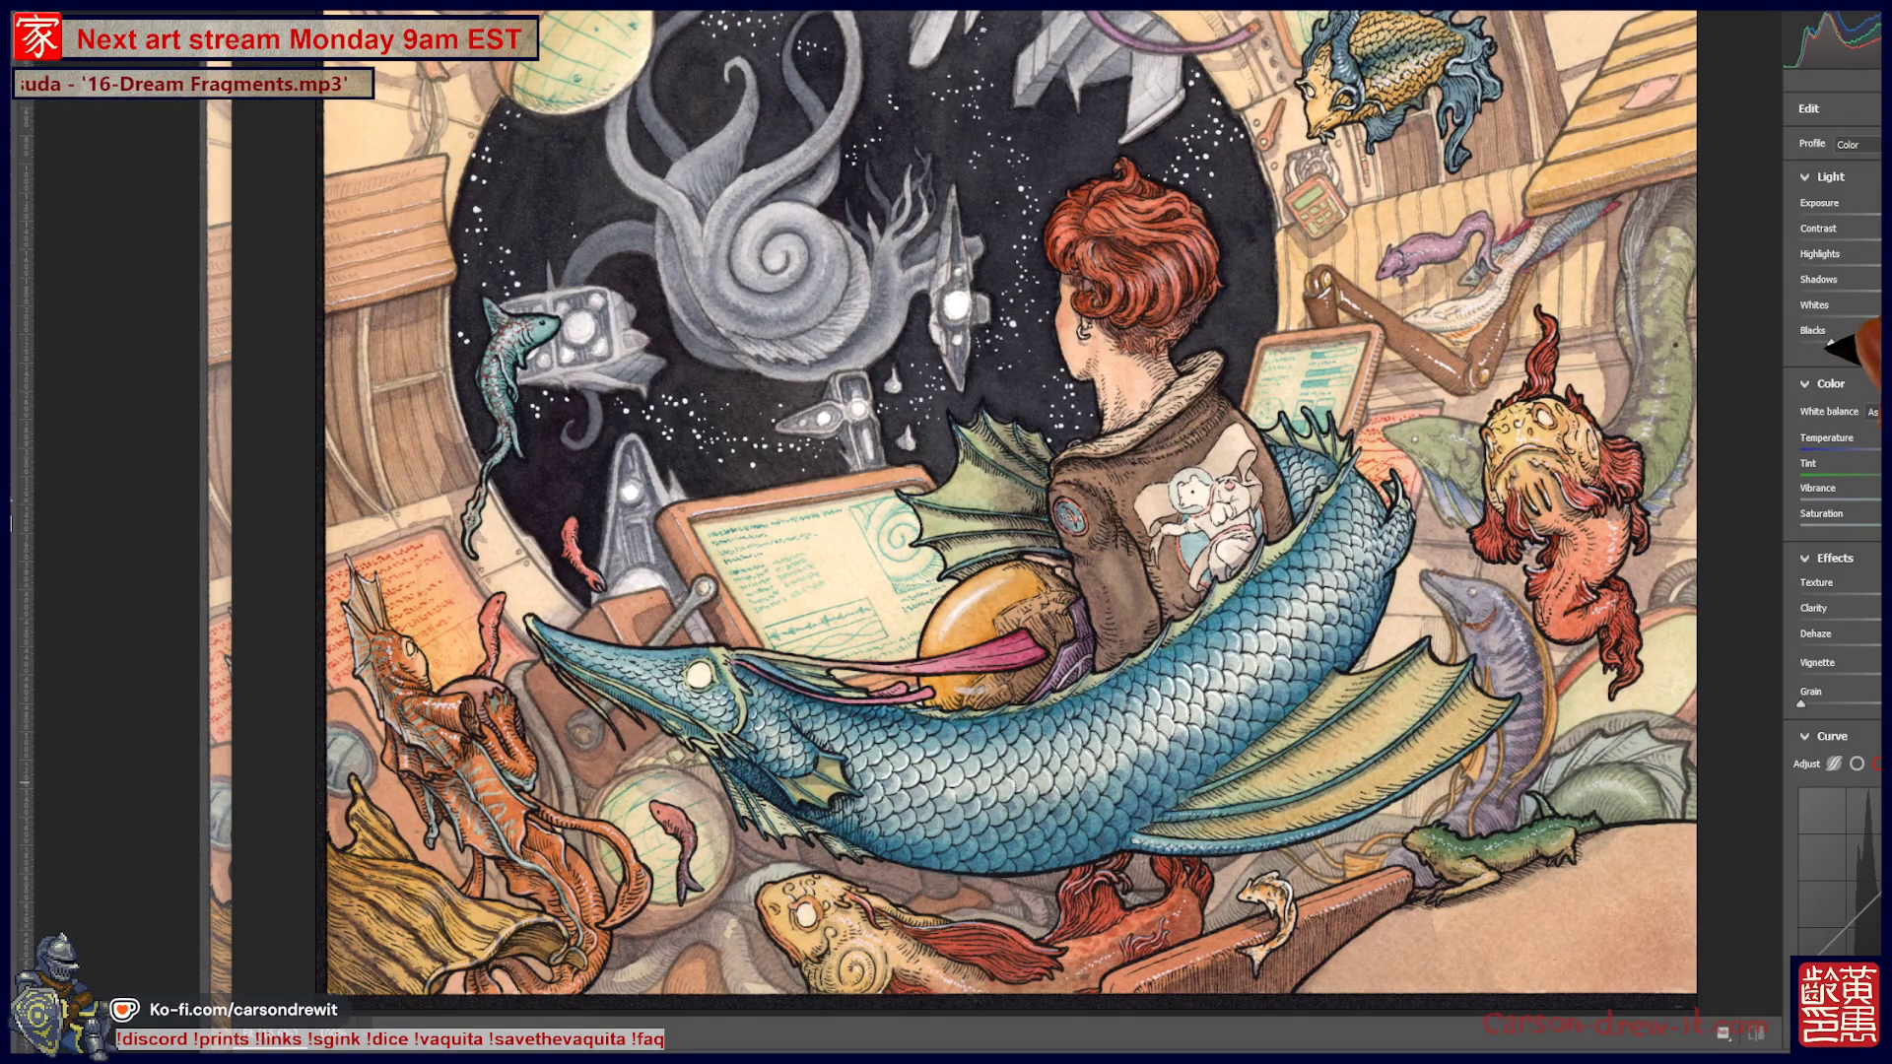
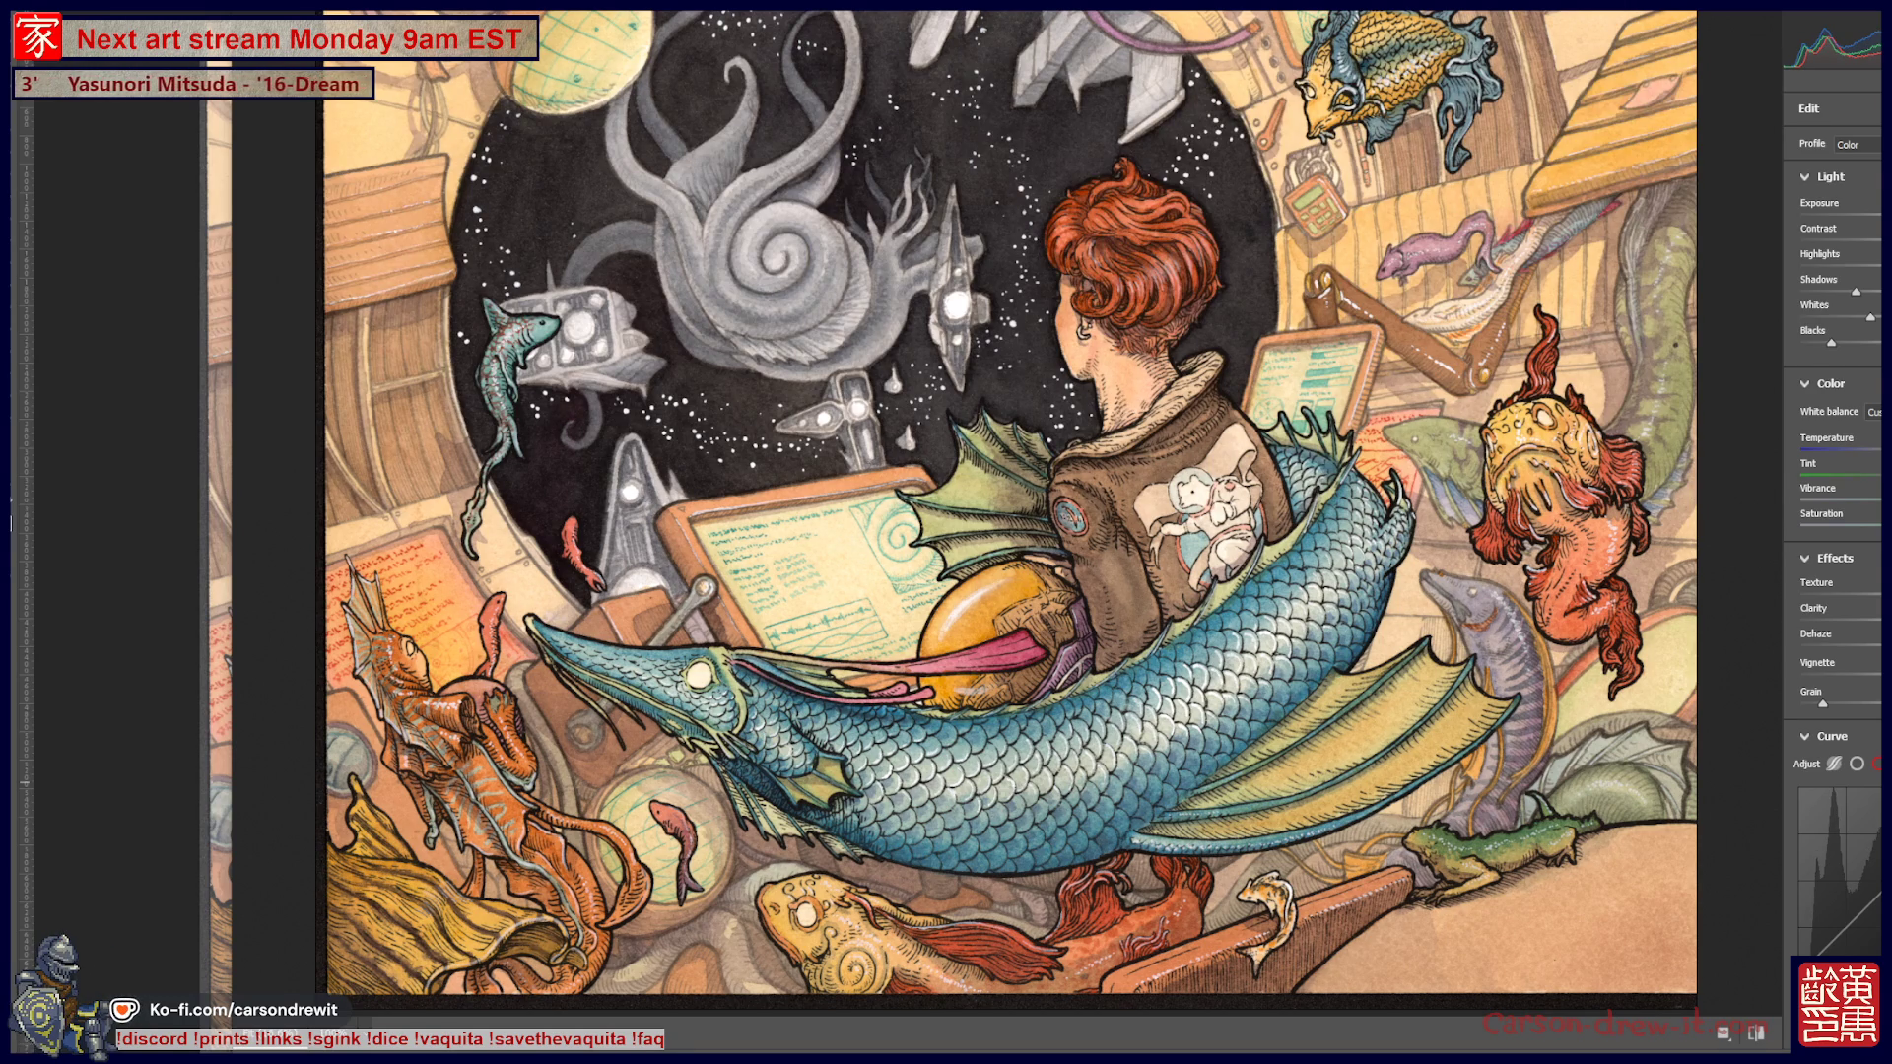
In Color Mixer, shift the Aquas and Blues hues toward teal and slightly lower Purples saturation
scroll(1833, 532, down, 2)
scroll(1833, 532, down, 2)
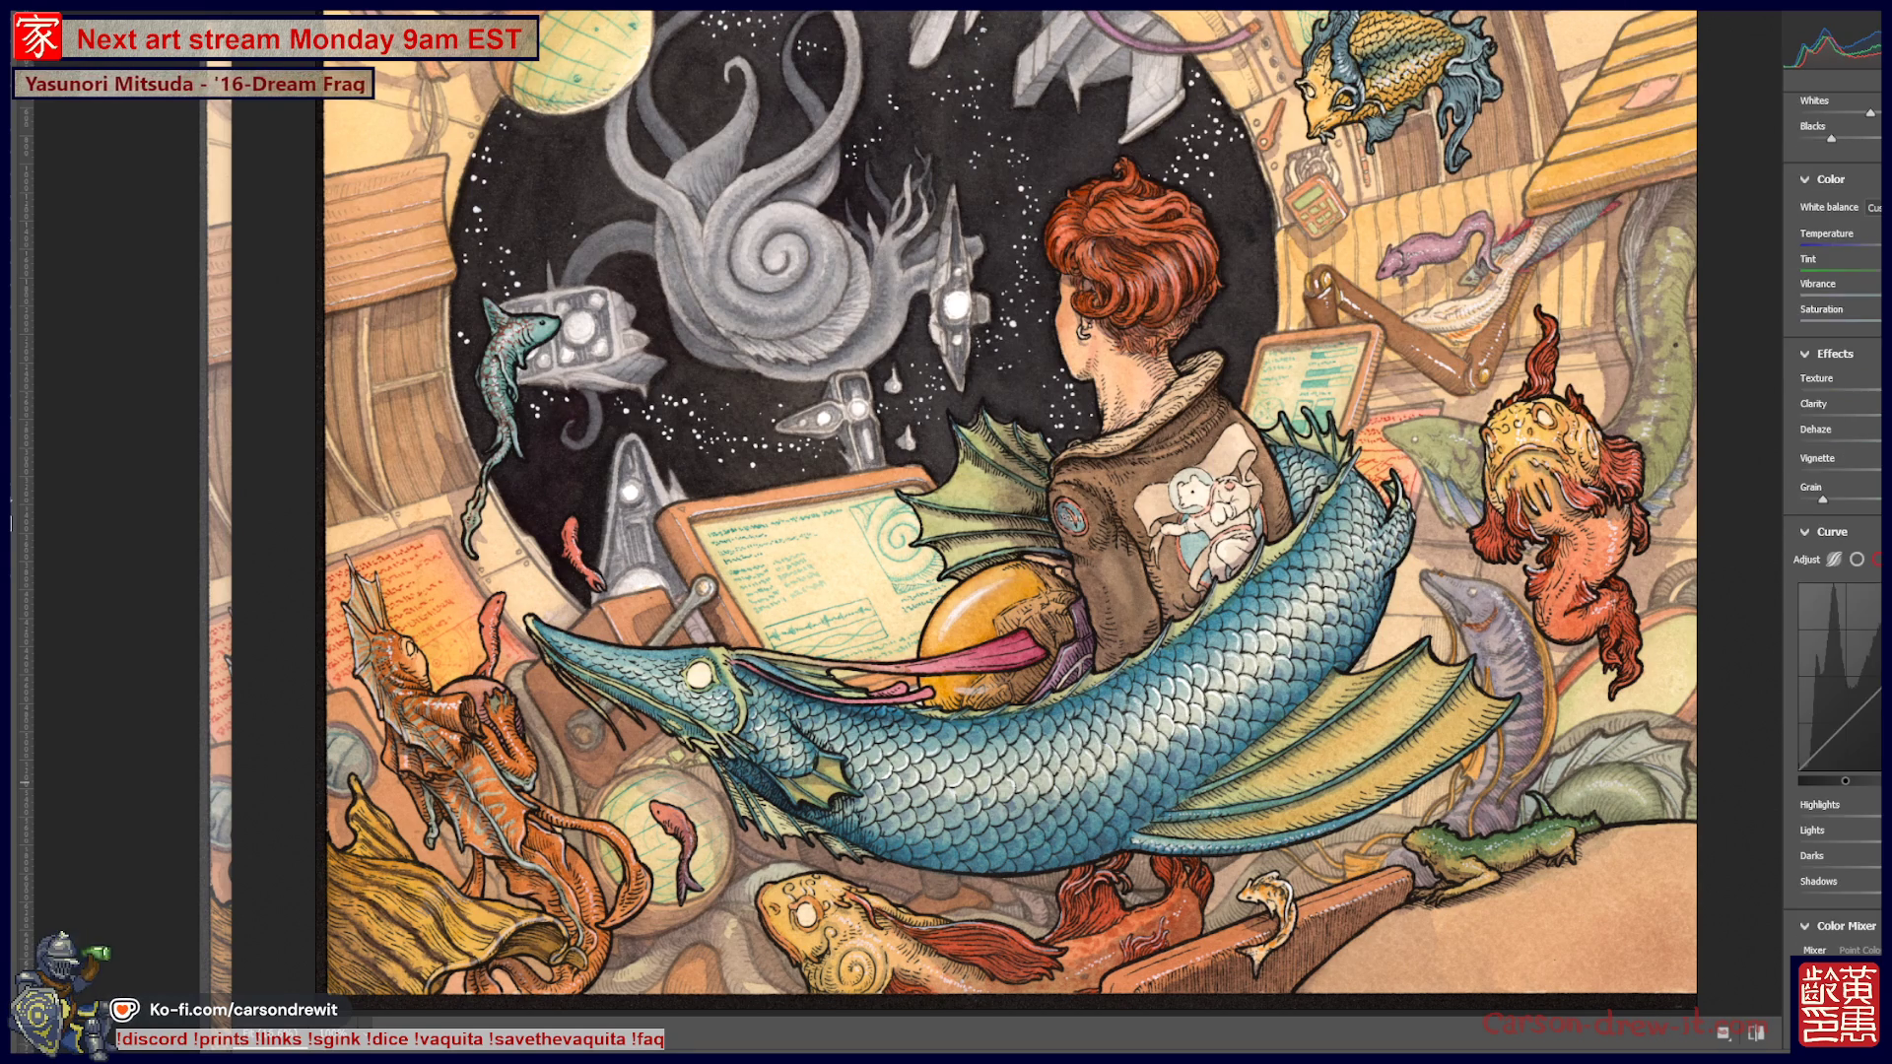
scroll(1833, 532, up, 4)
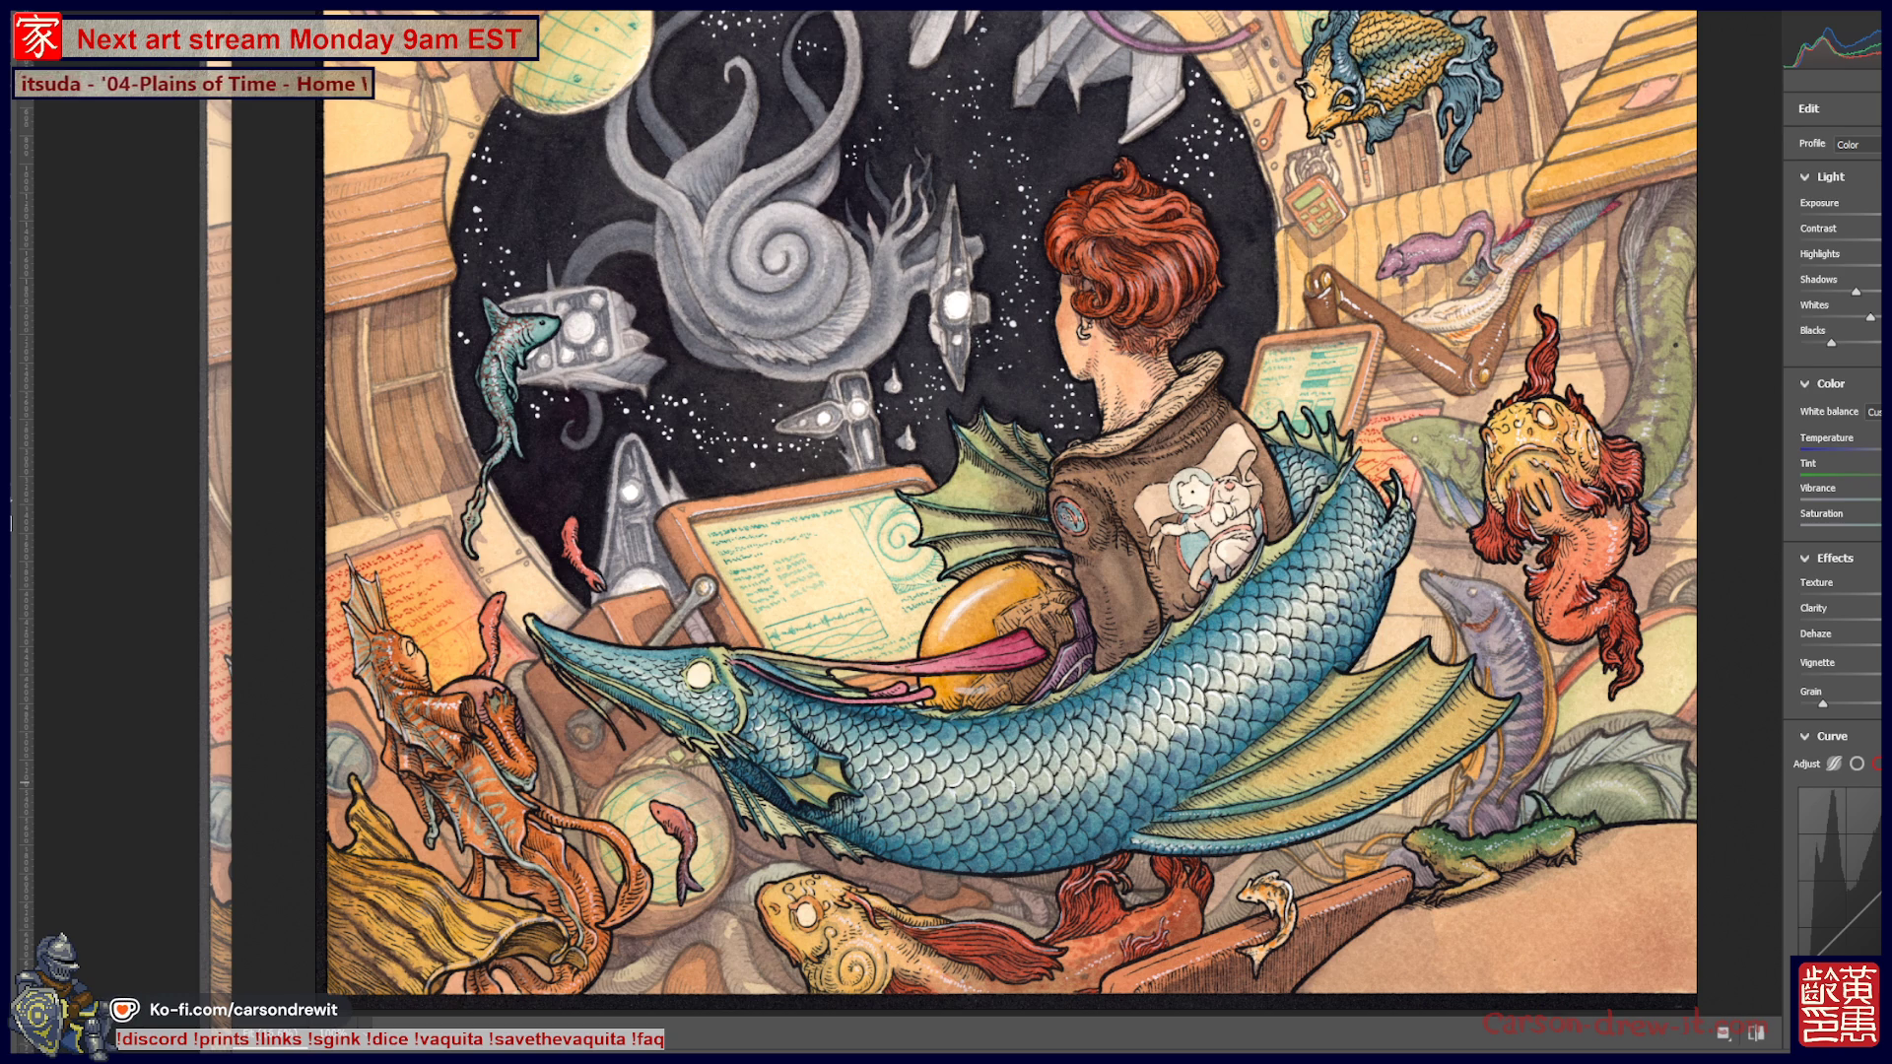
scroll(1833, 532, down, 5)
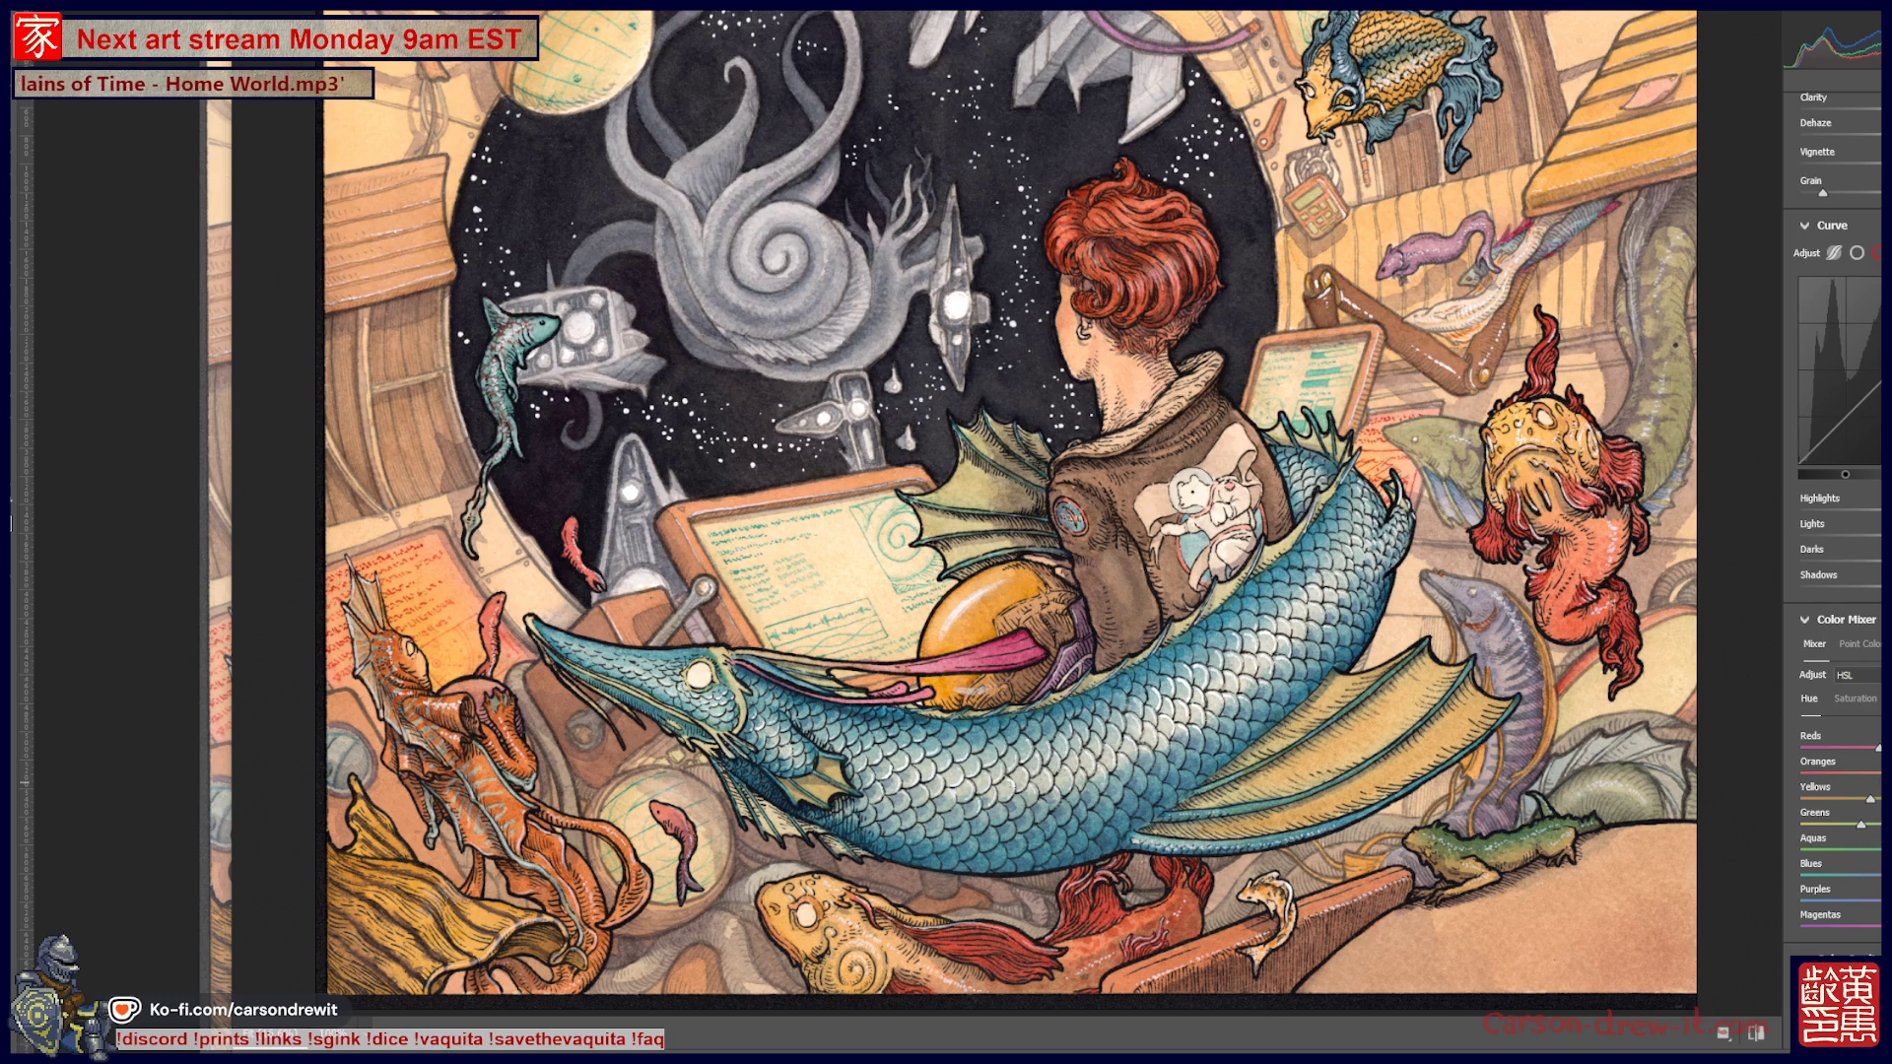
drag(1882, 850, 1865, 828)
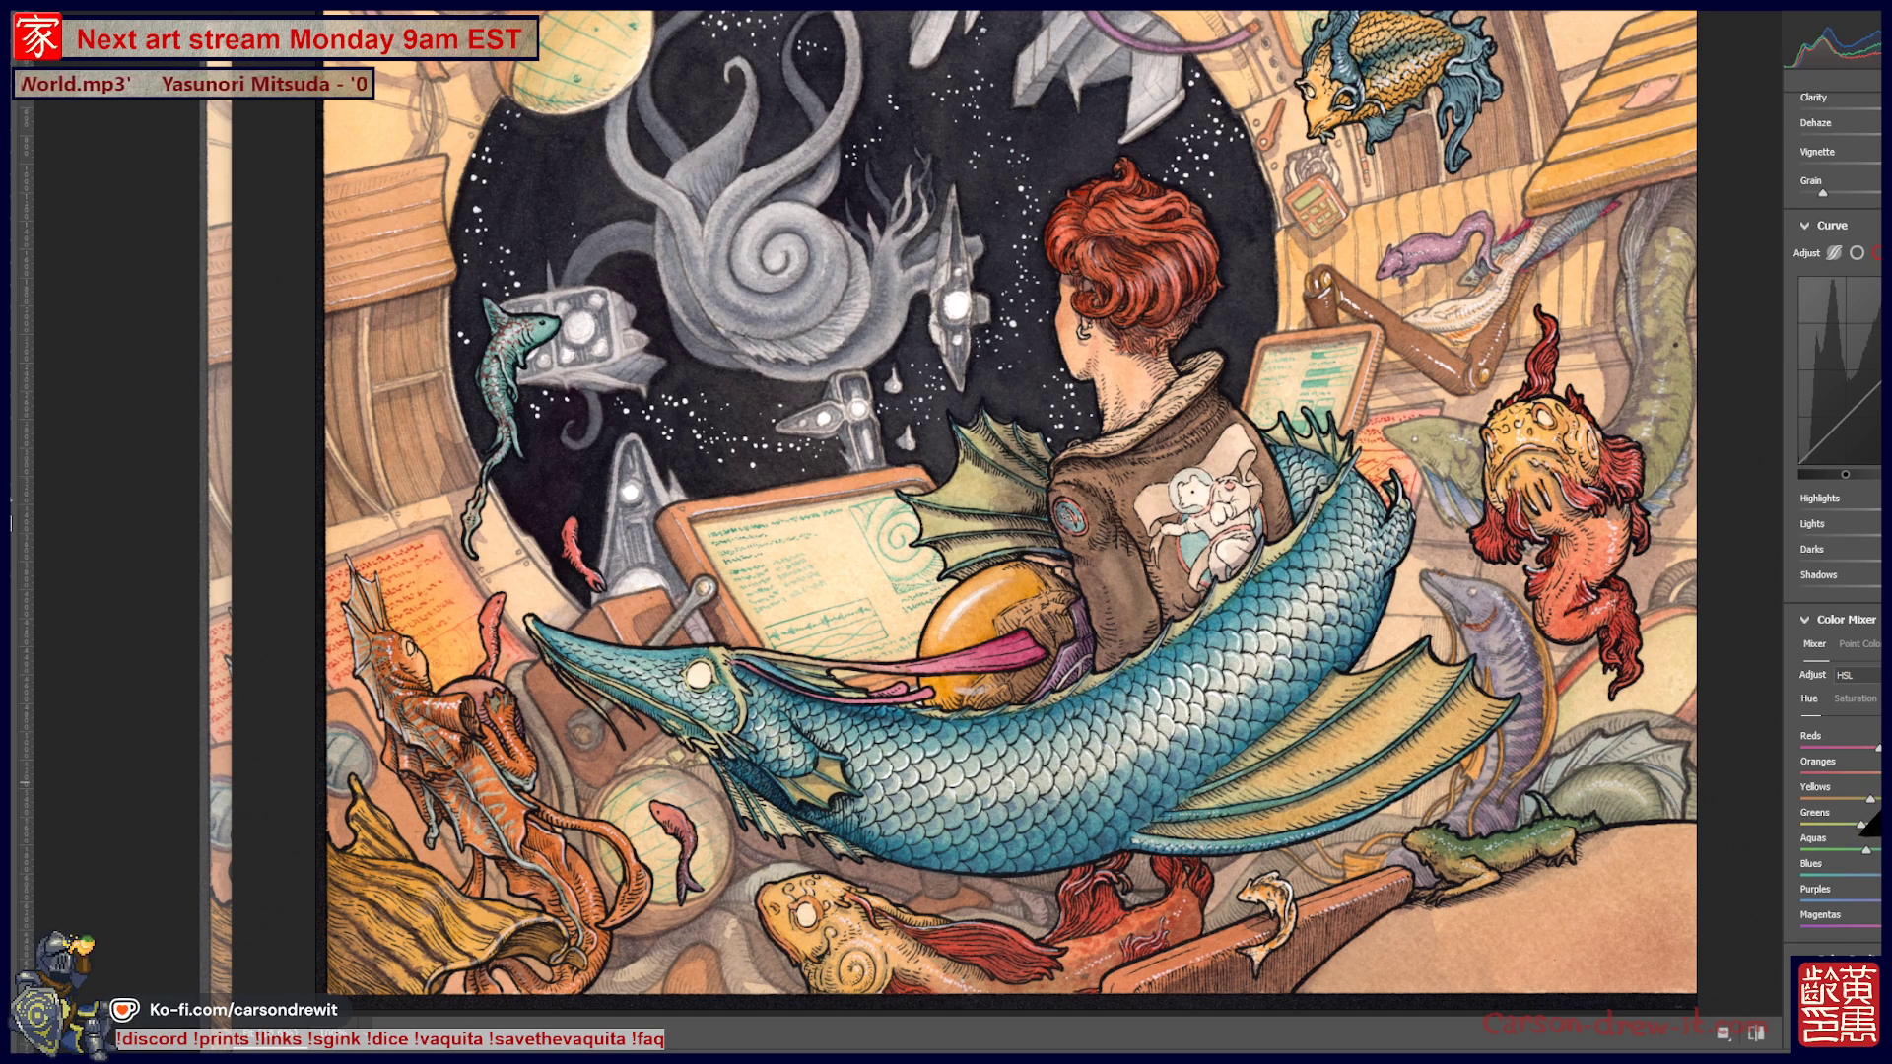
drag(1883, 875, 1877, 875)
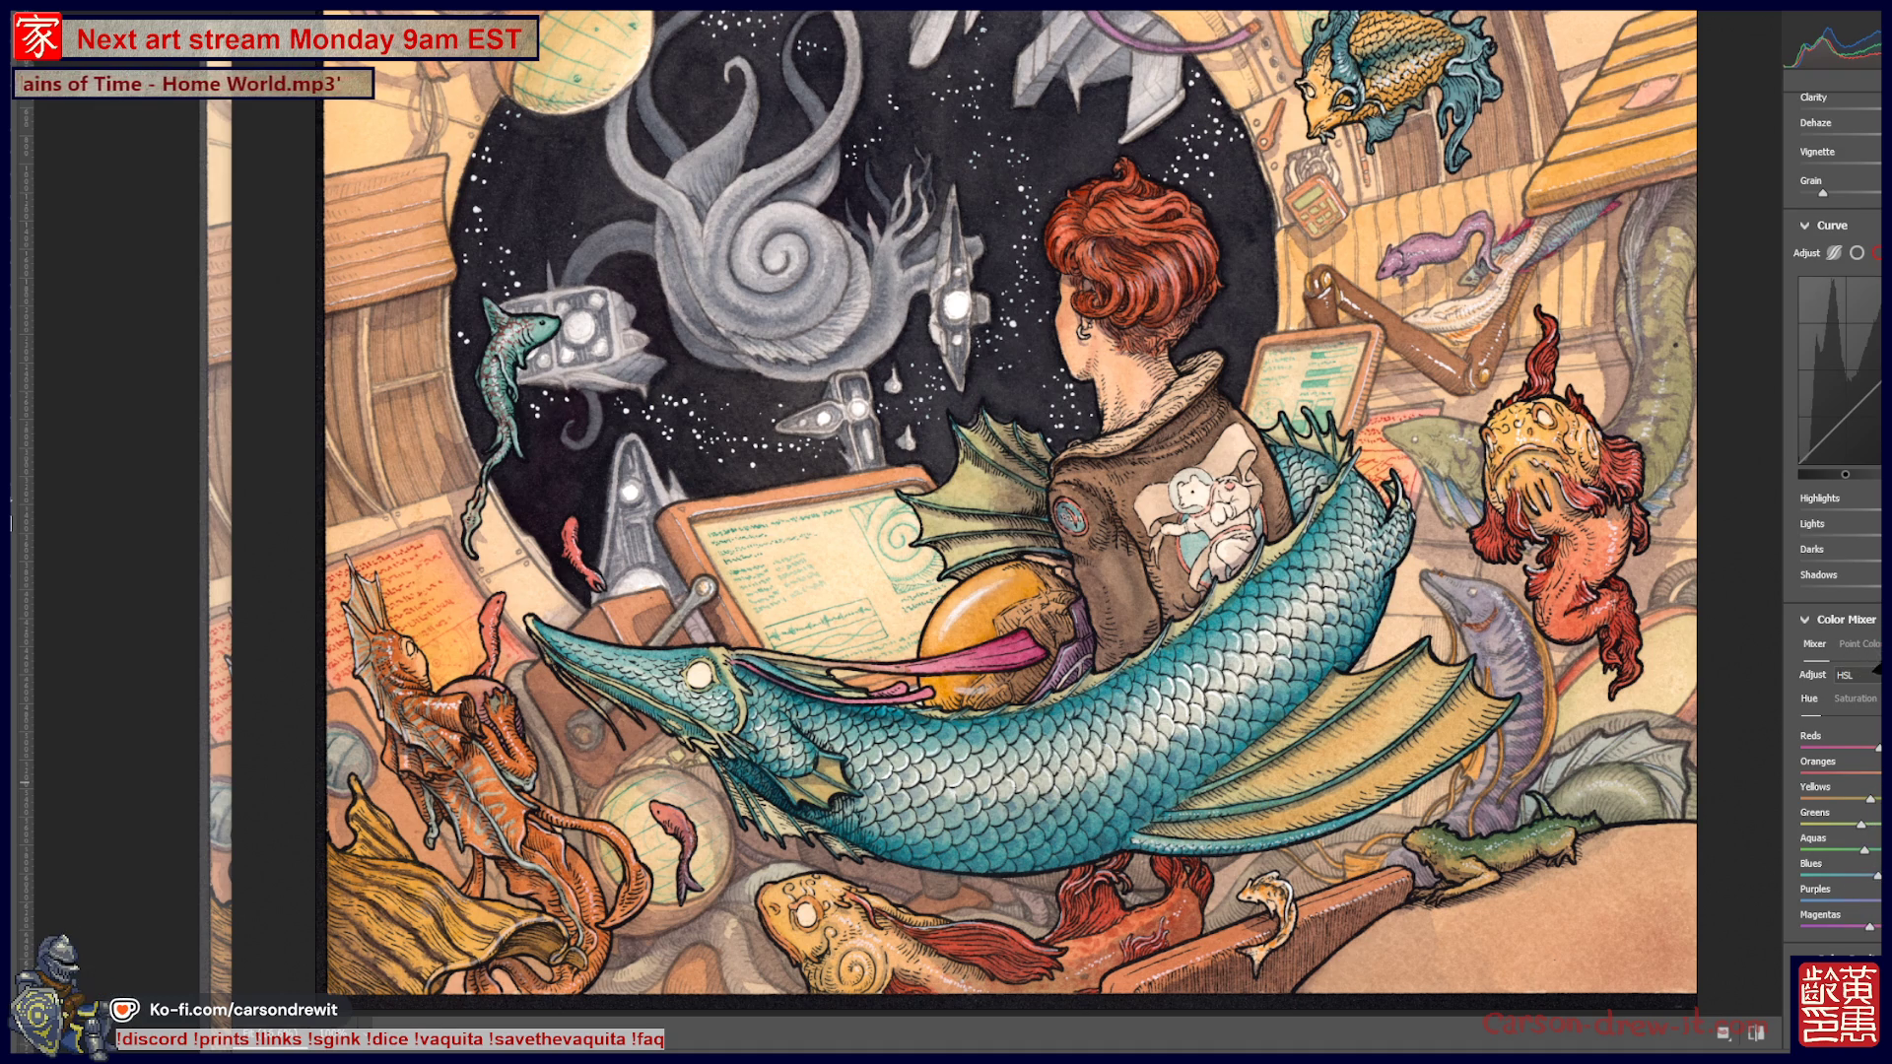
click(1858, 699)
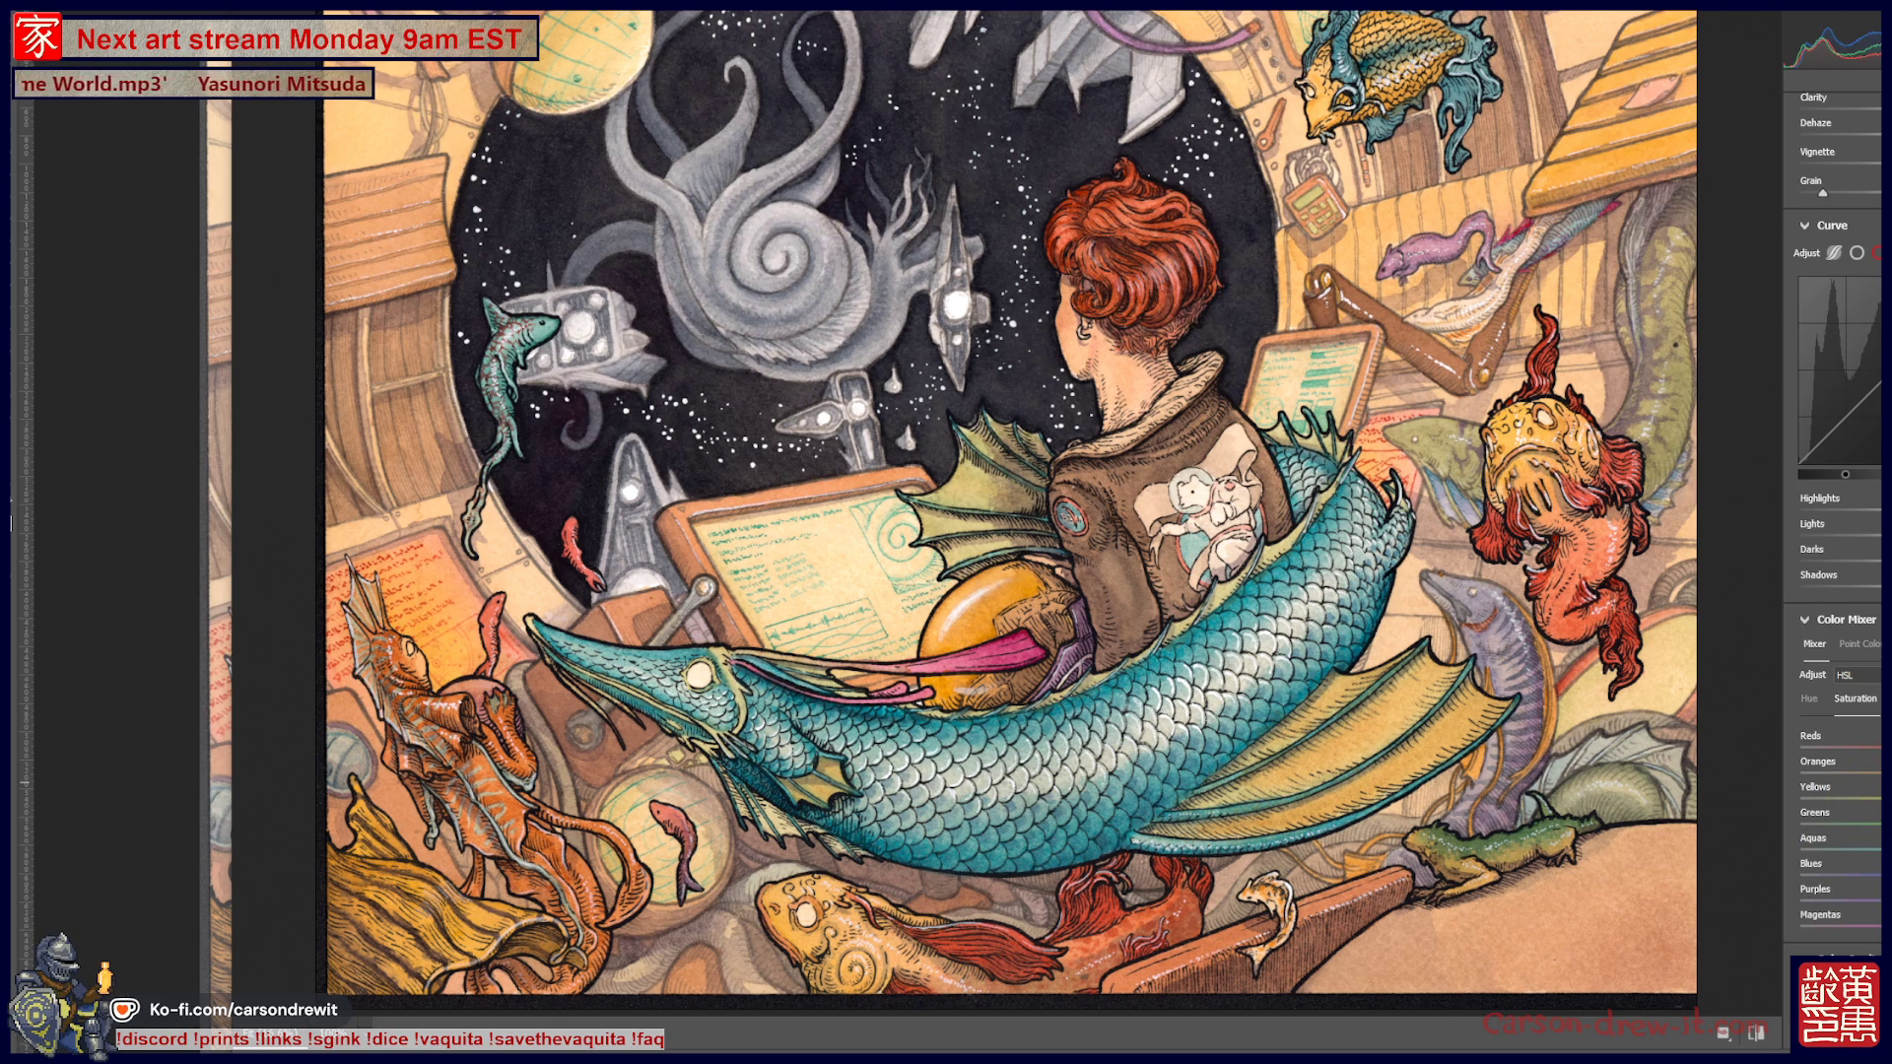
drag(1877, 899, 1875, 901)
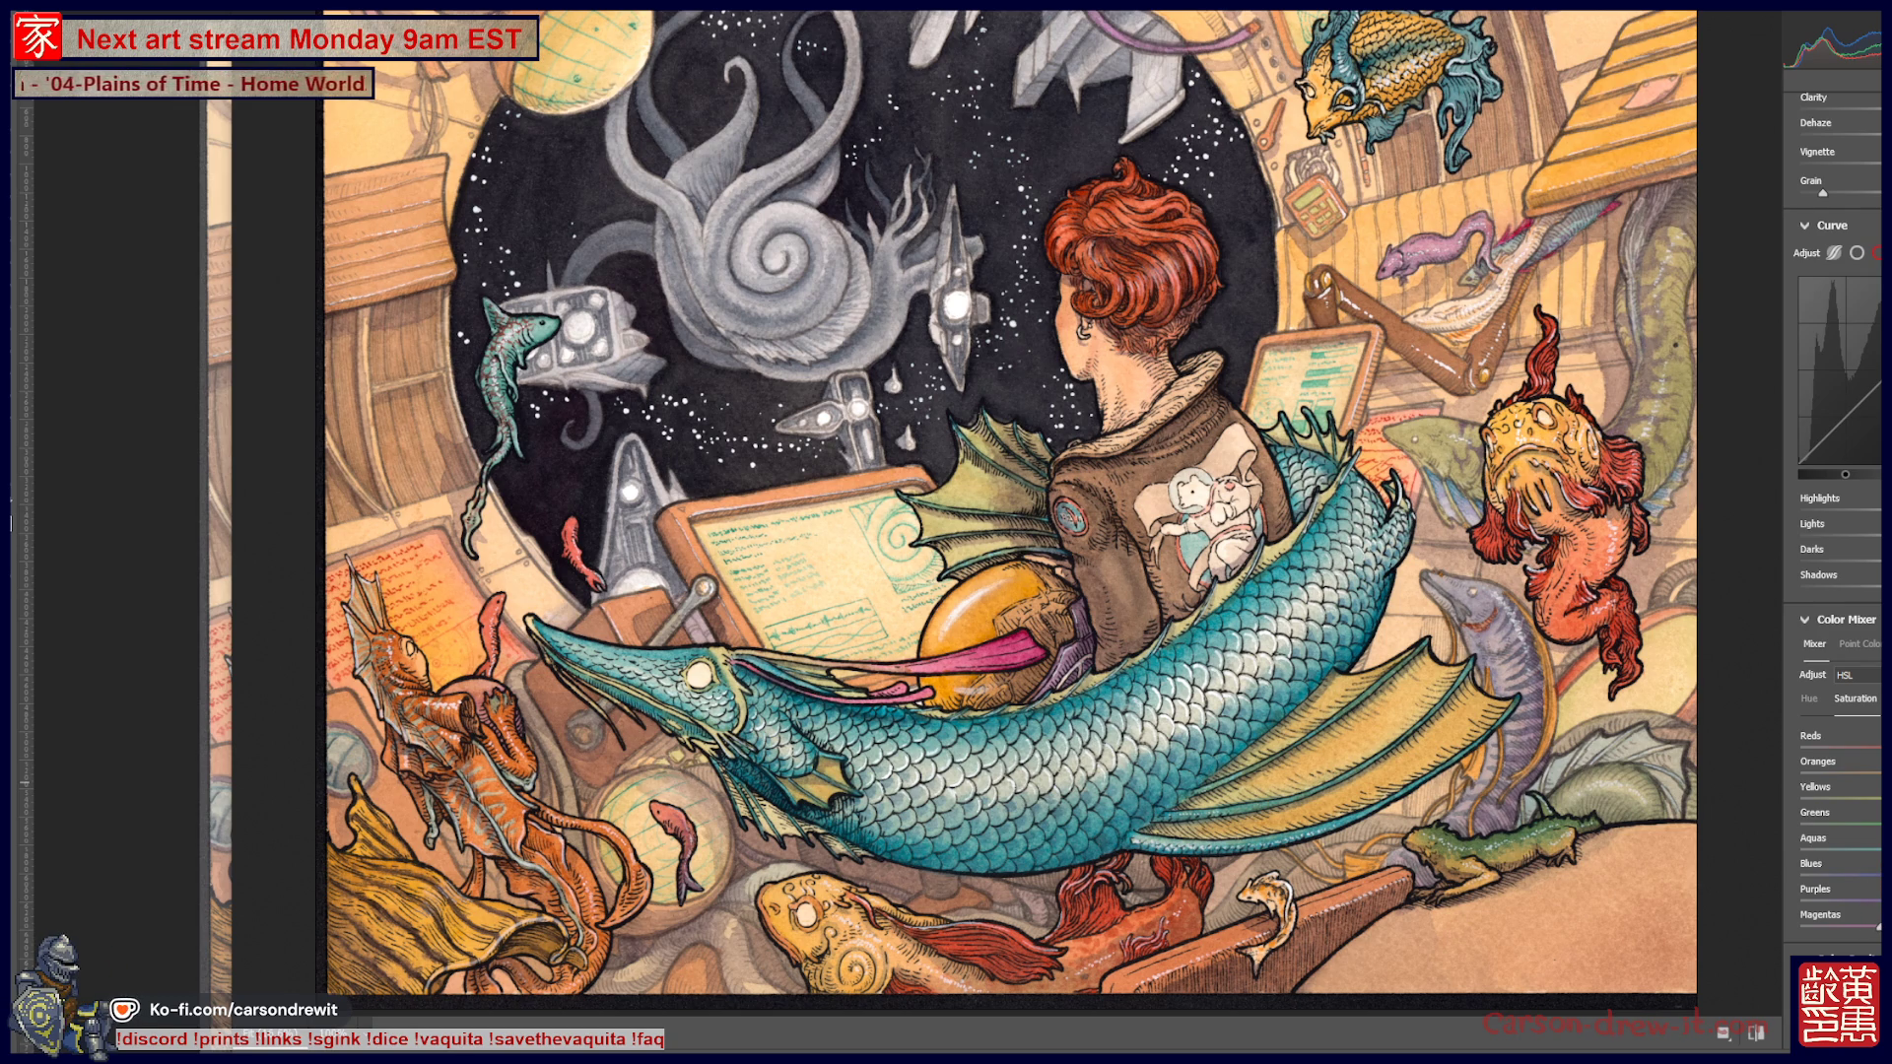
Lower the Blacks in the Light section to deepen the darkest tones and night sky
scroll(1838, 444, down, 3)
scroll(1838, 493, down, 3)
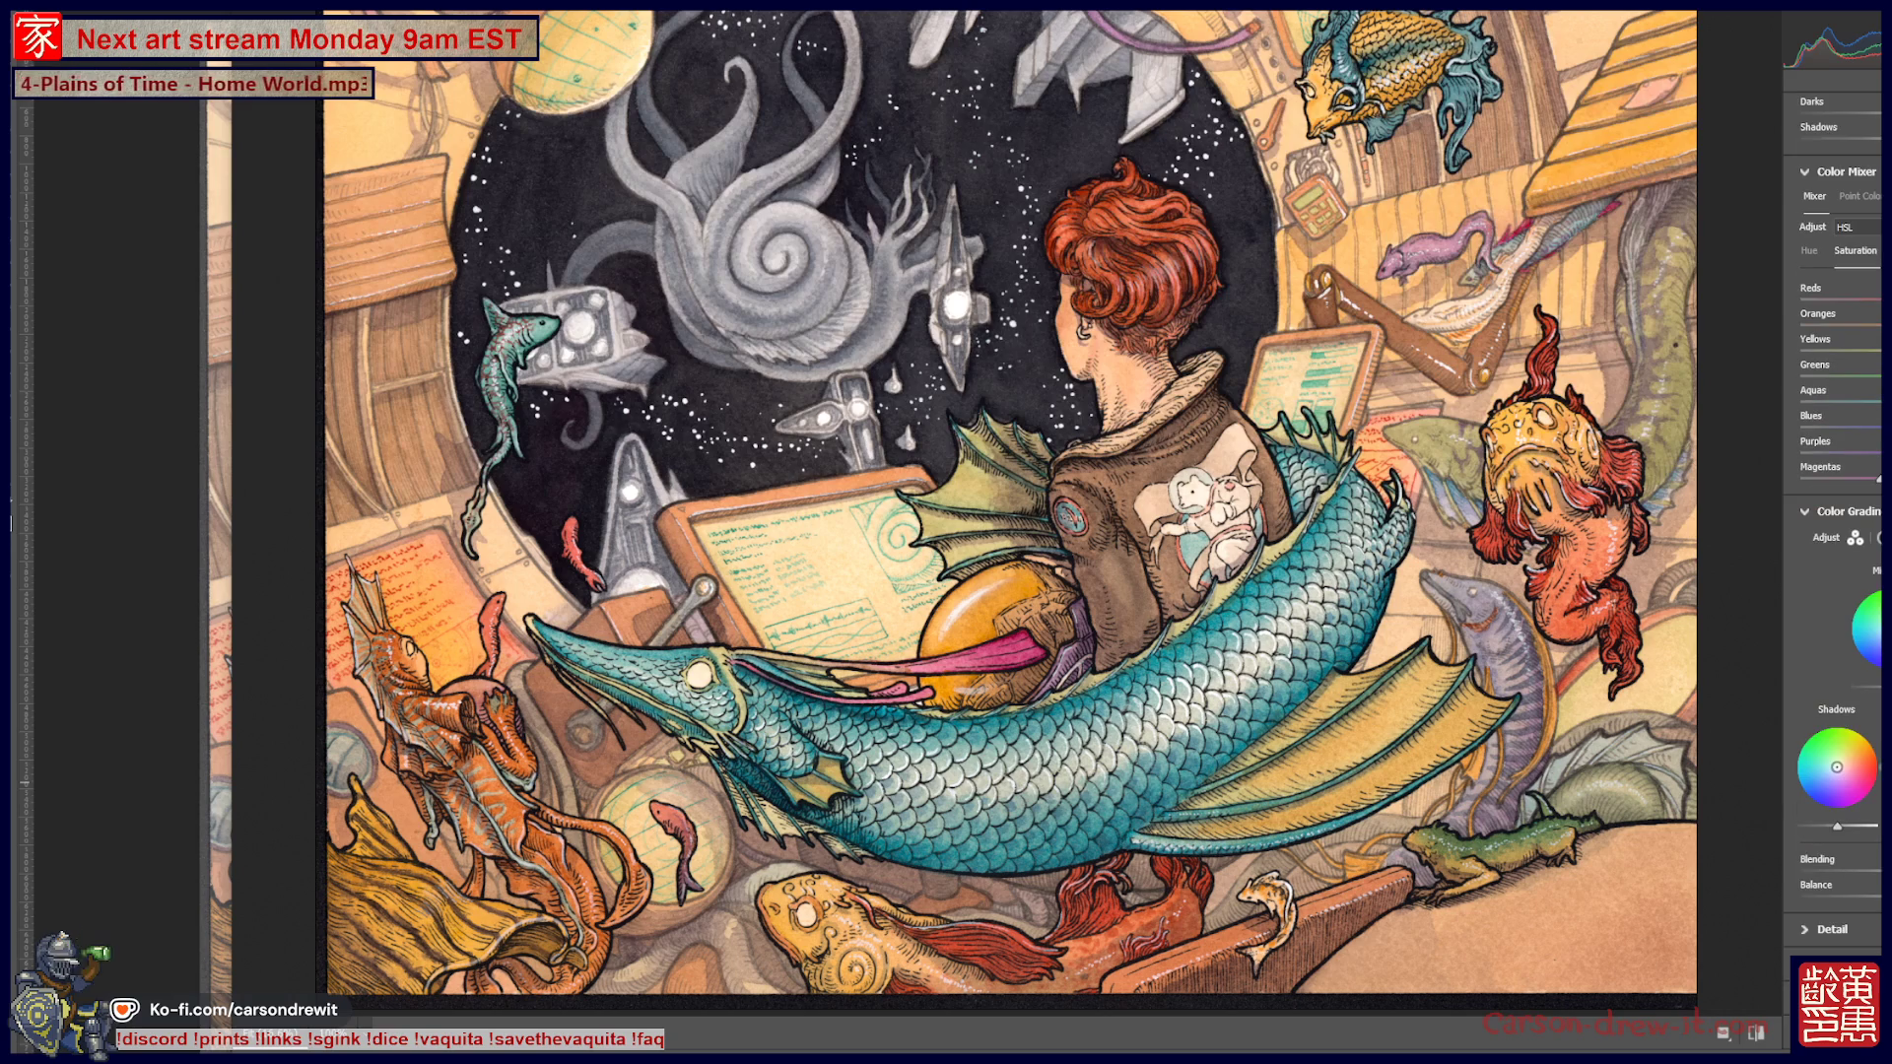
scroll(1838, 493, up, 9)
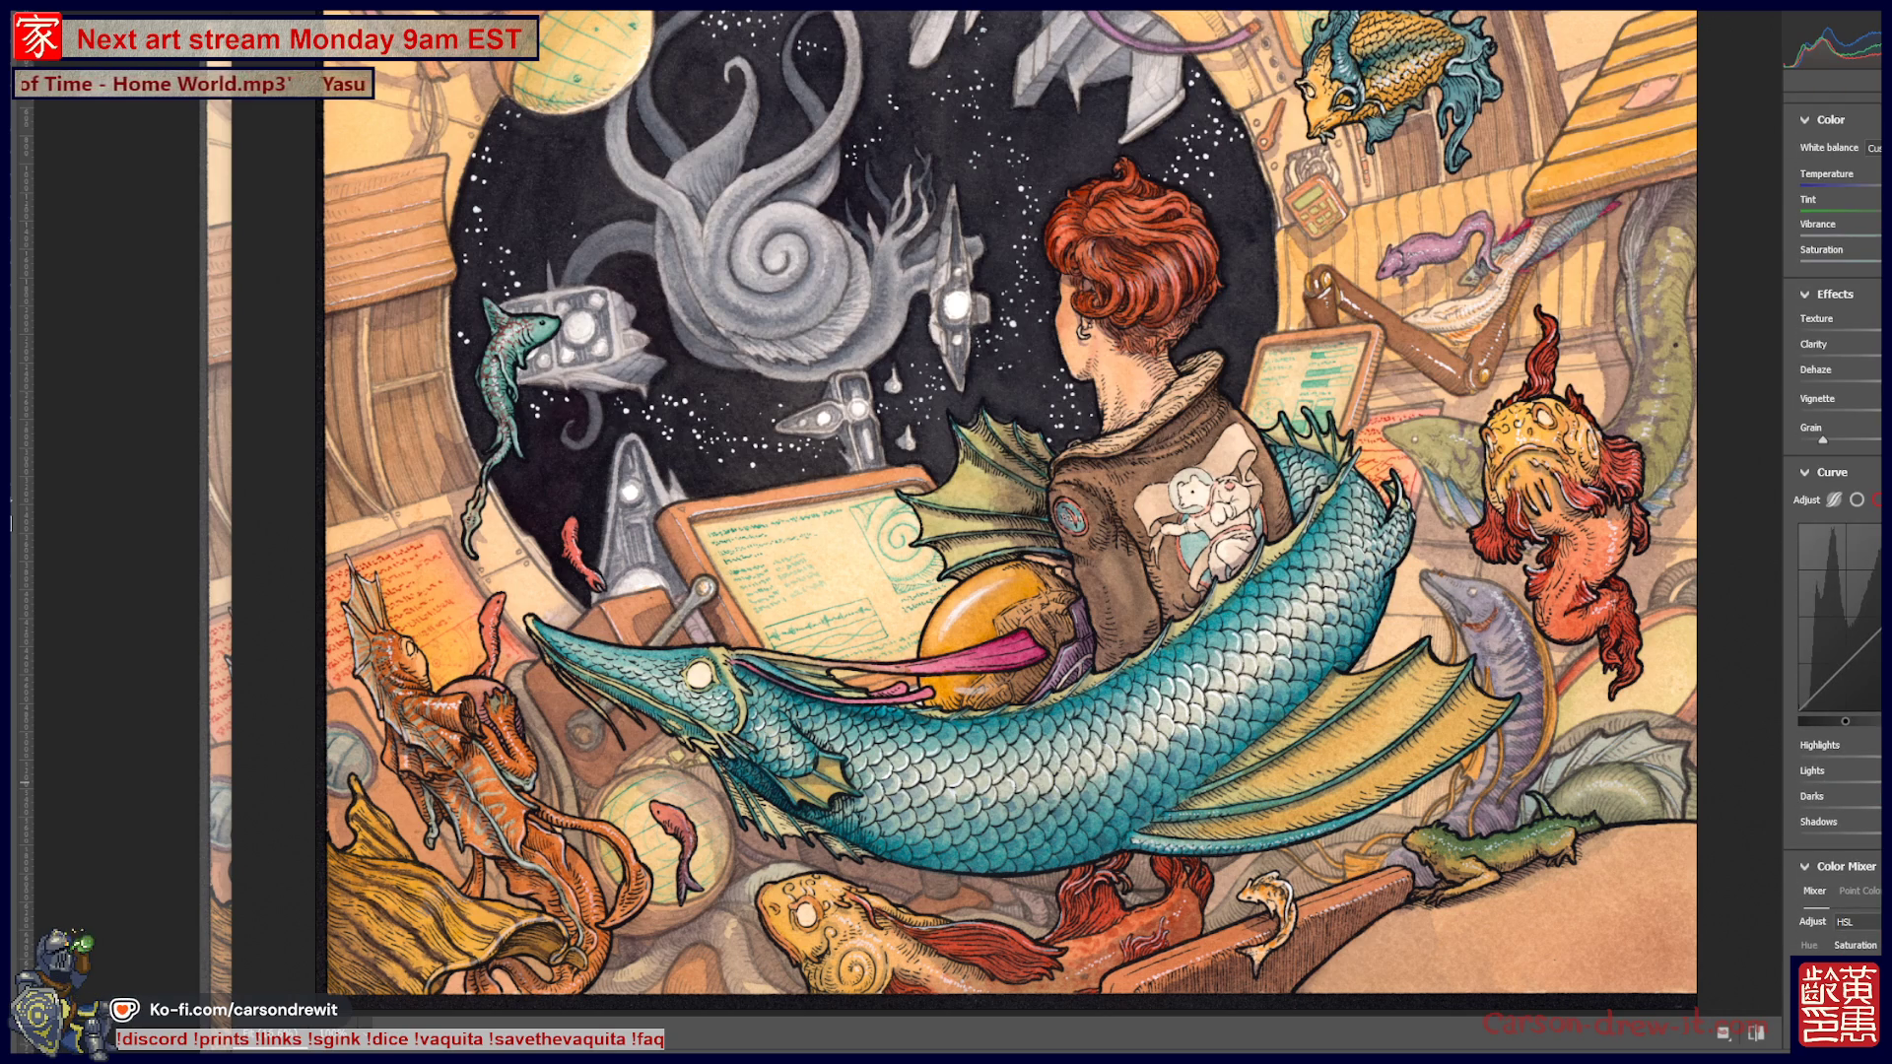
scroll(1833, 532, up, 3)
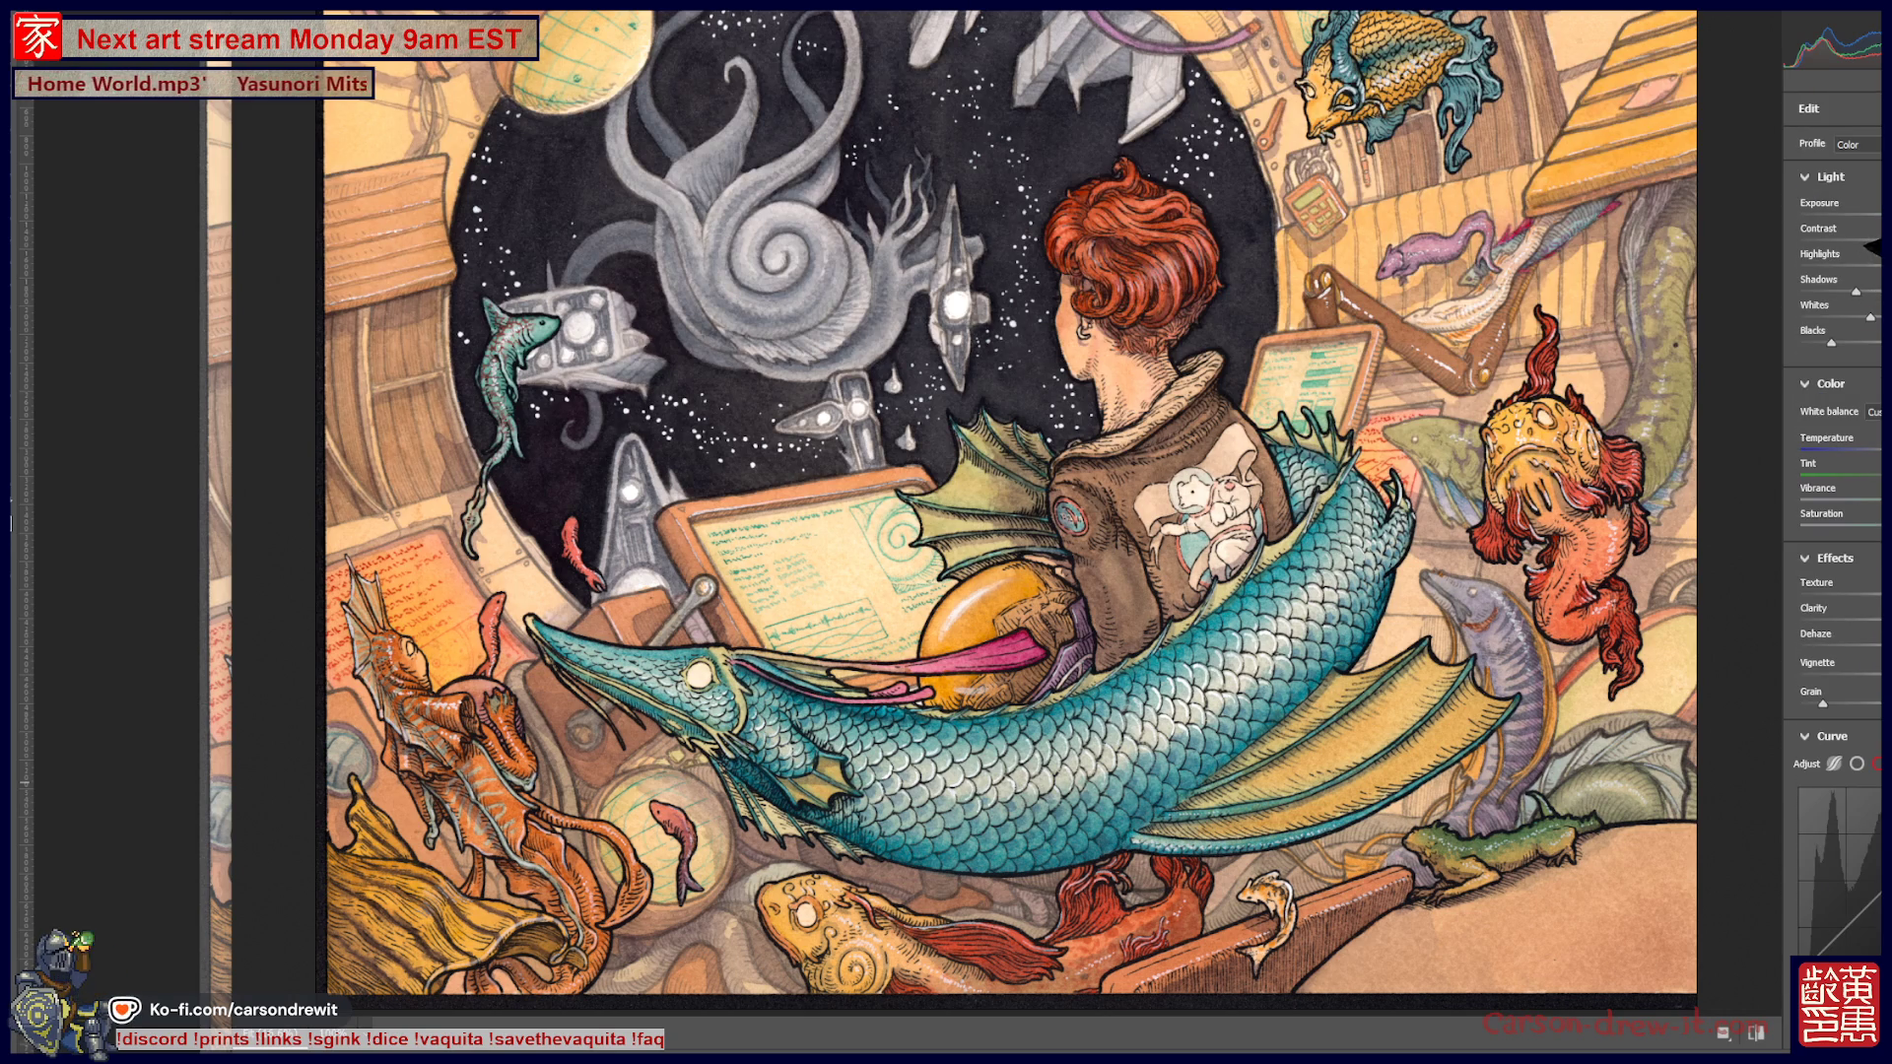
drag(1831, 343, 1837, 344)
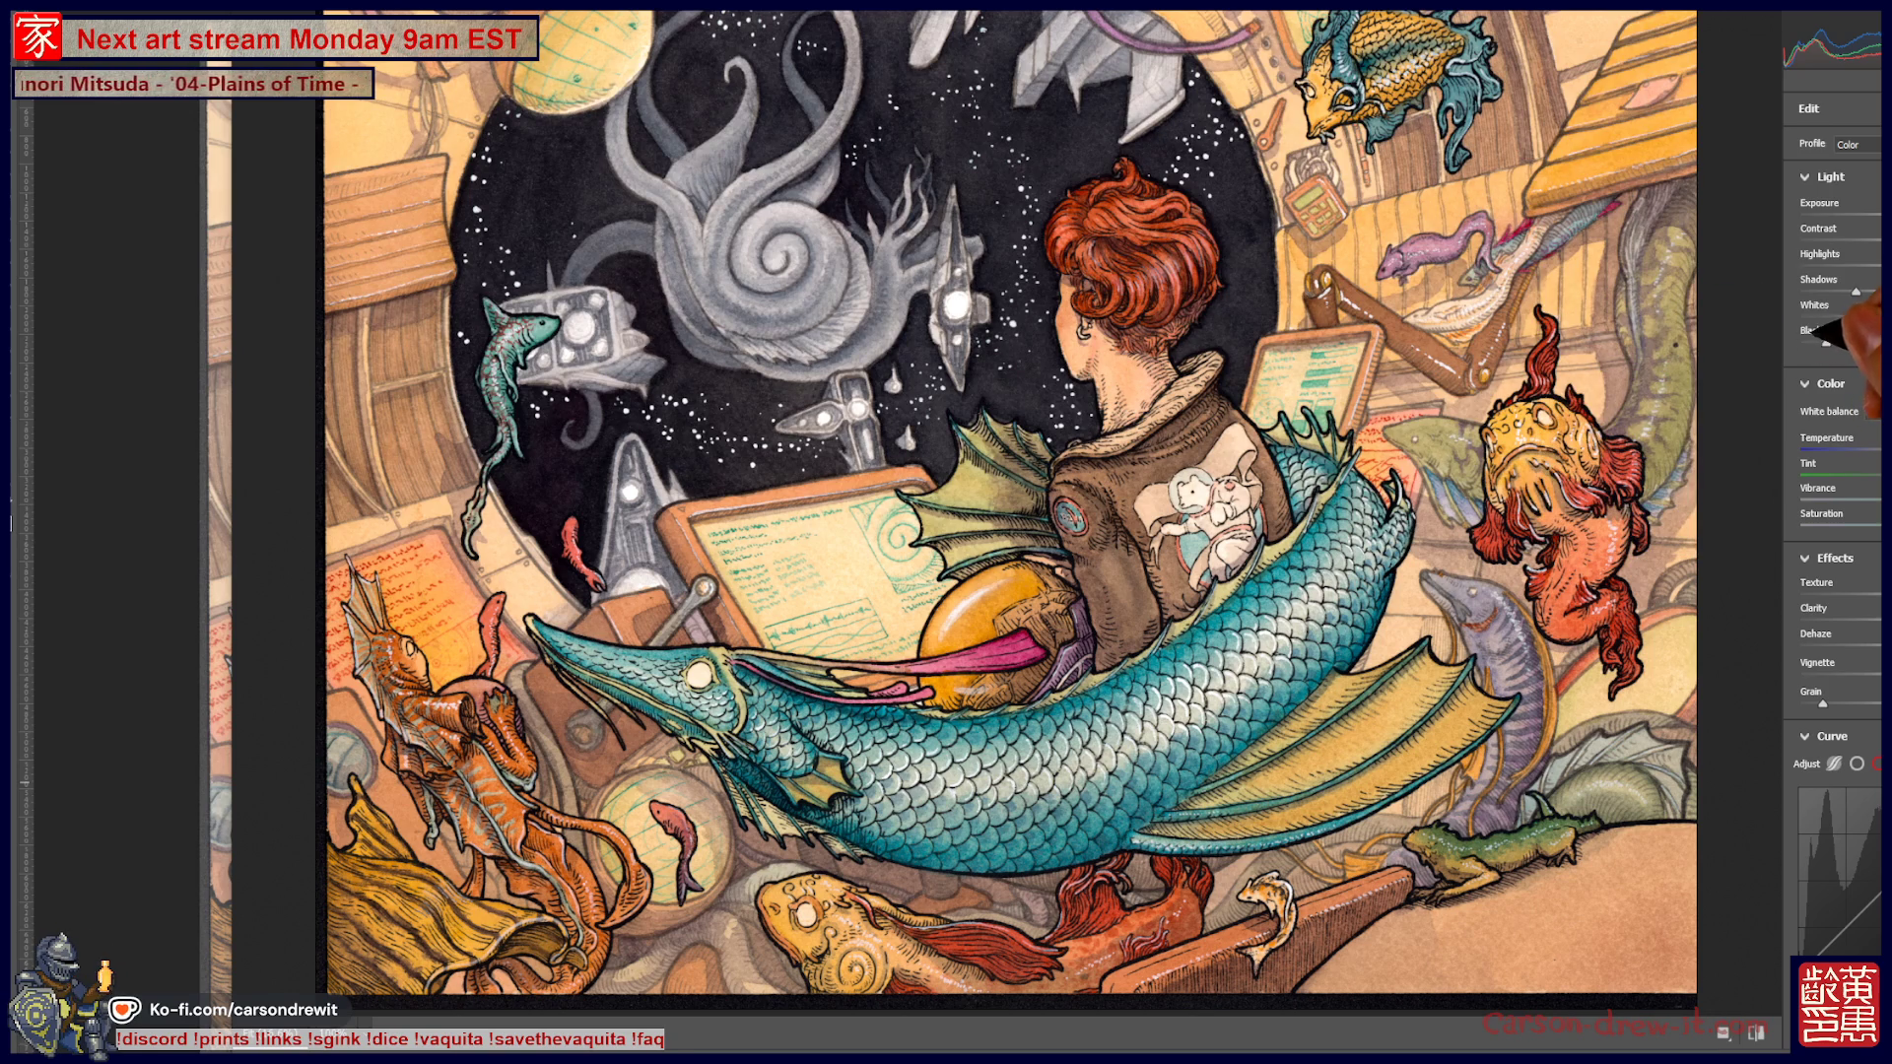
drag(1821, 341, 1818, 342)
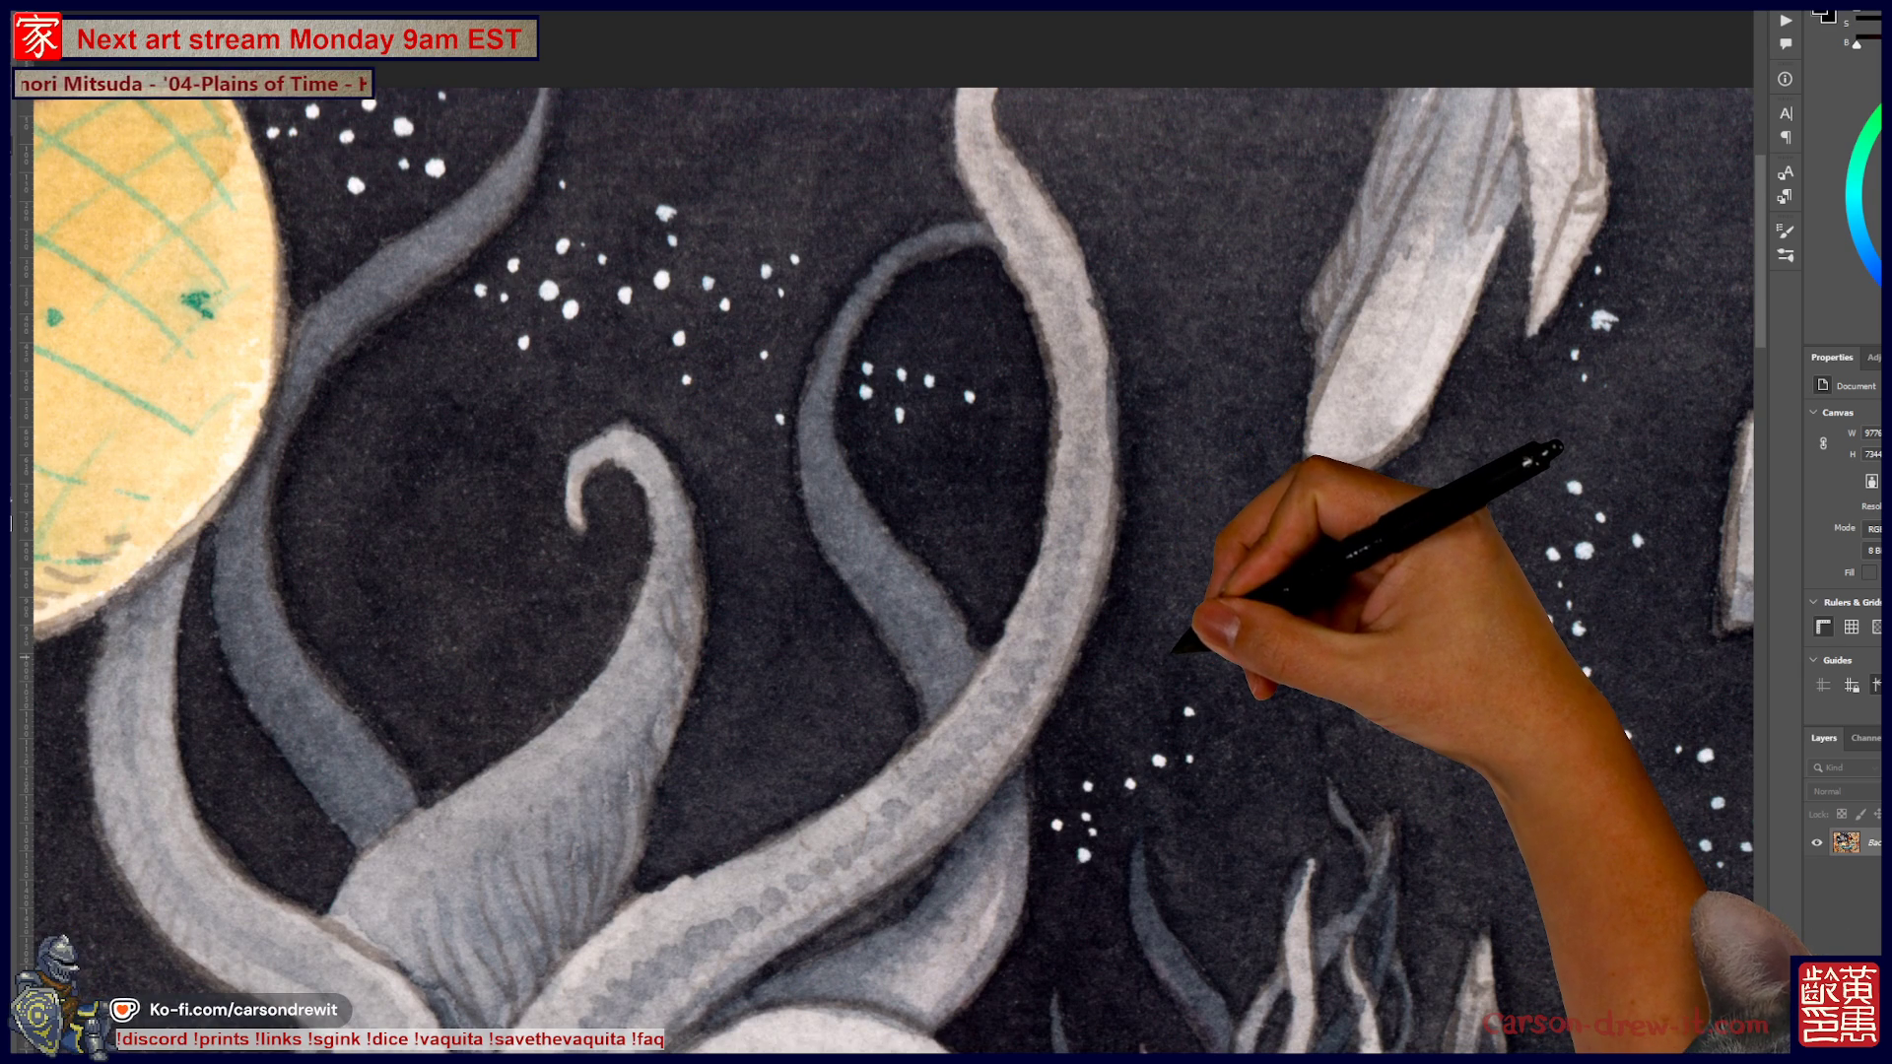
drag(1318, 719, 592, 803)
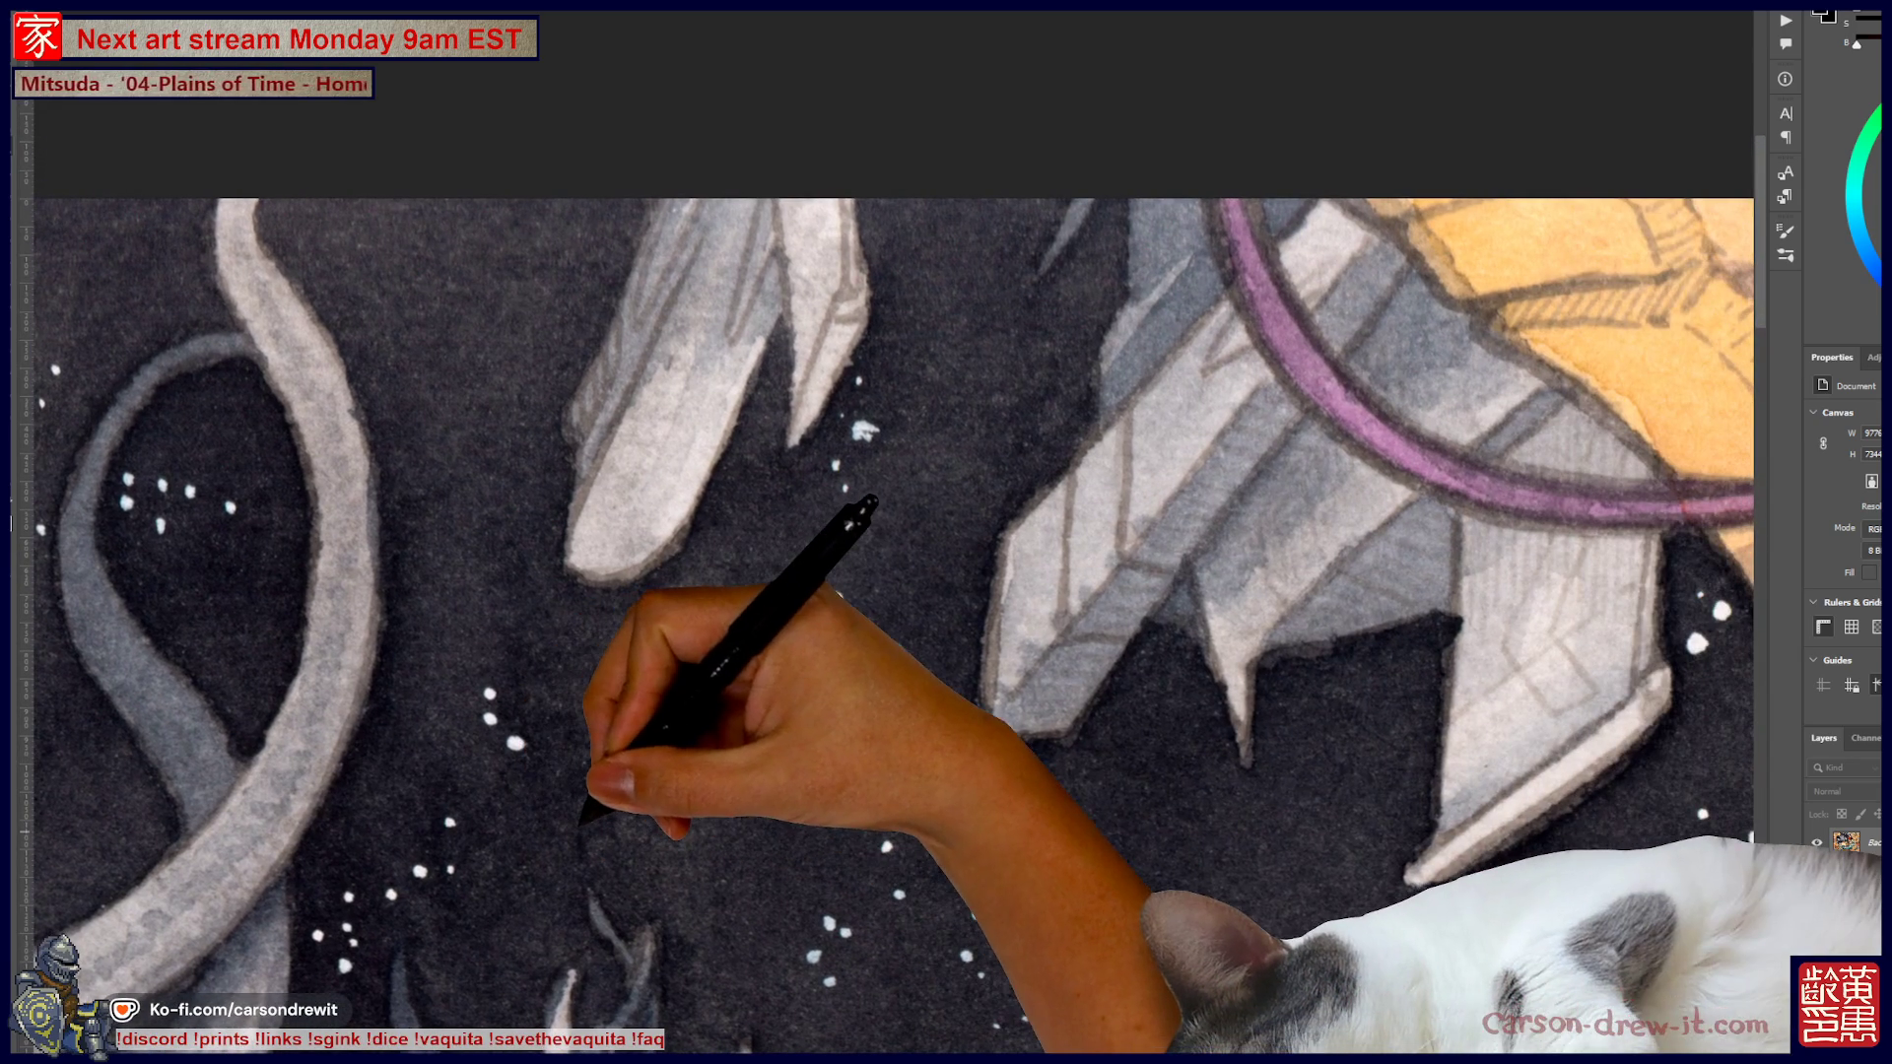
mouse_move(1178, 911)
mouse_down()
mouse_move(732, 791)
mouse_move(626, 846)
mouse_up()
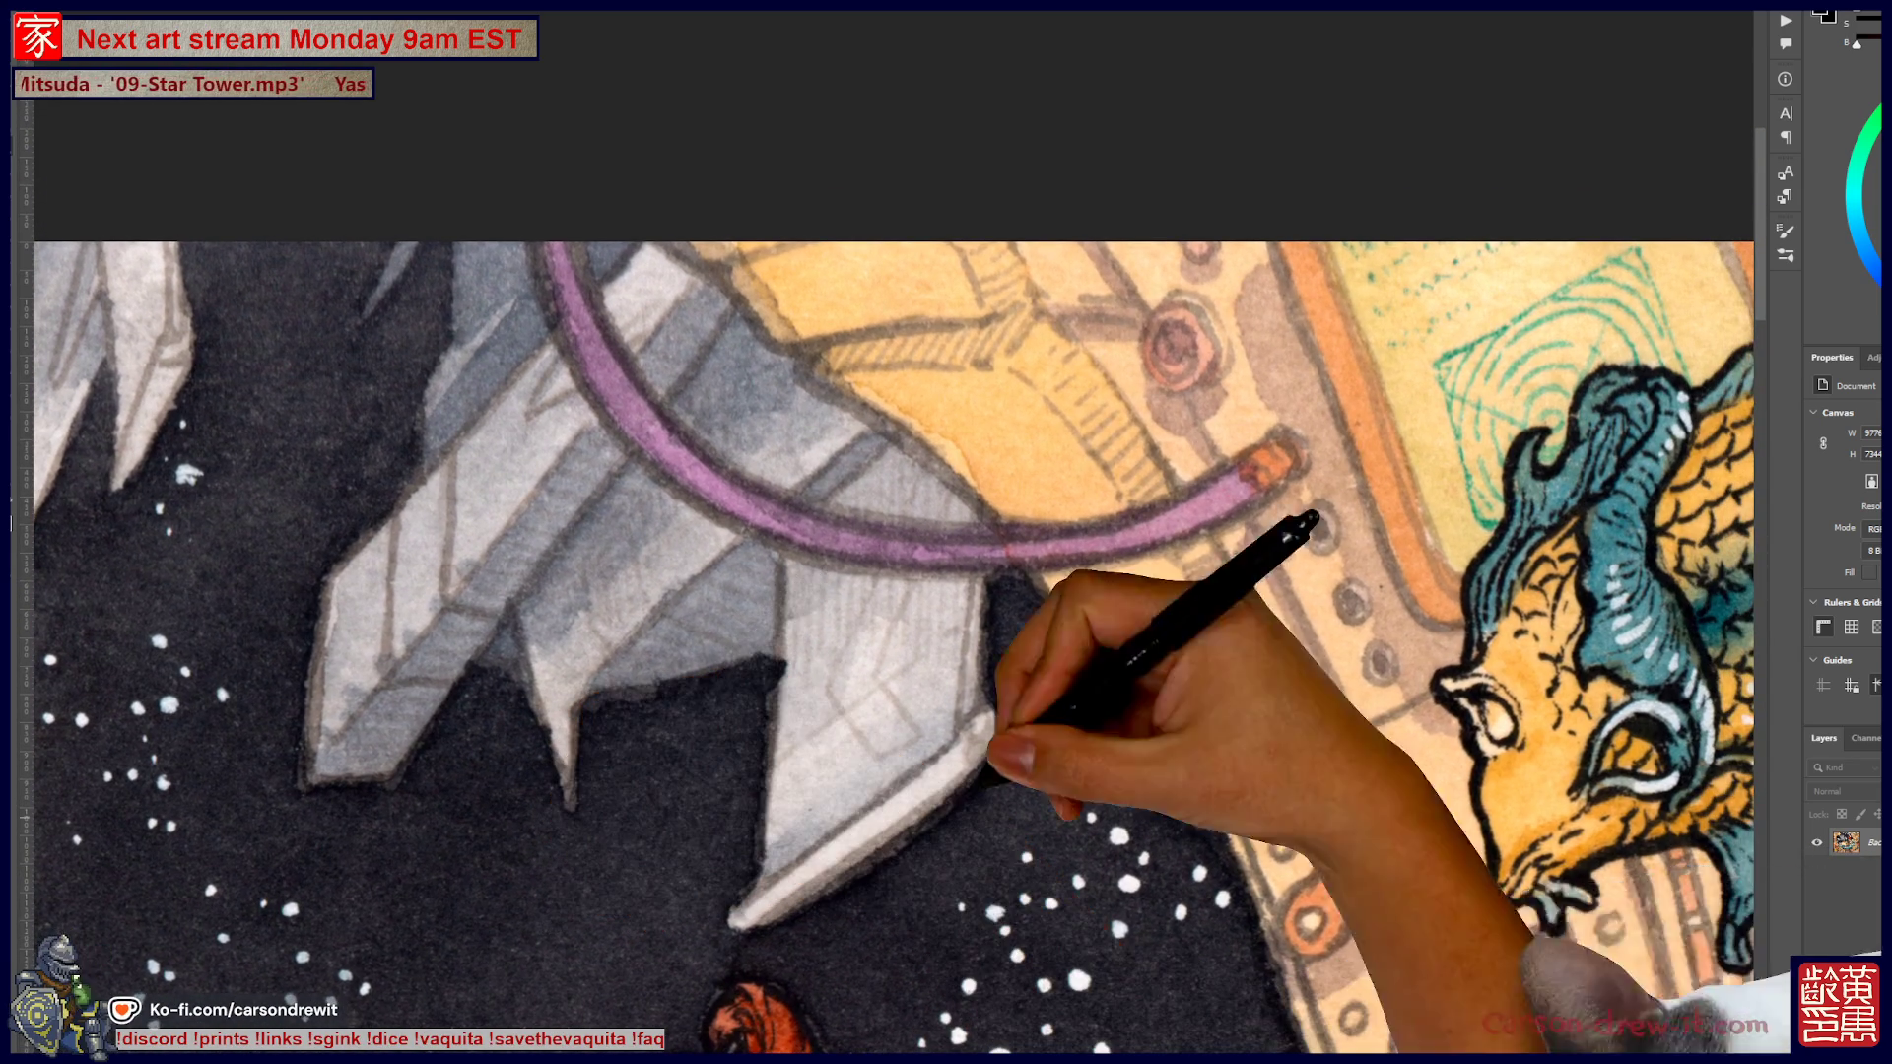
scroll(1493, 695, up, 3)
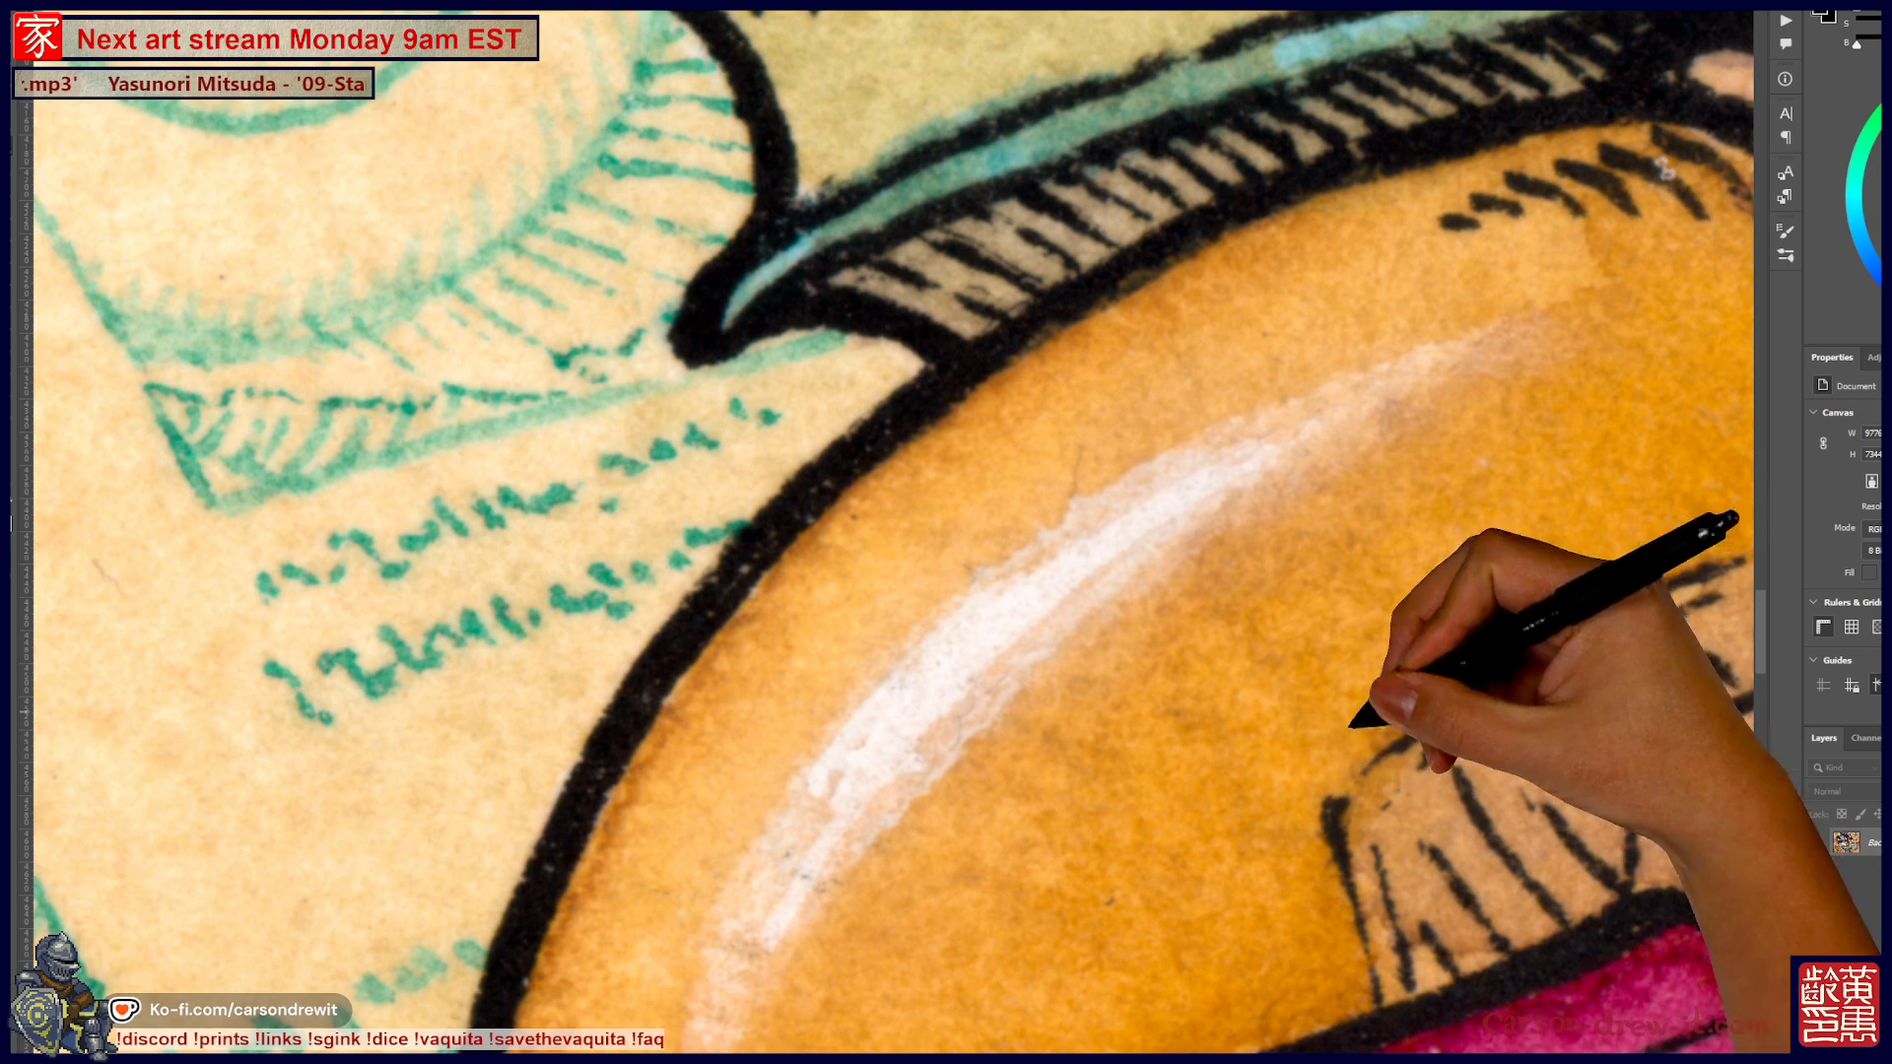
drag(867, 921, 1027, 790)
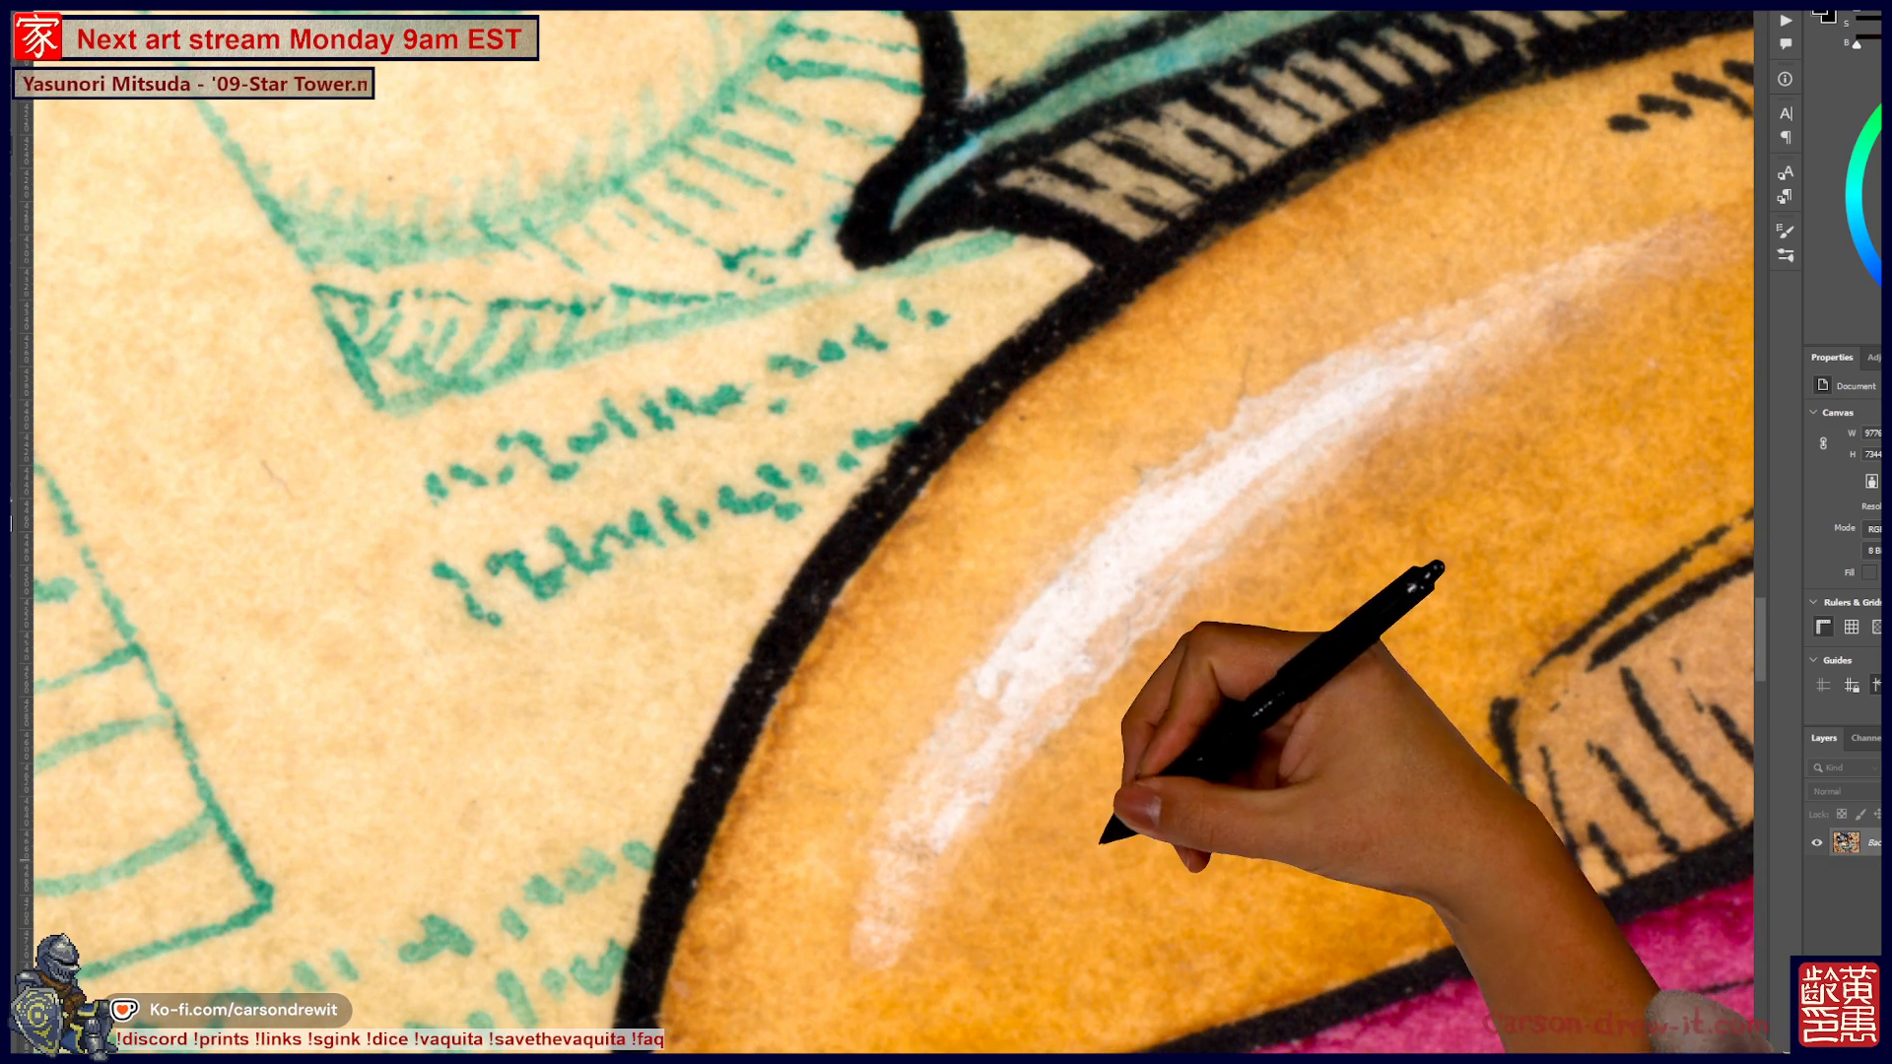
scroll(1087, 830, down, 2)
scroll(1173, 566, up, 2)
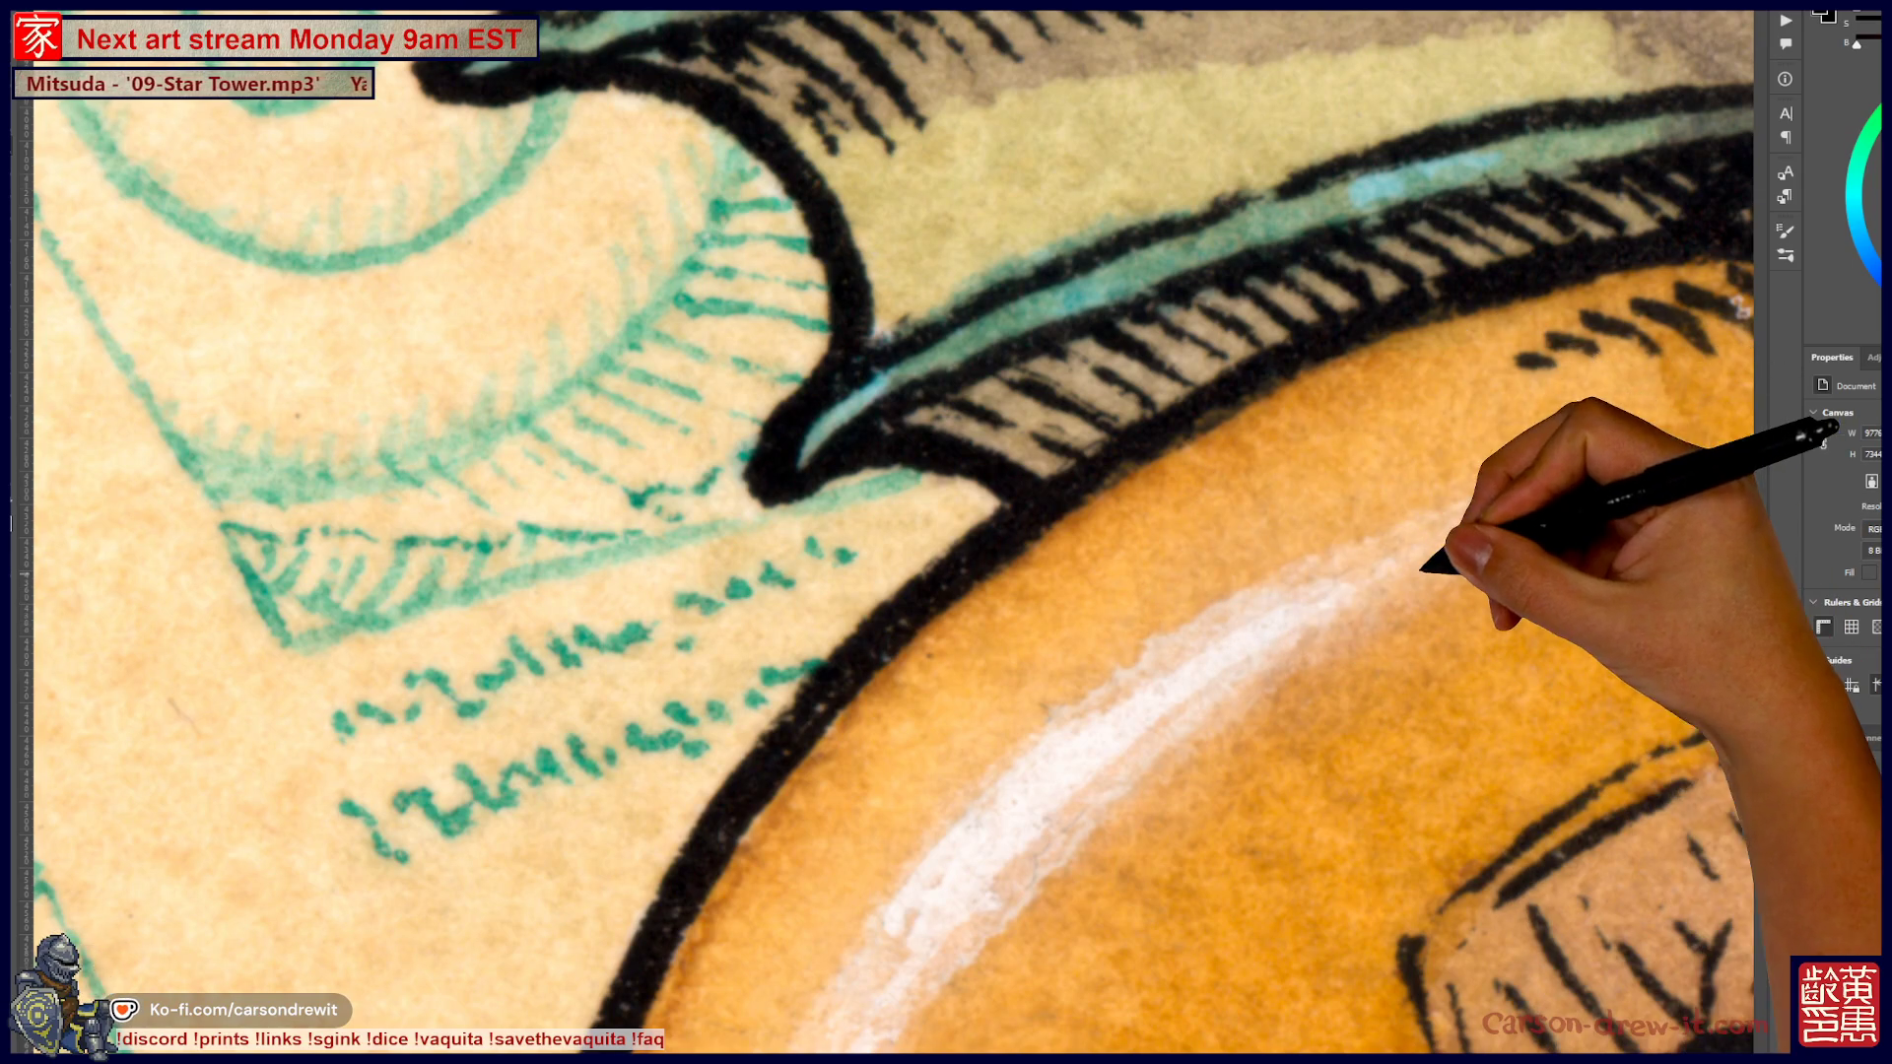
scroll(1419, 572, down, 2)
scroll(1281, 715, down, 3)
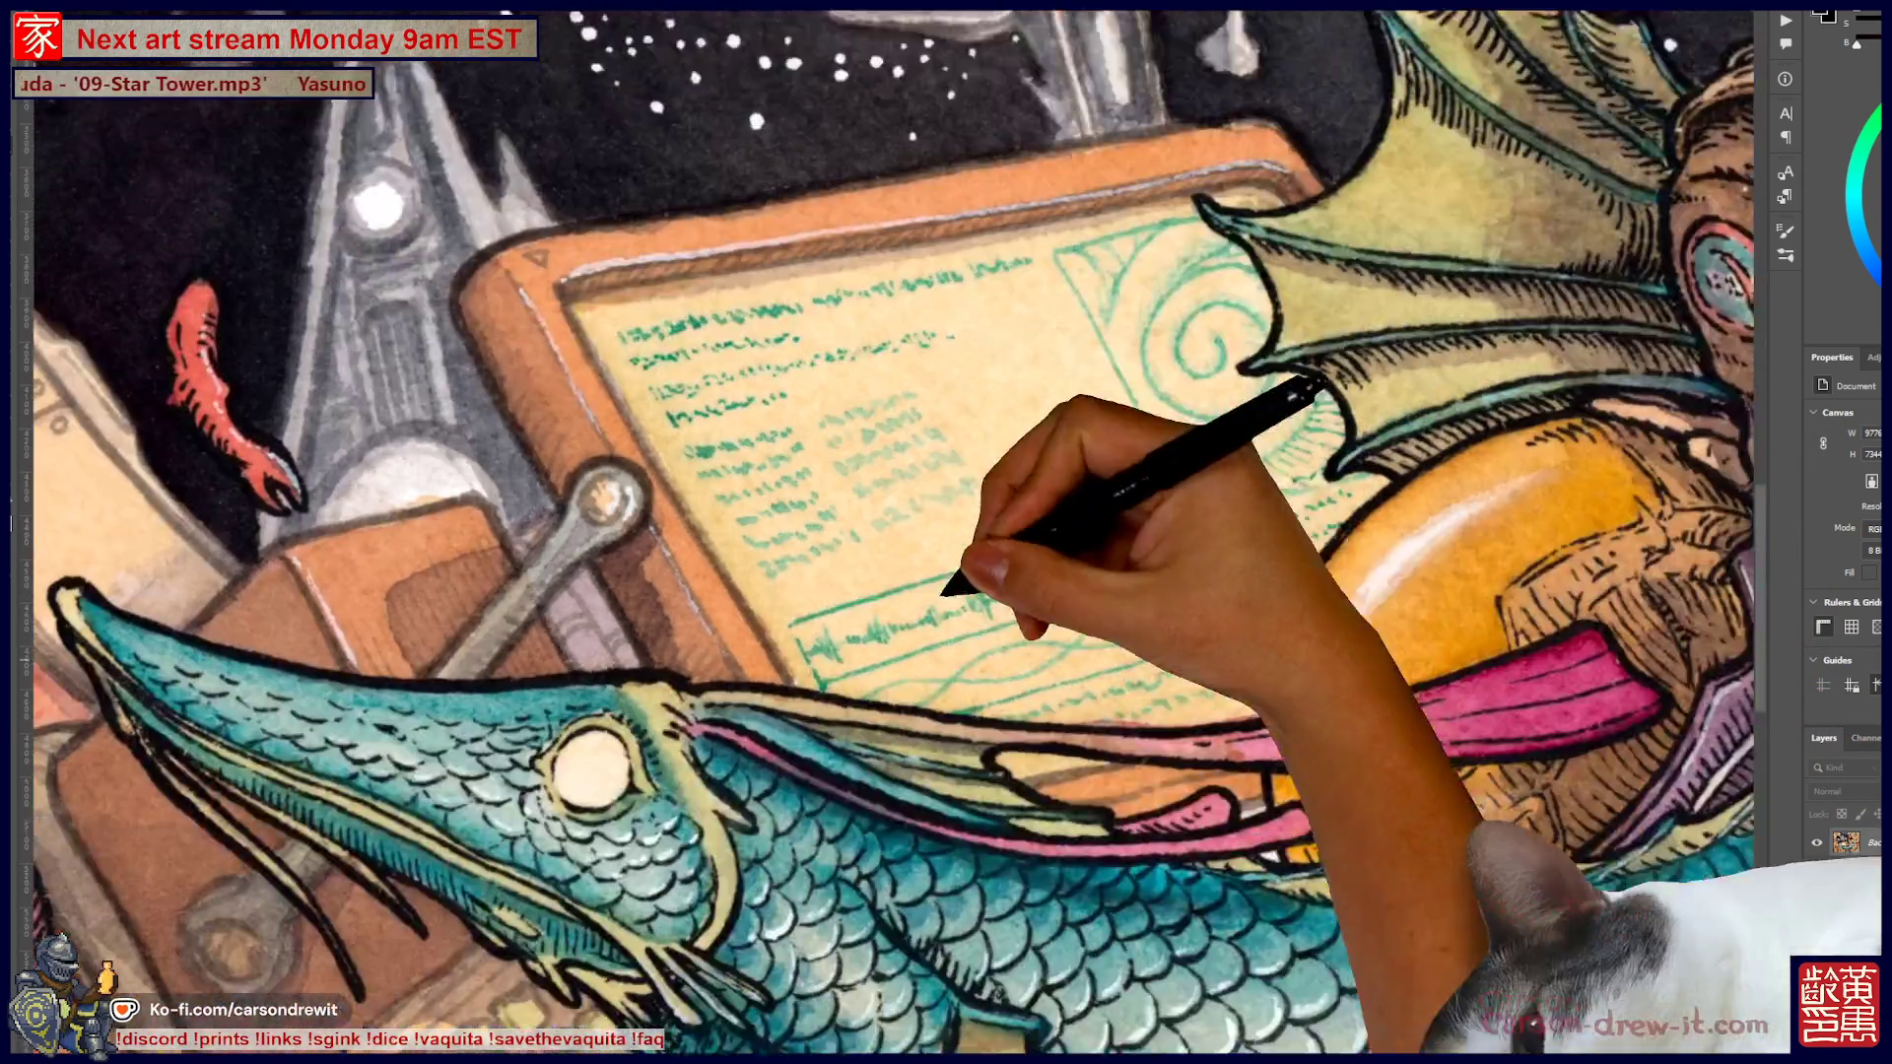
mouse_move(944, 592)
mouse_down()
mouse_move(950, 423)
mouse_move(760, 148)
mouse_up()
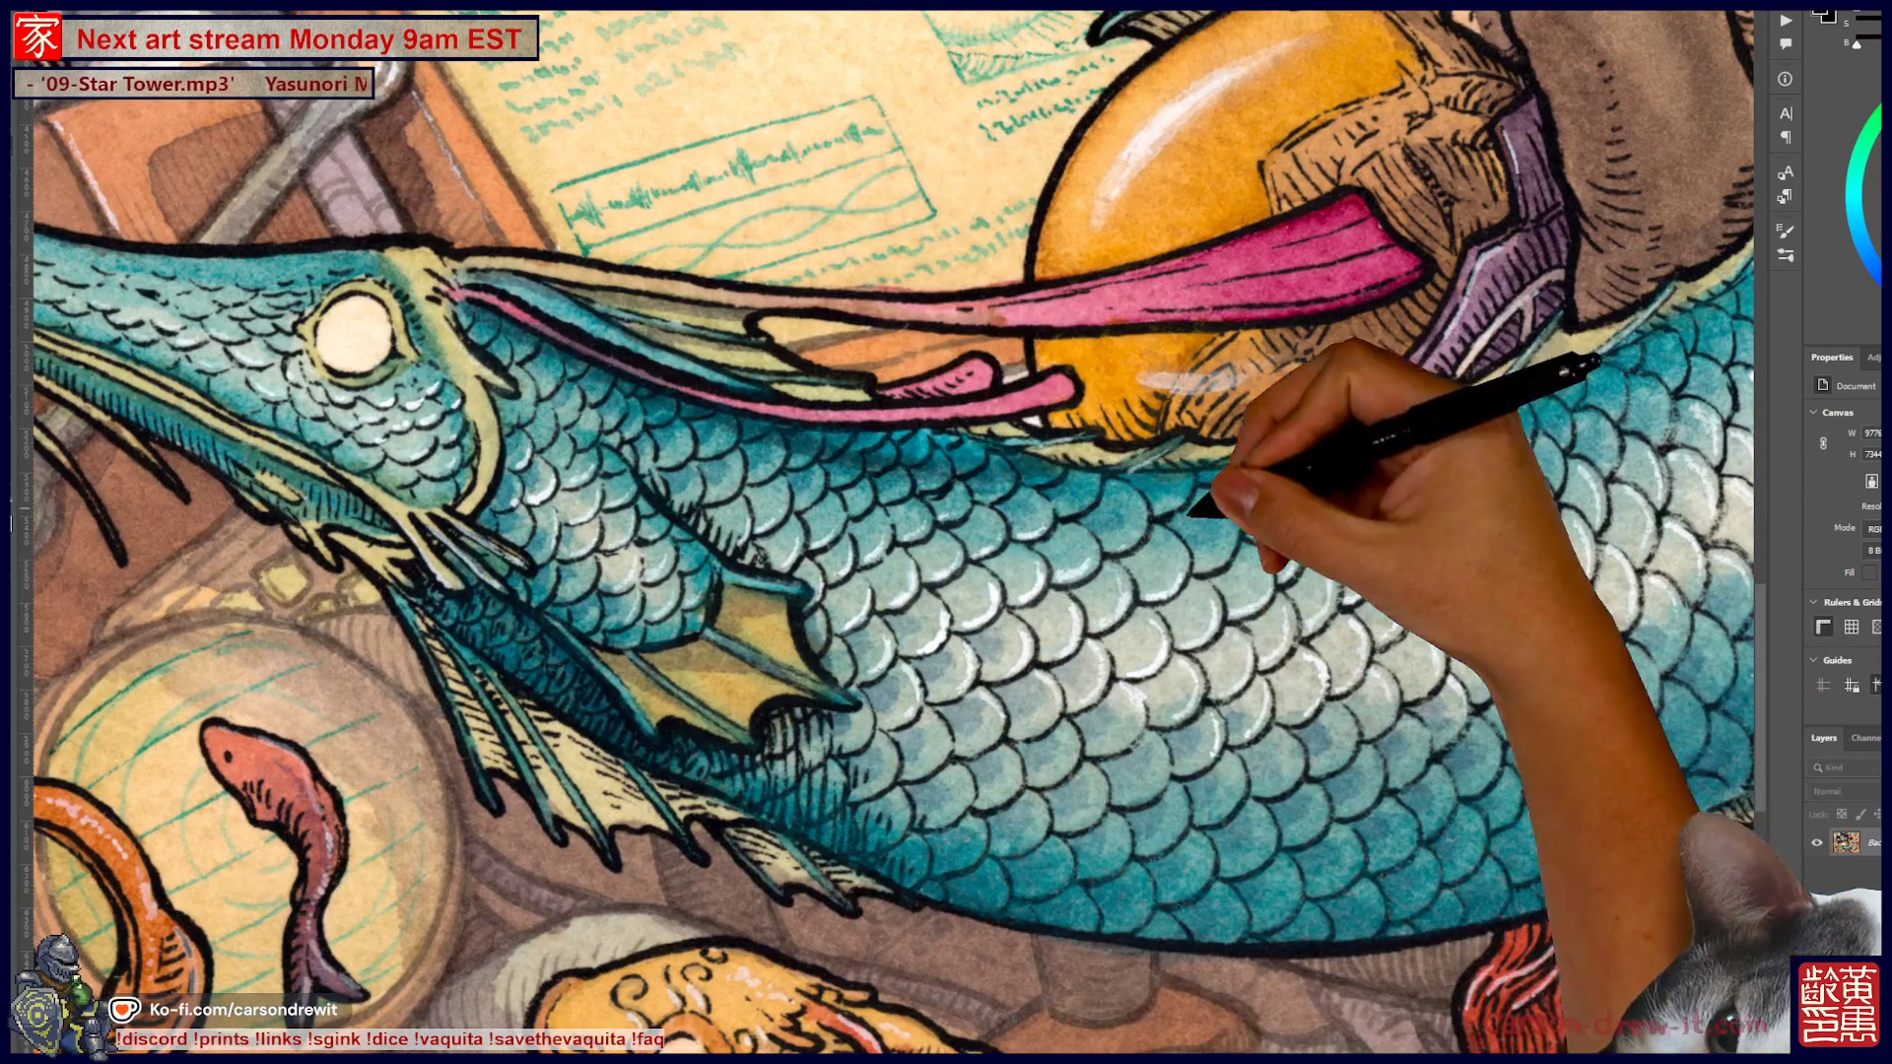
mouse_move(1458, 668)
mouse_down()
mouse_move(1149, 689)
mouse_move(1133, 714)
mouse_up()
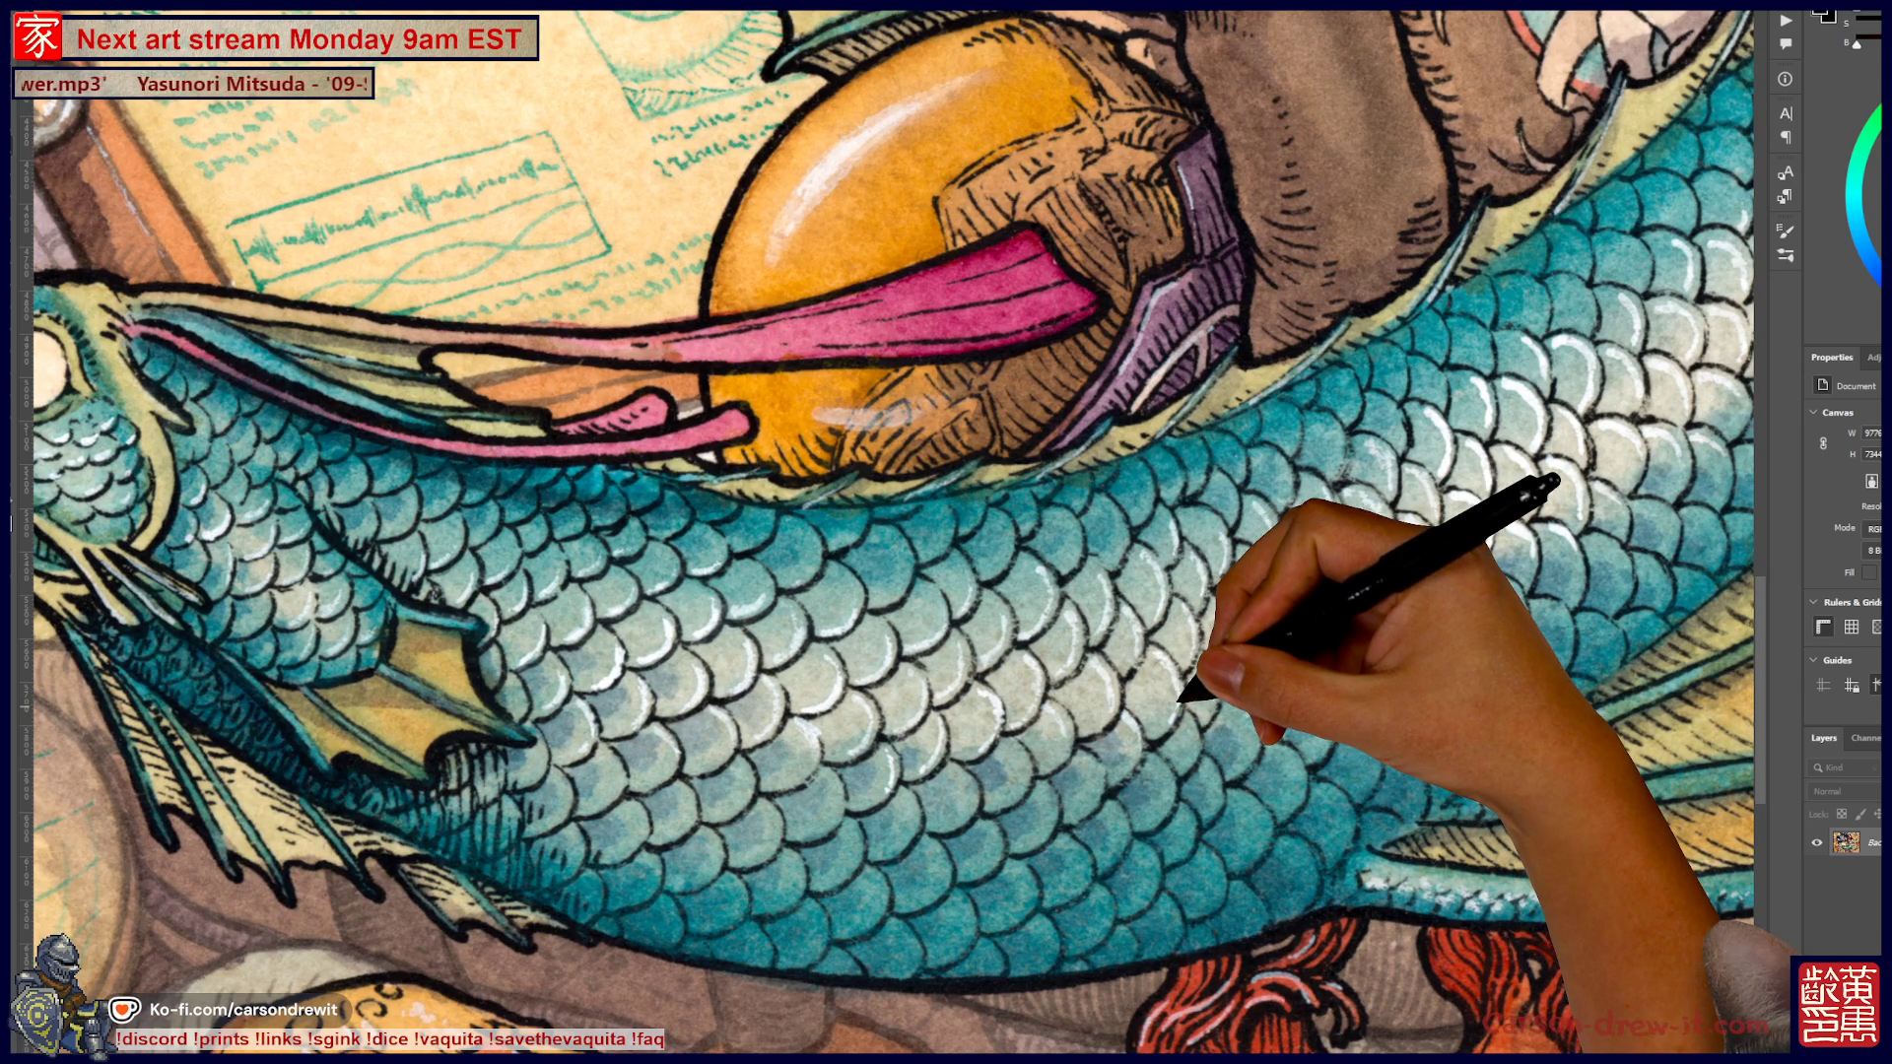
mouse_move(1124, 592)
mouse_down()
mouse_move(1360, 696)
mouse_move(1394, 634)
mouse_up()
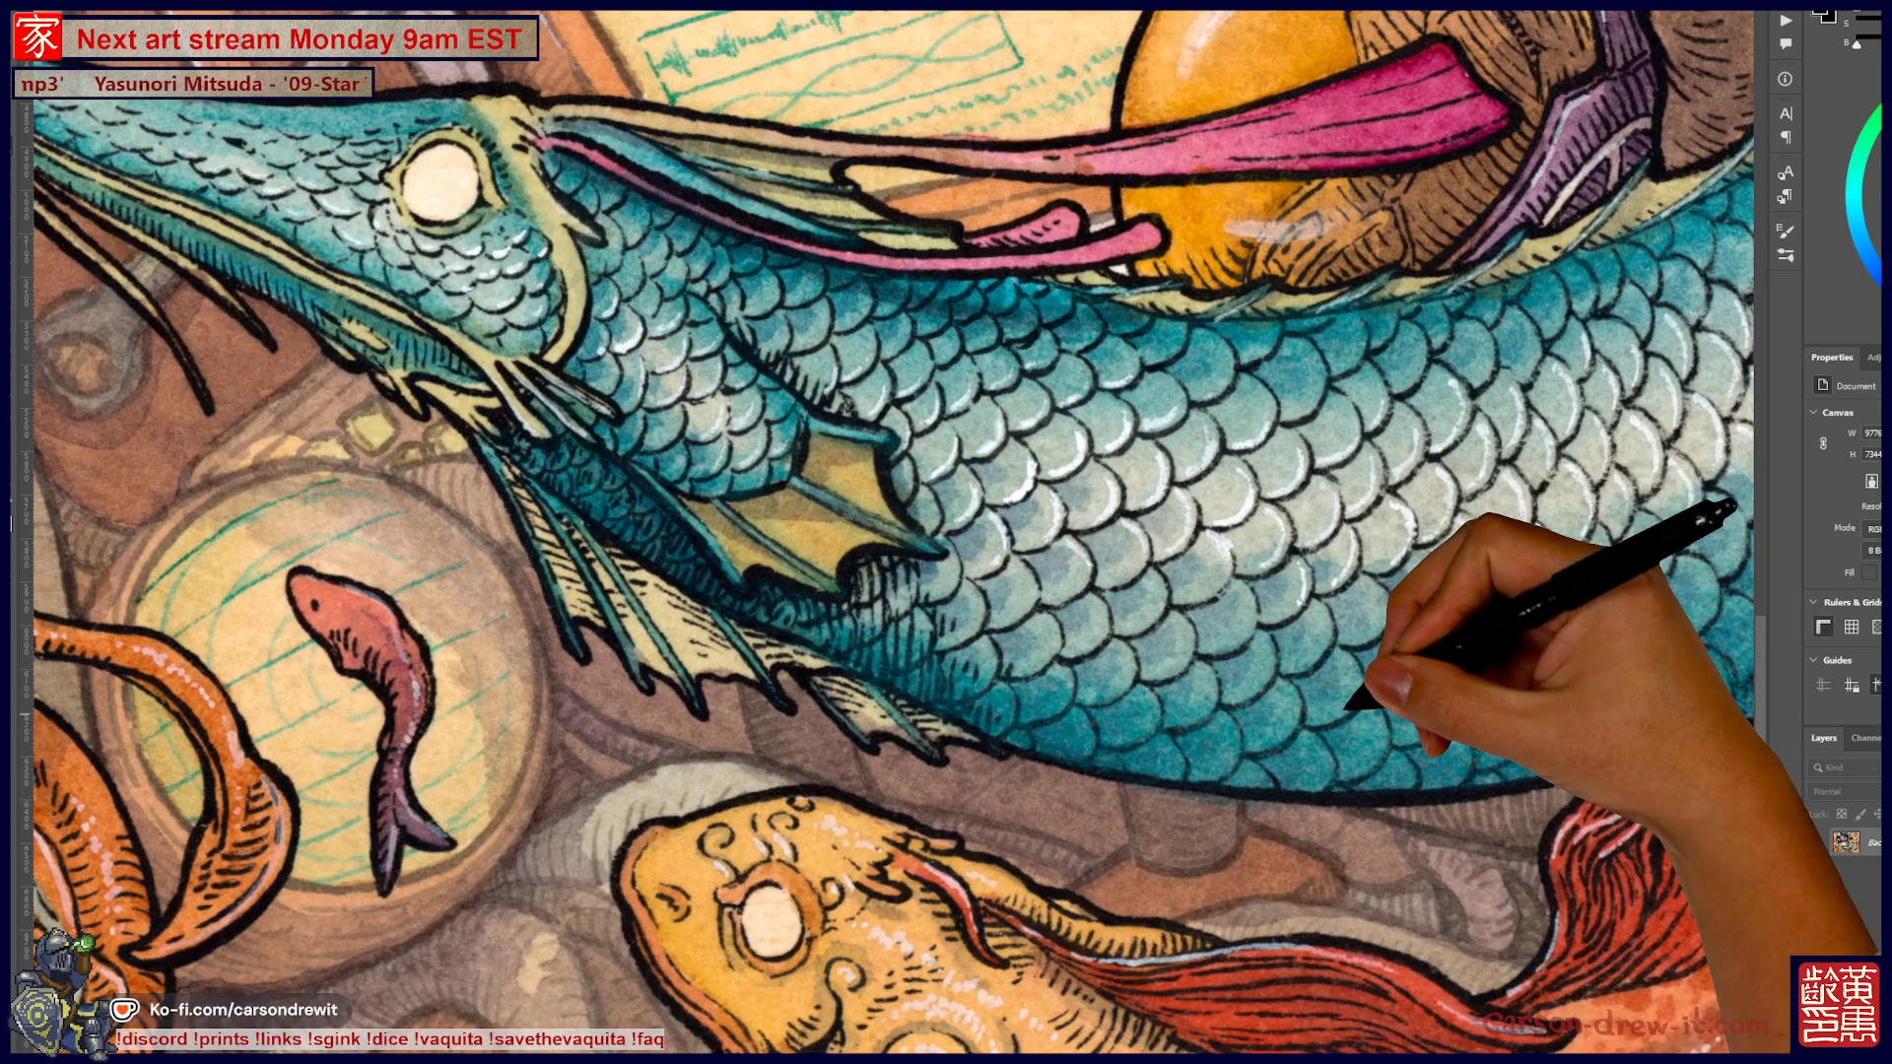
mouse_move(612, 515)
mouse_down()
mouse_move(976, 547)
mouse_move(1141, 423)
mouse_move(866, 520)
mouse_move(435, 431)
mouse_move(1057, 497)
mouse_move(1078, 558)
mouse_move(654, 329)
mouse_up()
drag(1272, 671, 900, 423)
mouse_move(1352, 971)
mouse_down()
mouse_move(1225, 444)
mouse_move(1014, 549)
mouse_move(824, 591)
mouse_move(866, 570)
mouse_move(1114, 628)
mouse_move(866, 625)
mouse_up()
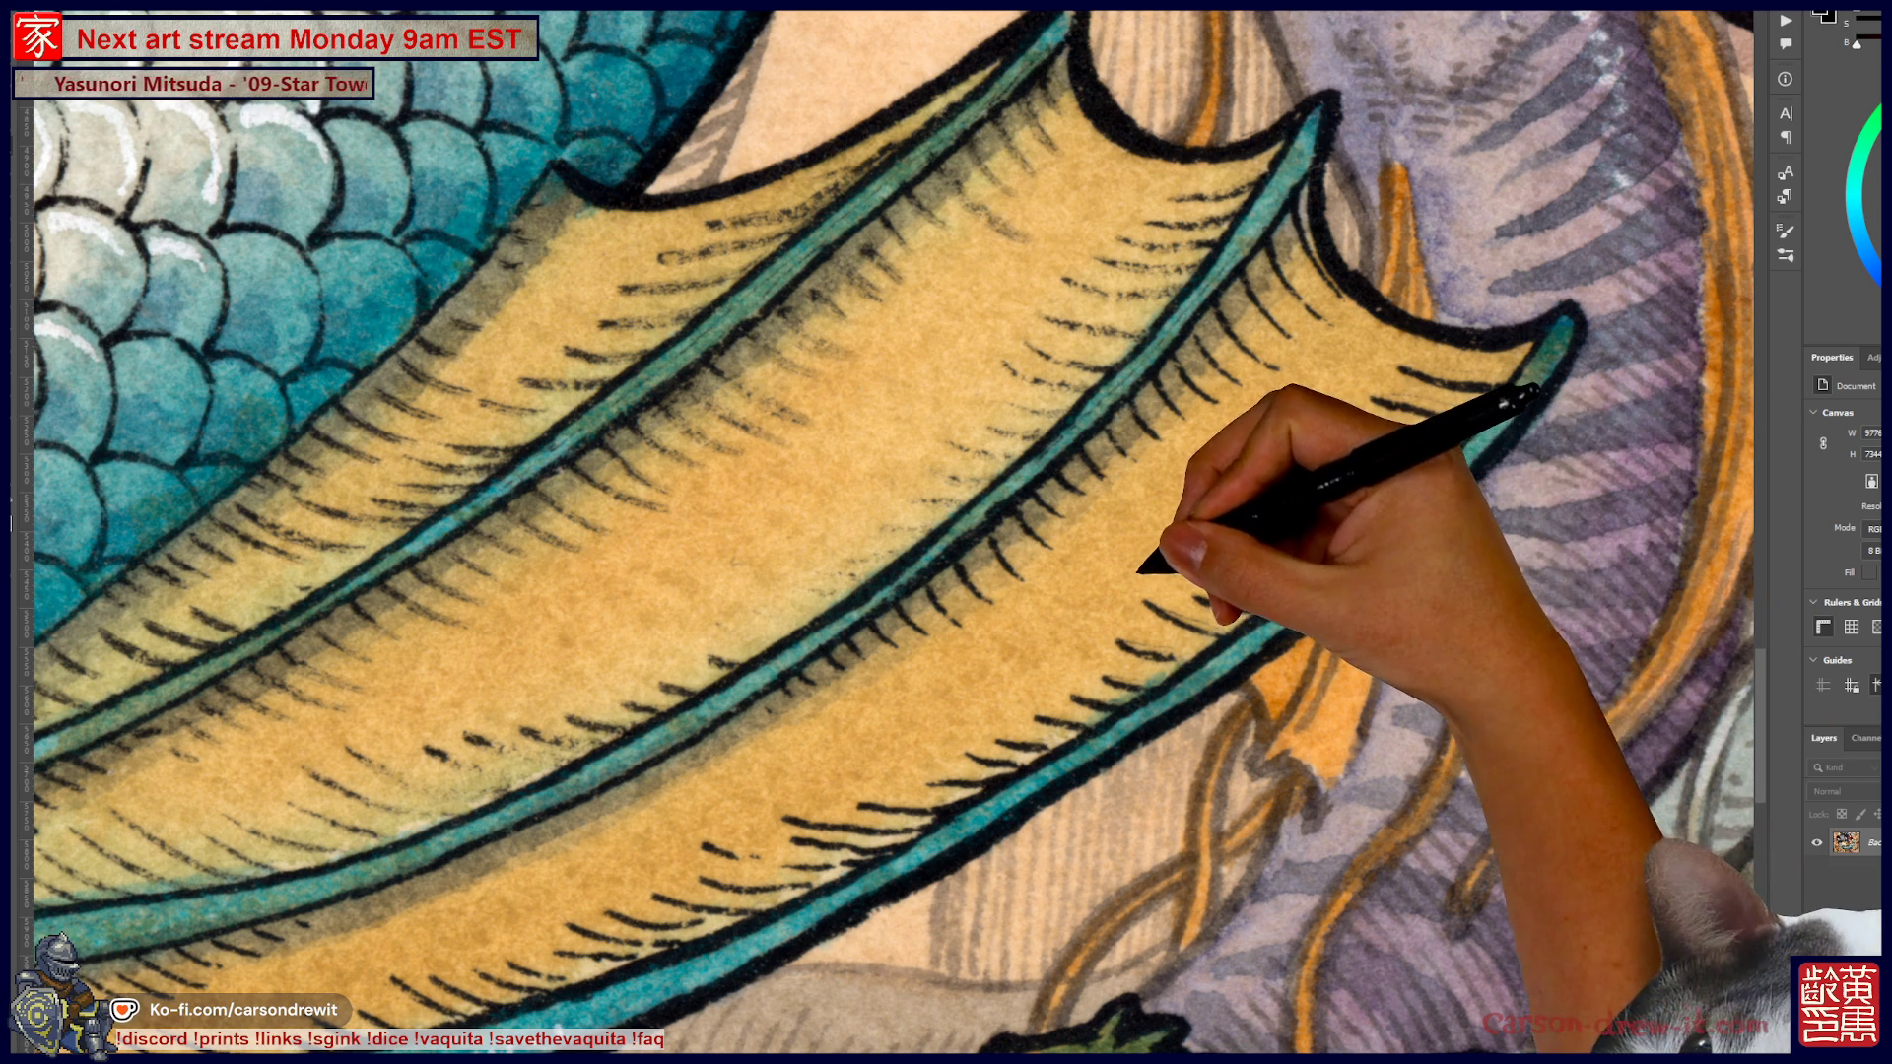
scroll(887, 532, up, 3)
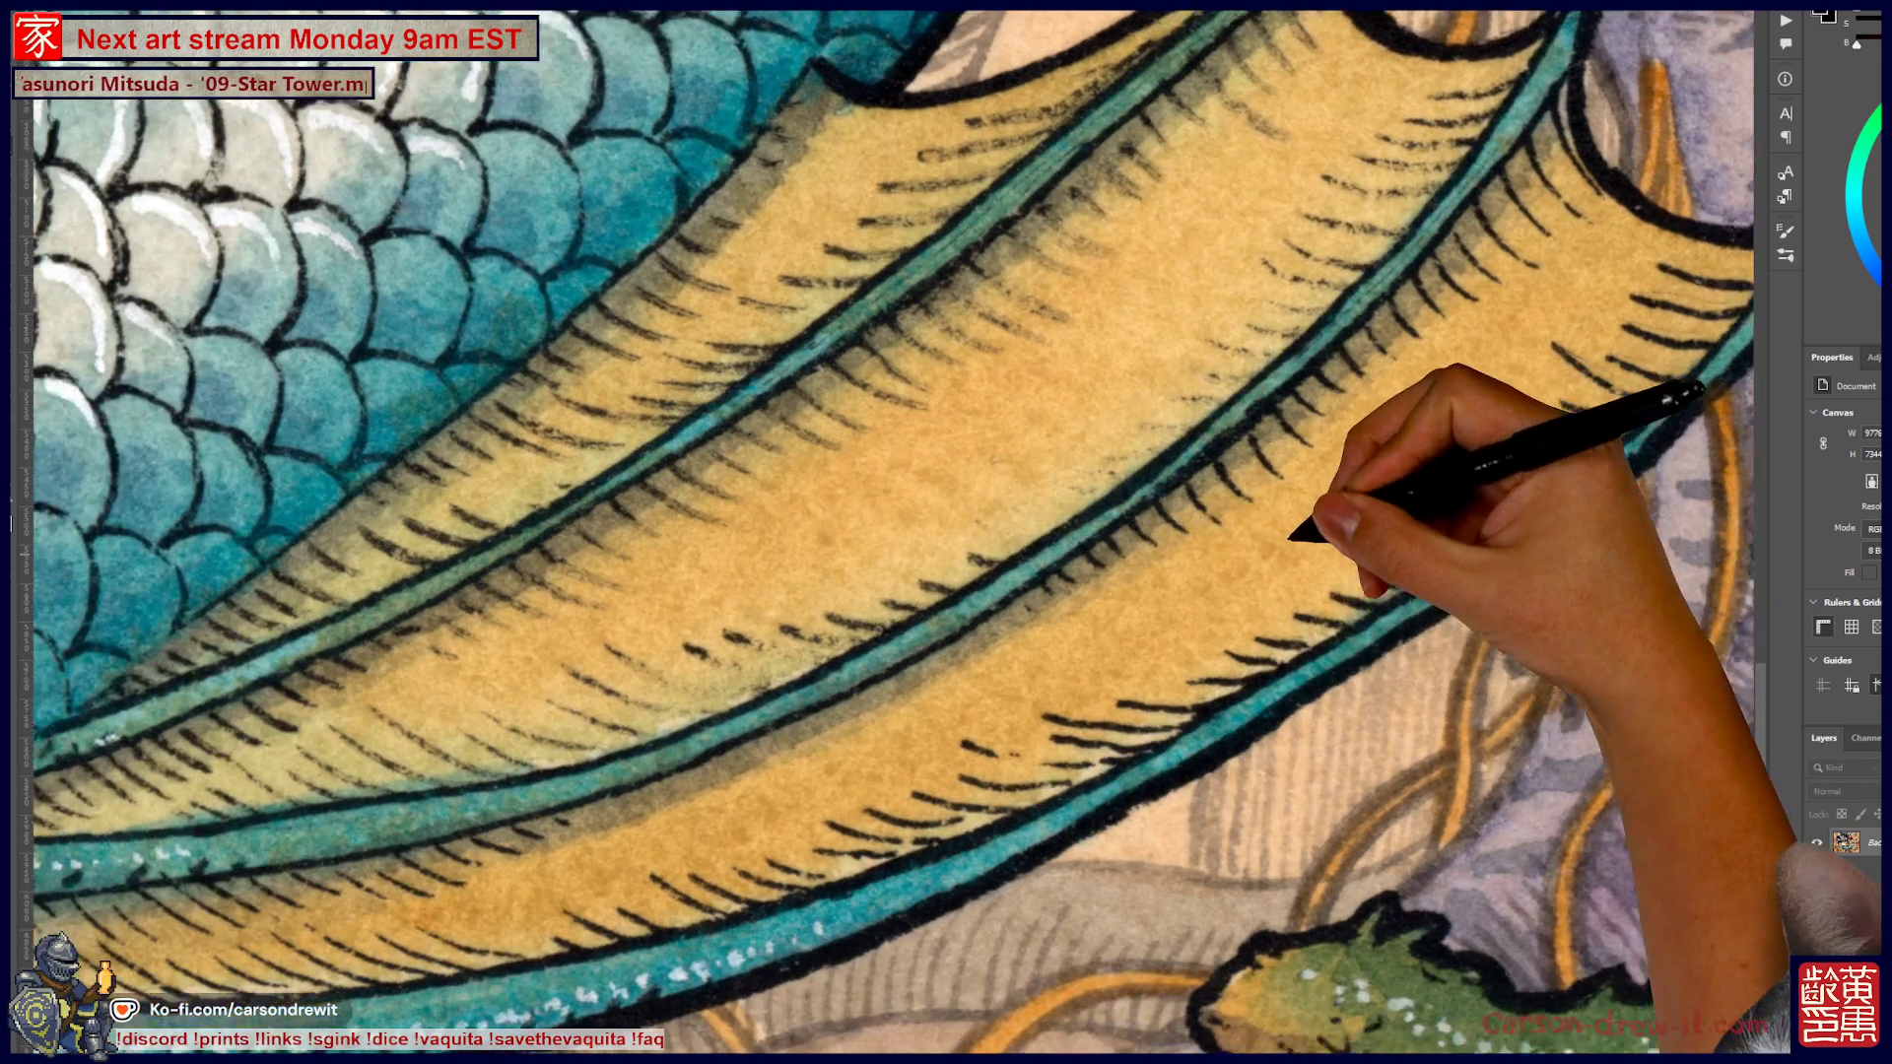
scroll(1272, 572, up, 3)
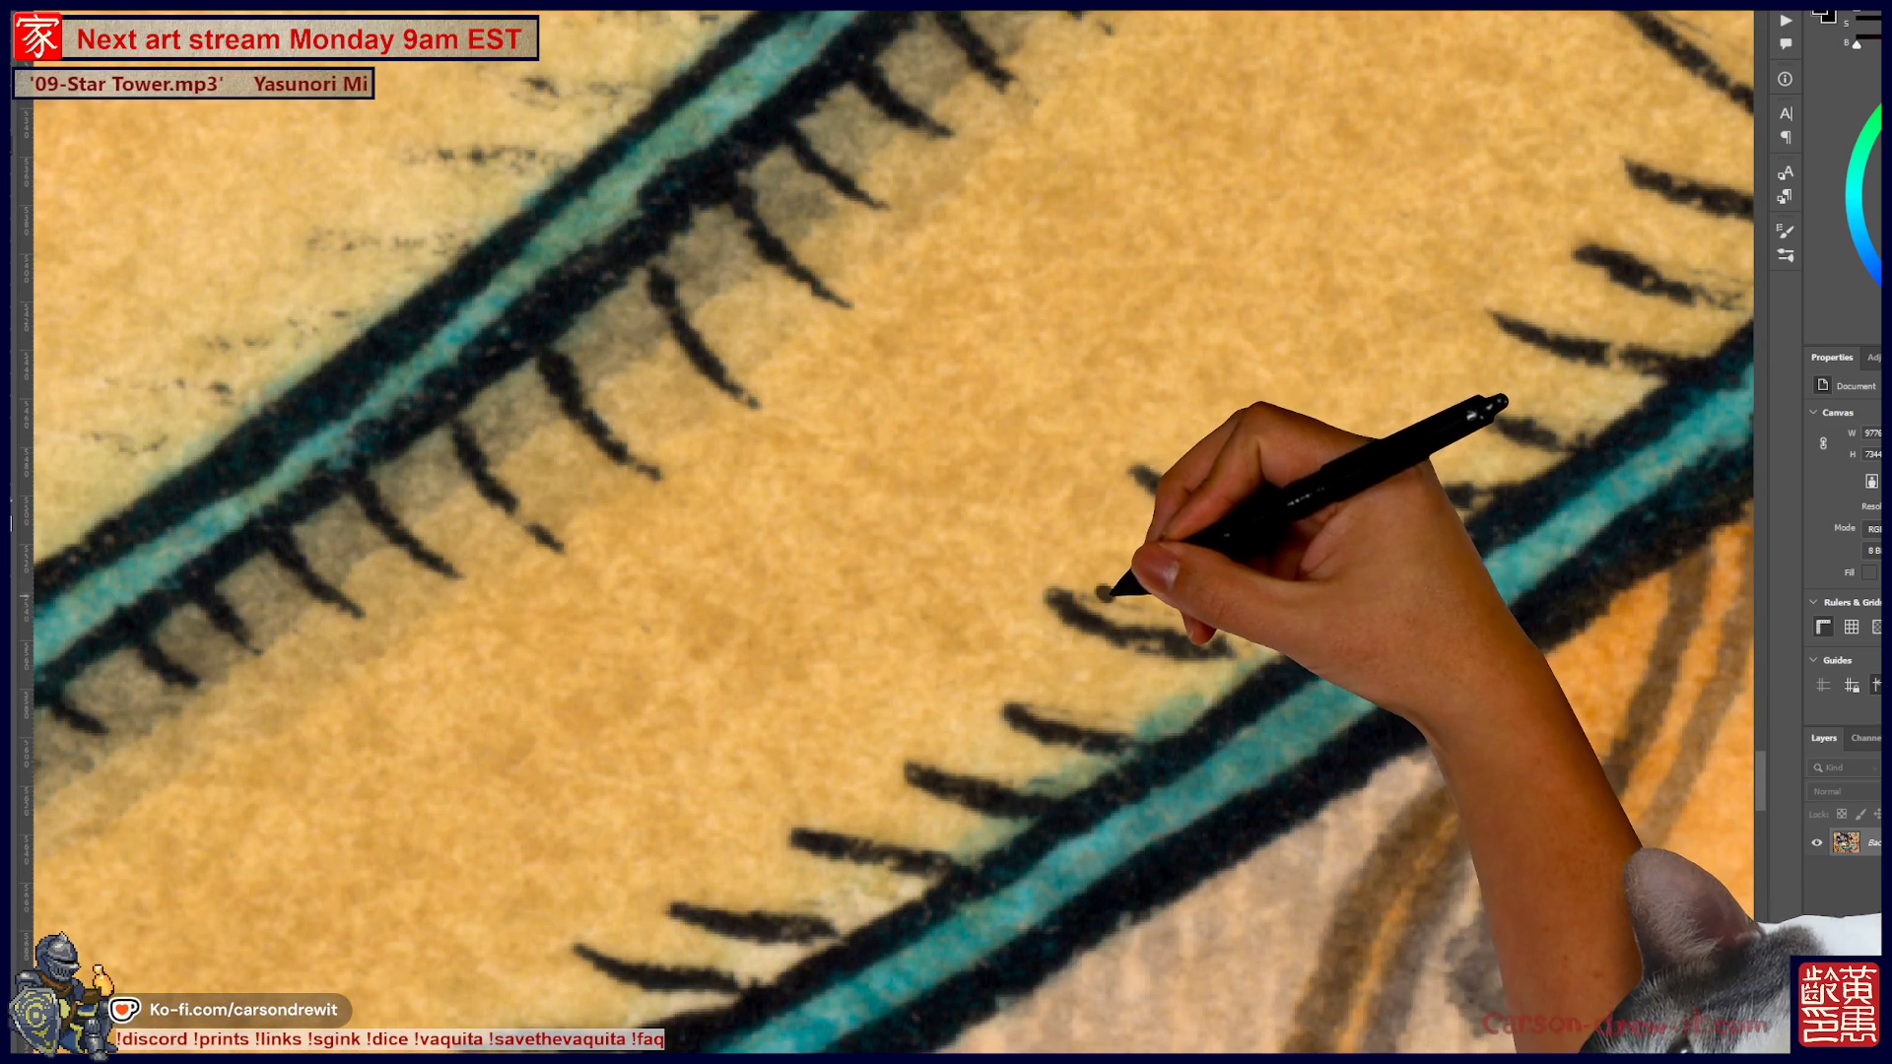
mouse_move(1254, 549)
mouse_down()
mouse_move(866, 900)
mouse_move(1044, 726)
mouse_up()
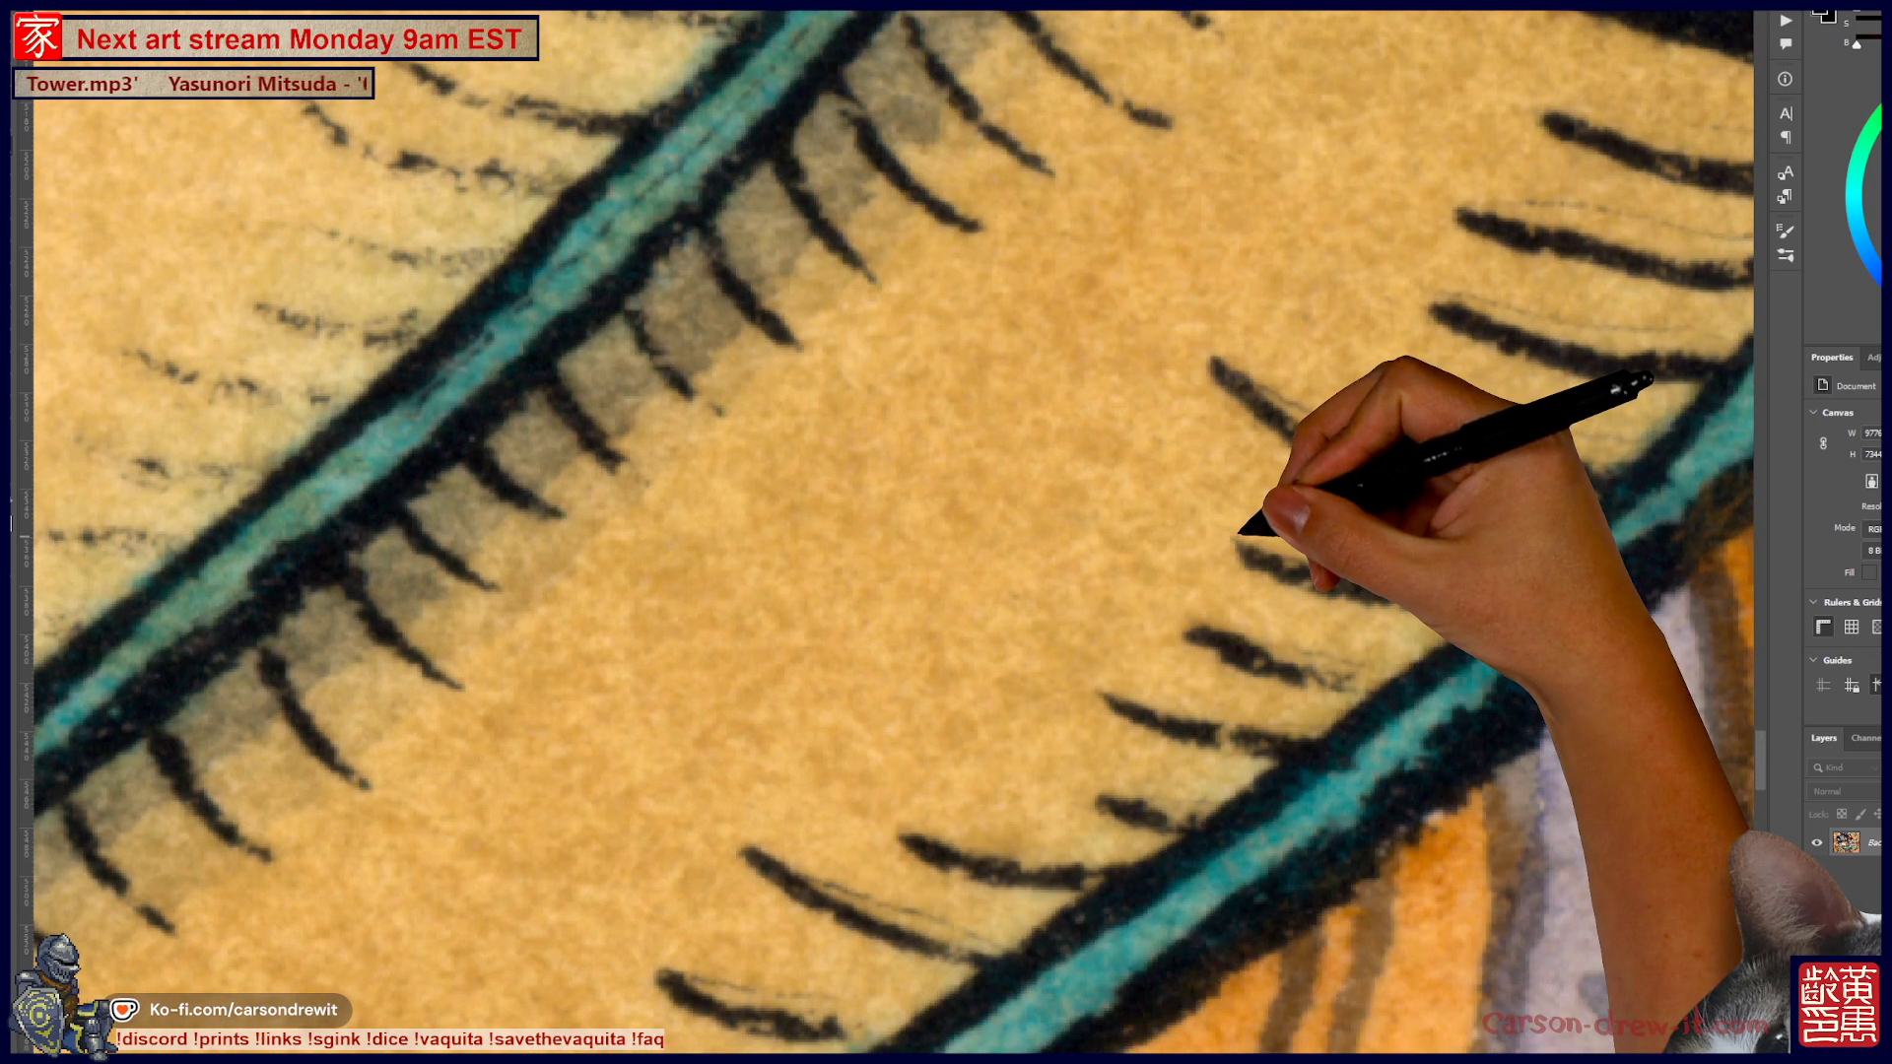
scroll(887, 532, down, 5)
drag(986, 591, 1042, 428)
mouse_move(789, 789)
mouse_down()
mouse_move(733, 656)
mouse_move(1222, 187)
mouse_up()
scroll(872, 547, down, 3)
mouse_move(872, 547)
mouse_down()
mouse_move(906, 631)
mouse_move(887, 636)
mouse_up()
mouse_move(690, 665)
mouse_down()
mouse_move(1078, 676)
mouse_move(803, 668)
mouse_move(939, 676)
mouse_up()
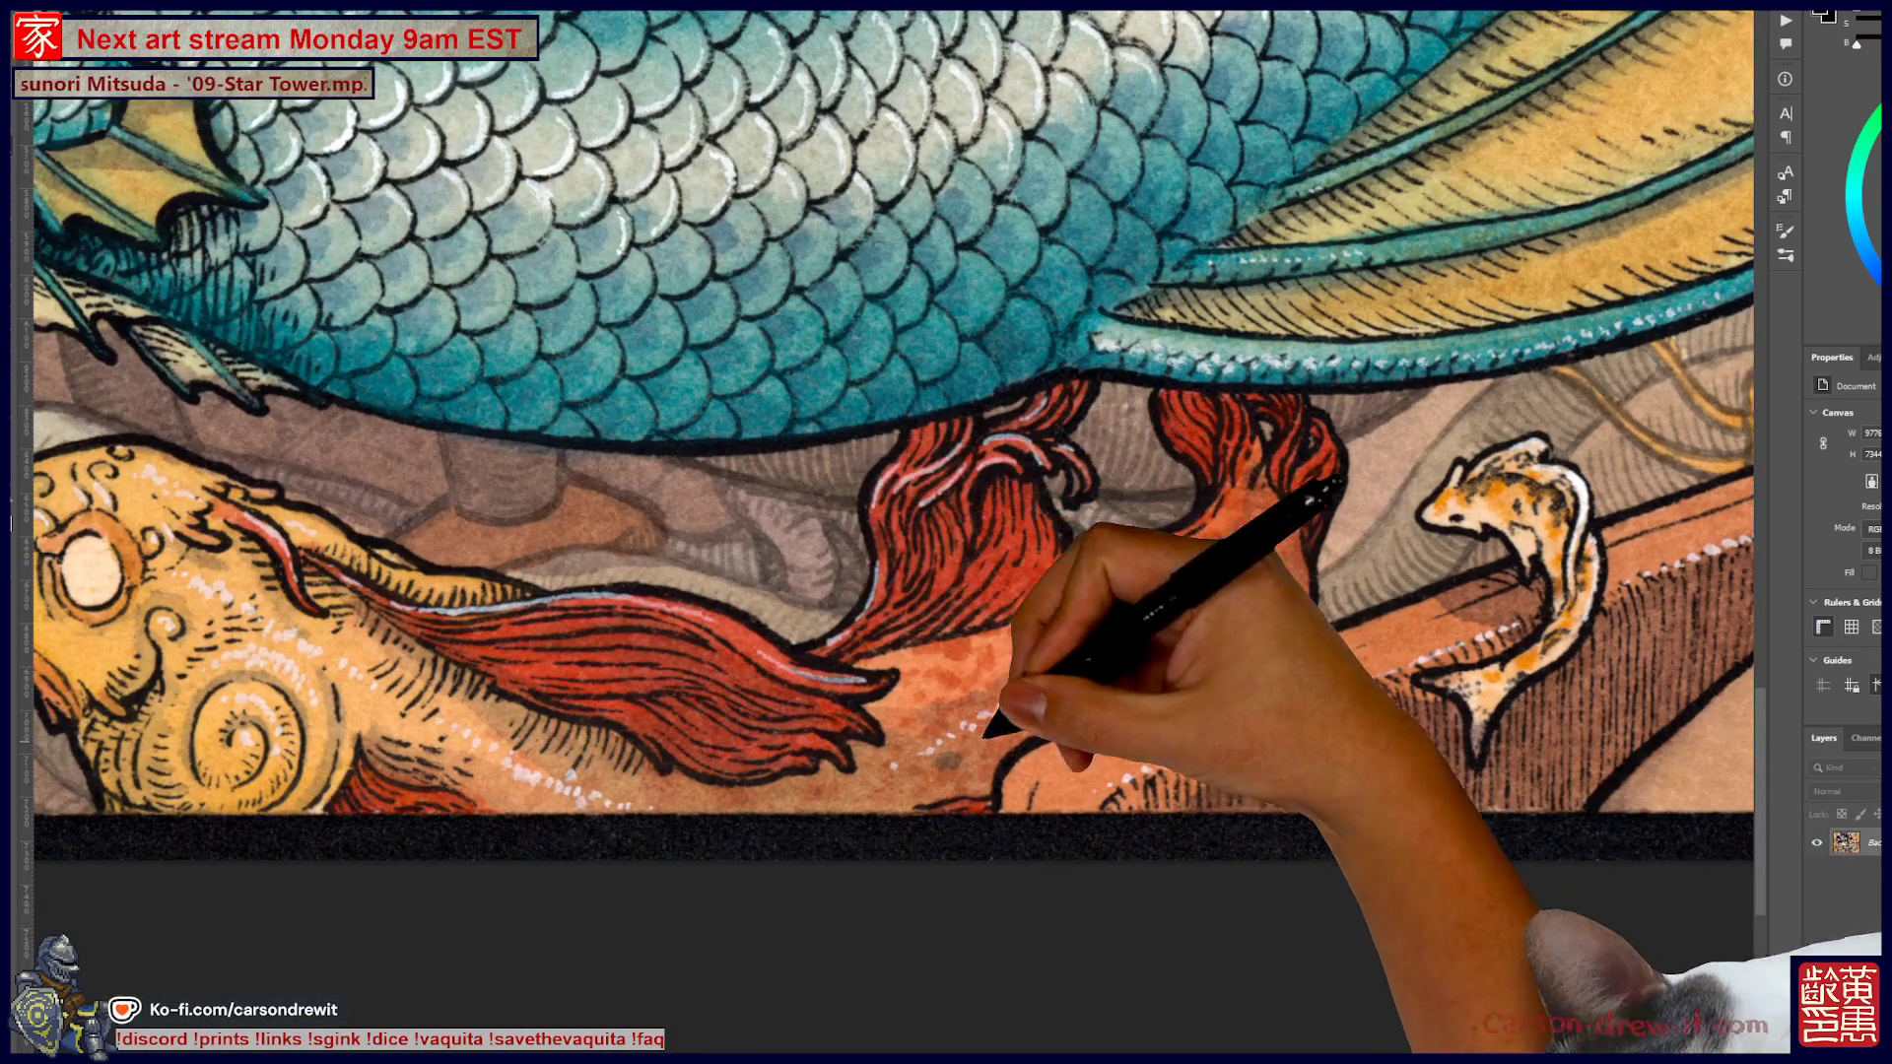
scroll(1015, 779, up, 5)
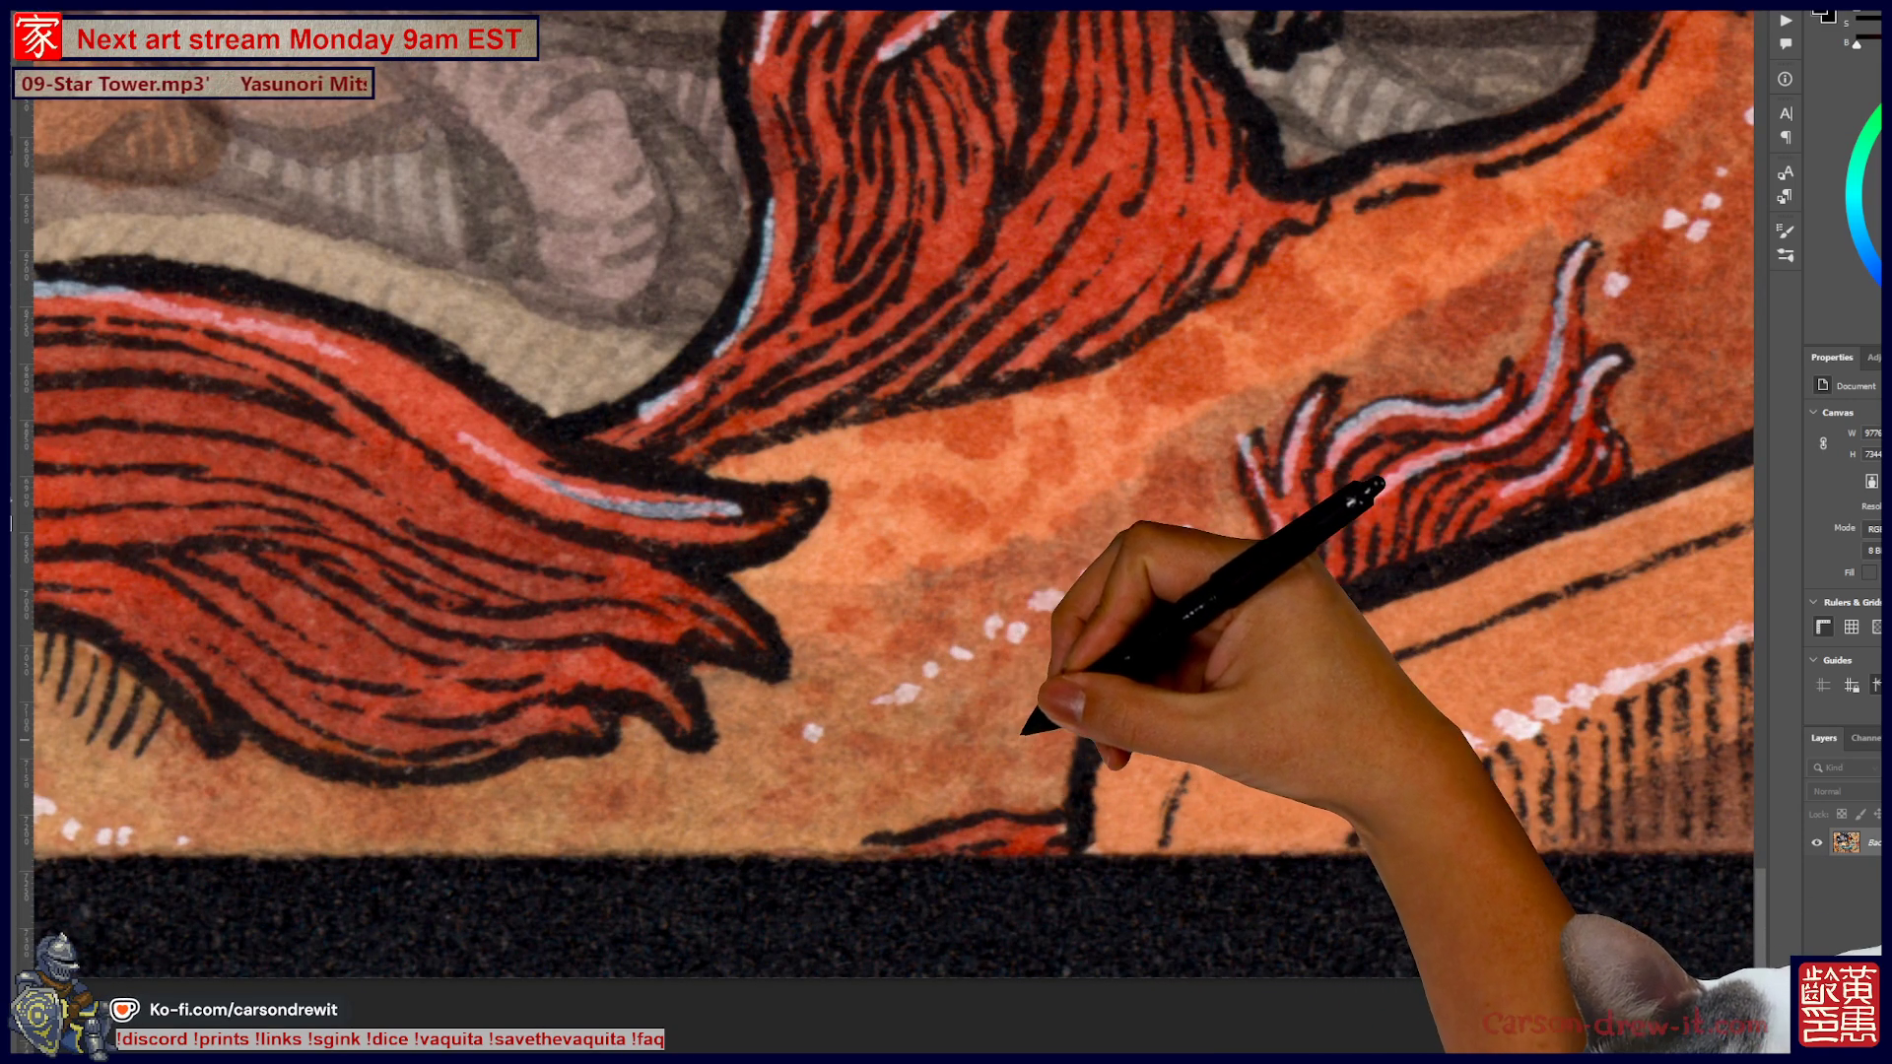
key(ctrl+minus)
key(ctrl+minus)
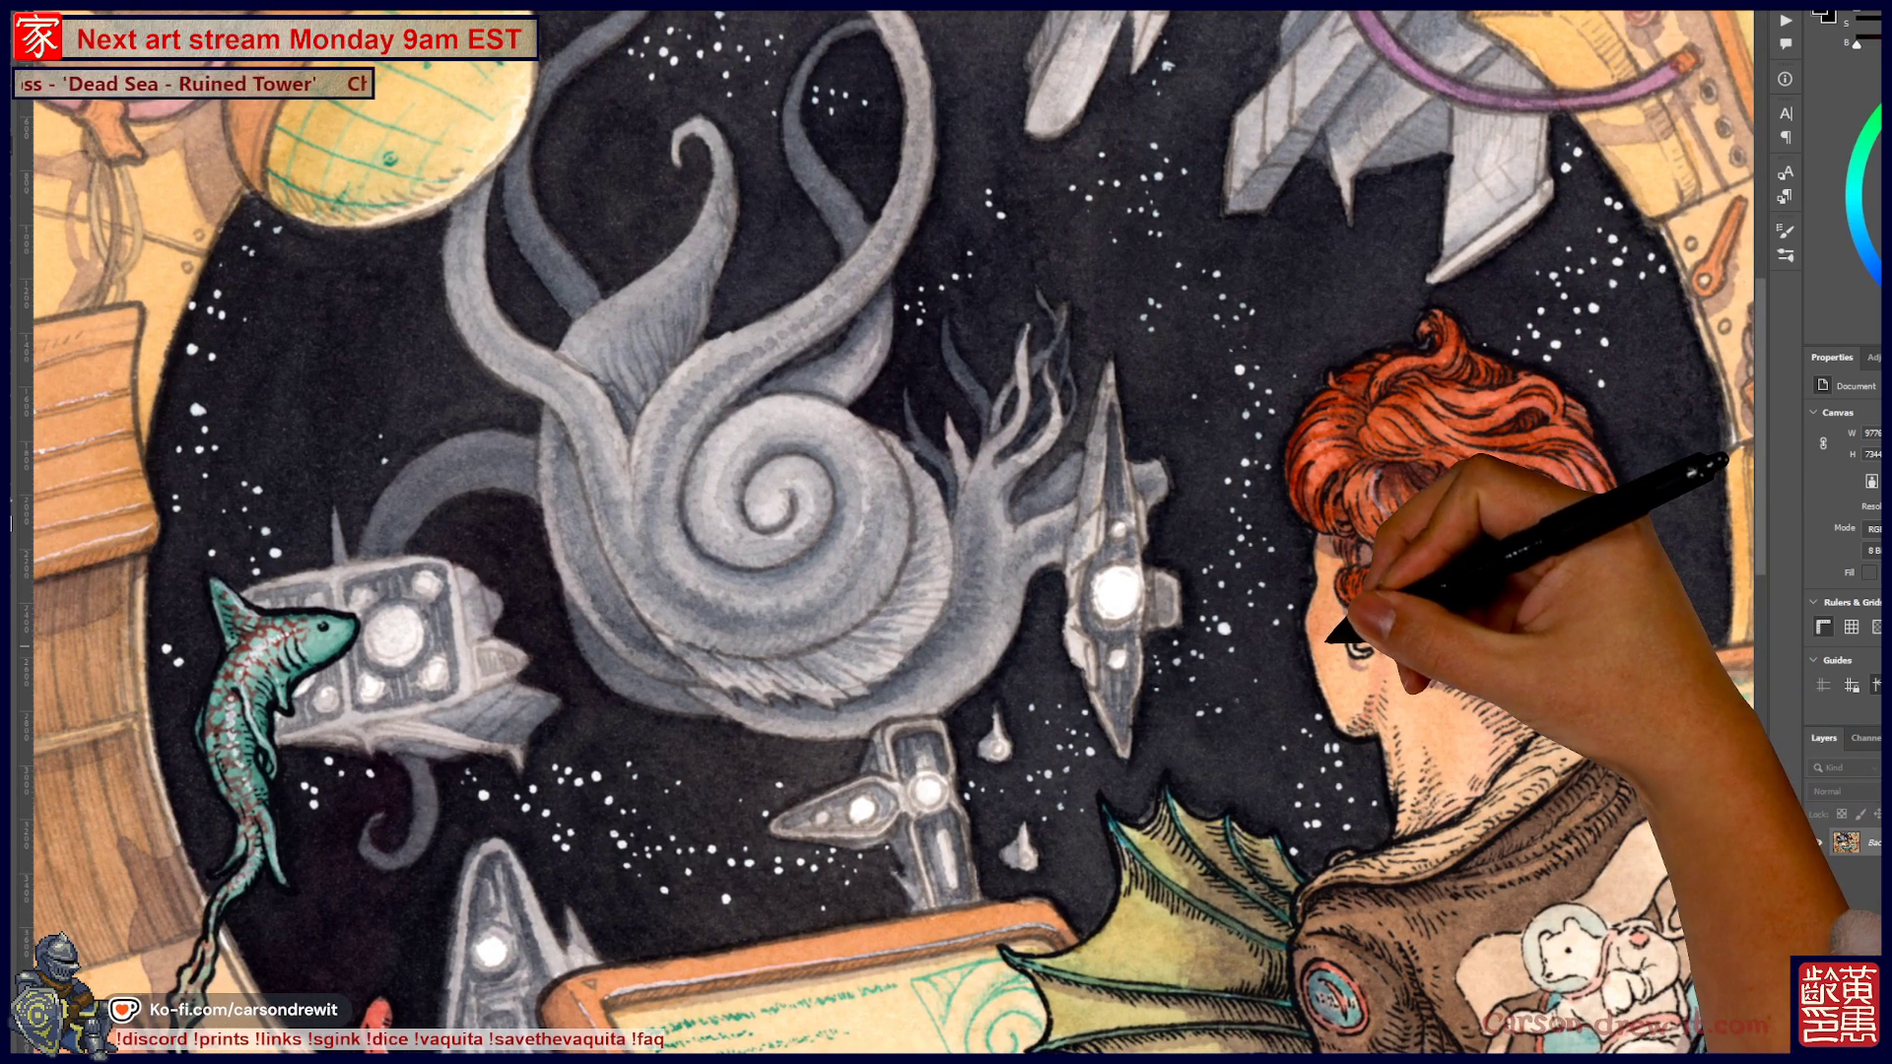
scroll(946, 532, down, 10)
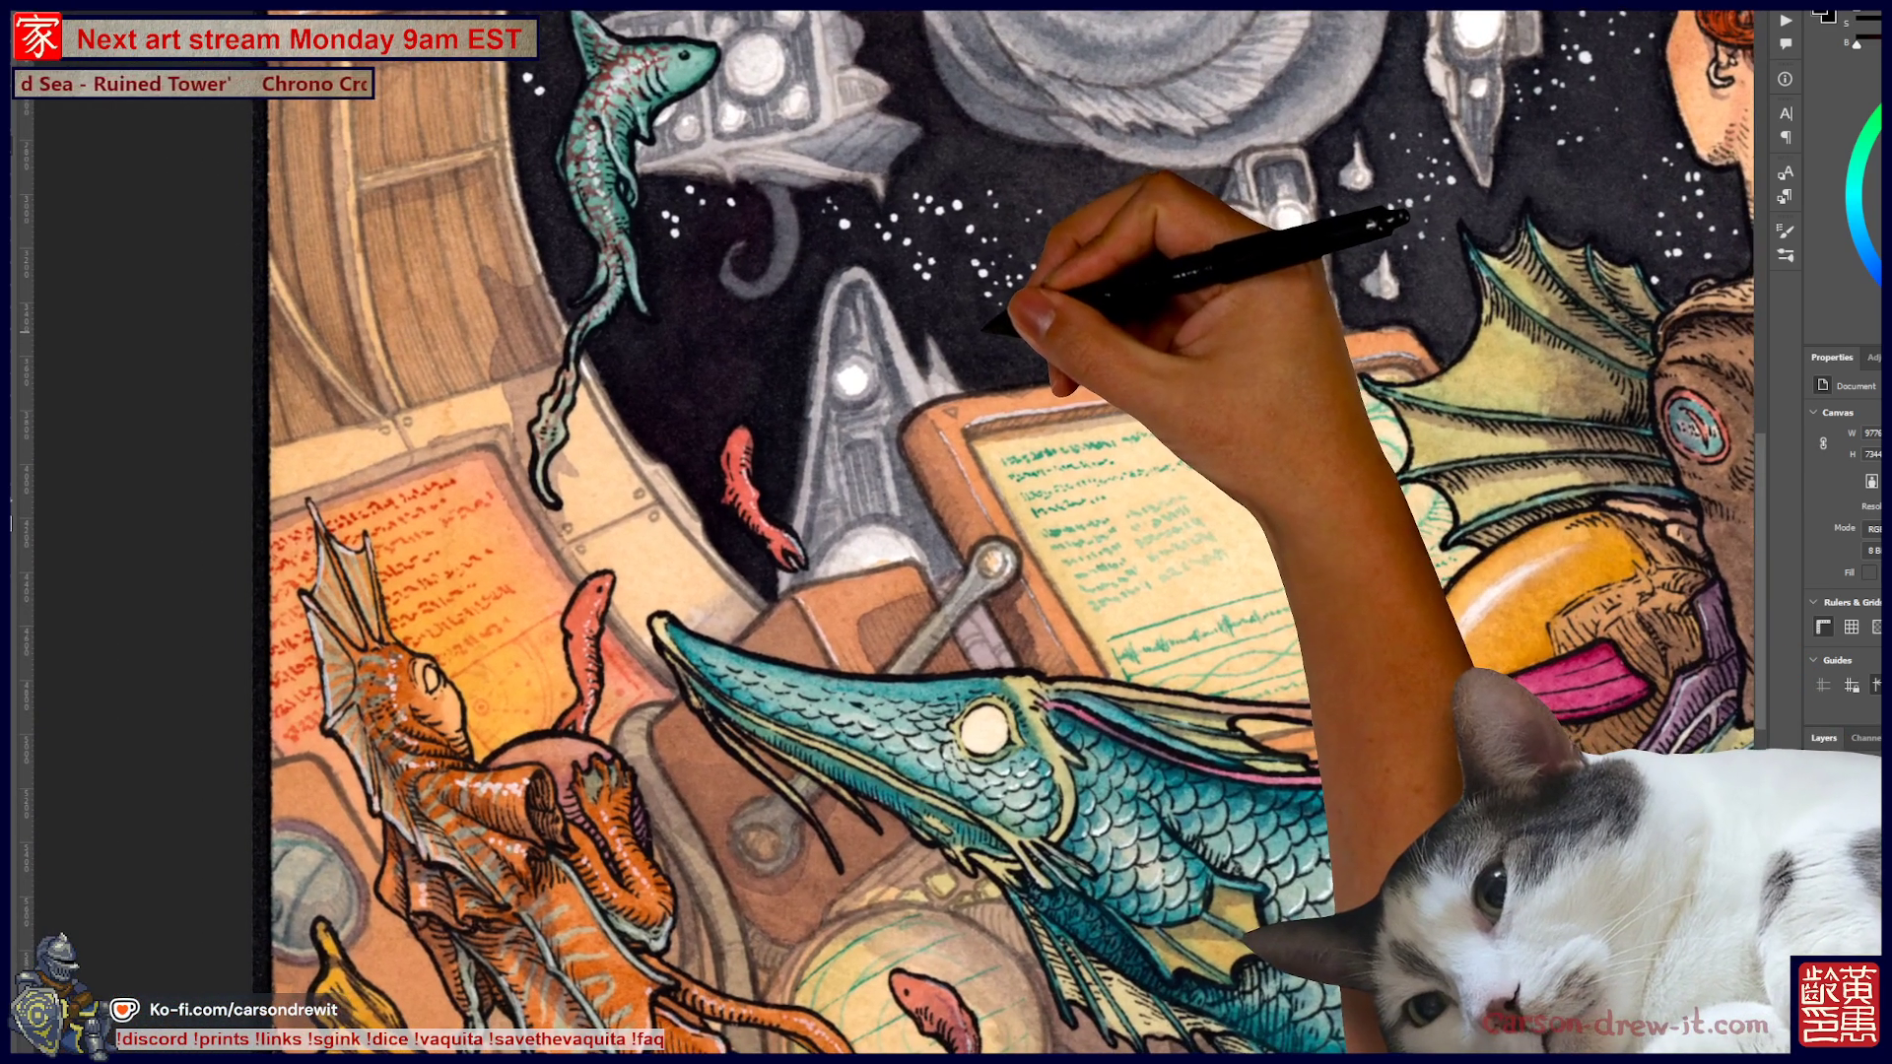
scroll(946, 532, up, 10)
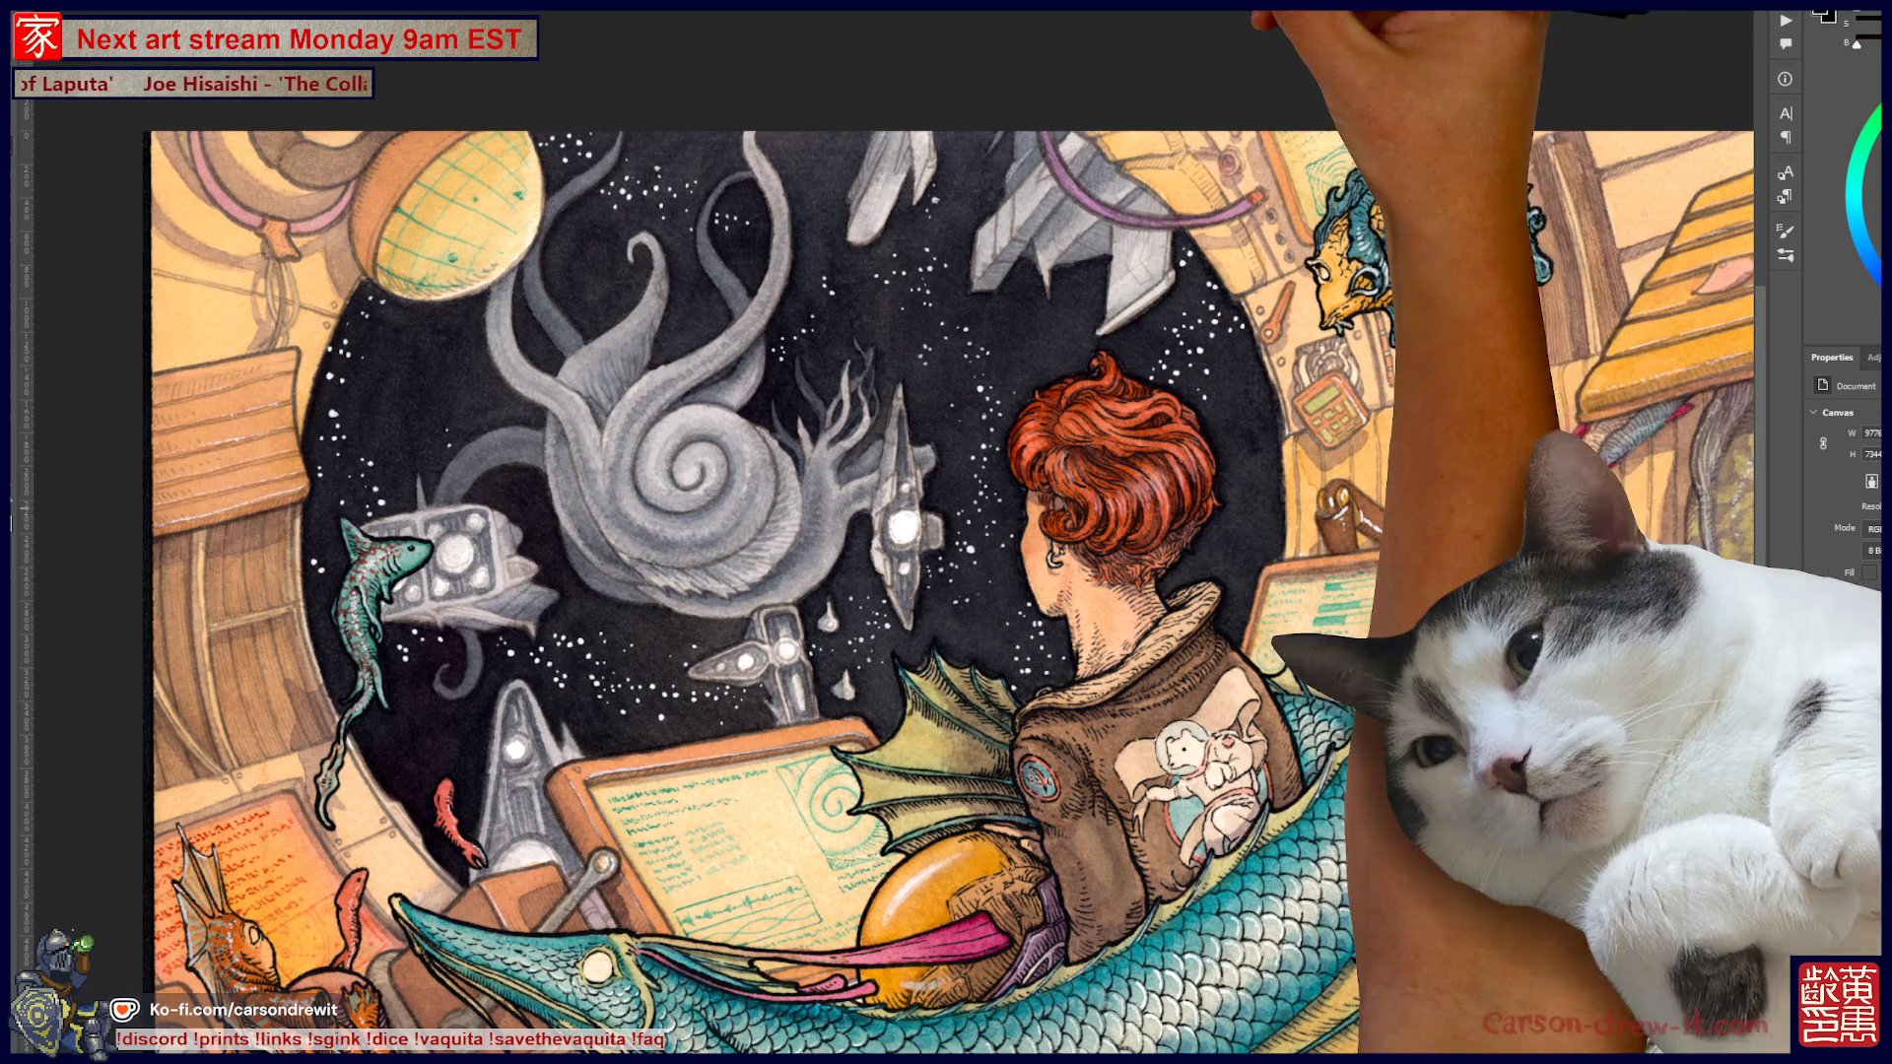
Centre the view on the space scene, add an empty layer above Background, and check brush presets
key(ctrl+minus)
key(ctrl+minus)
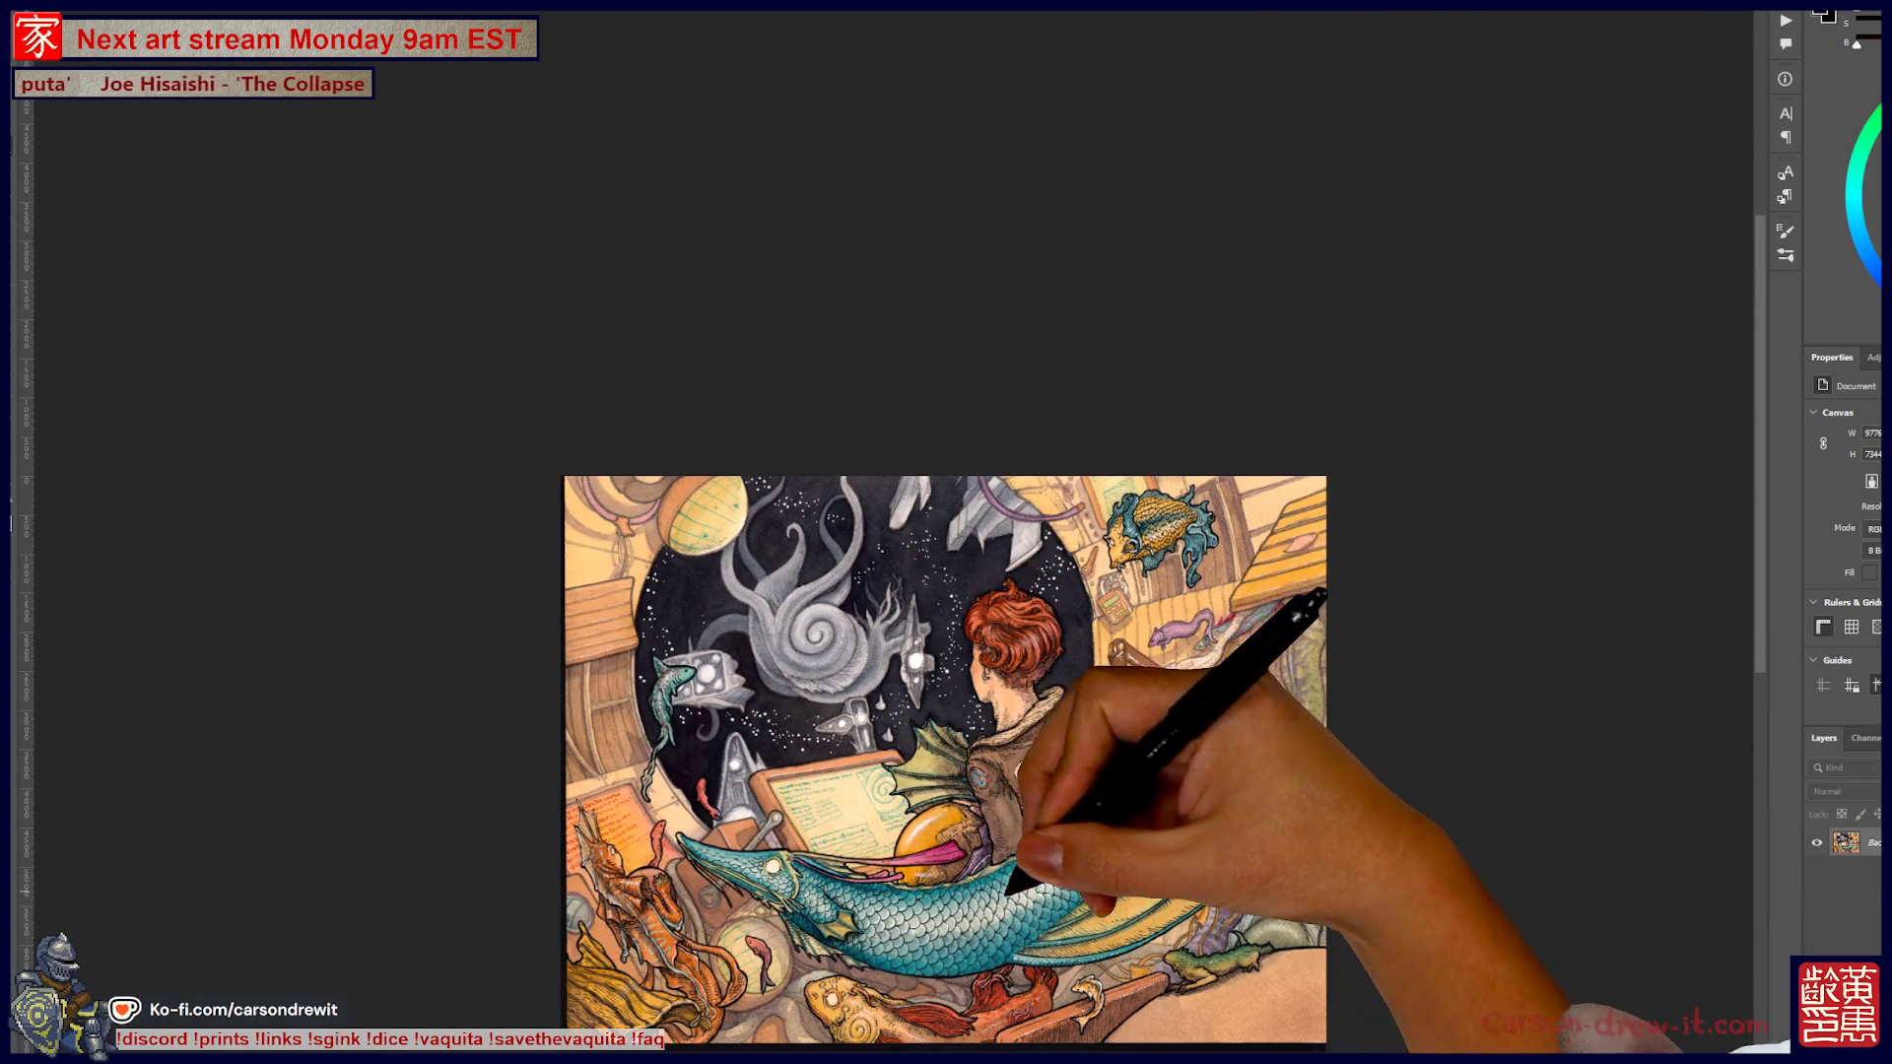
key(ctrl+plus)
key(ctrl+plus)
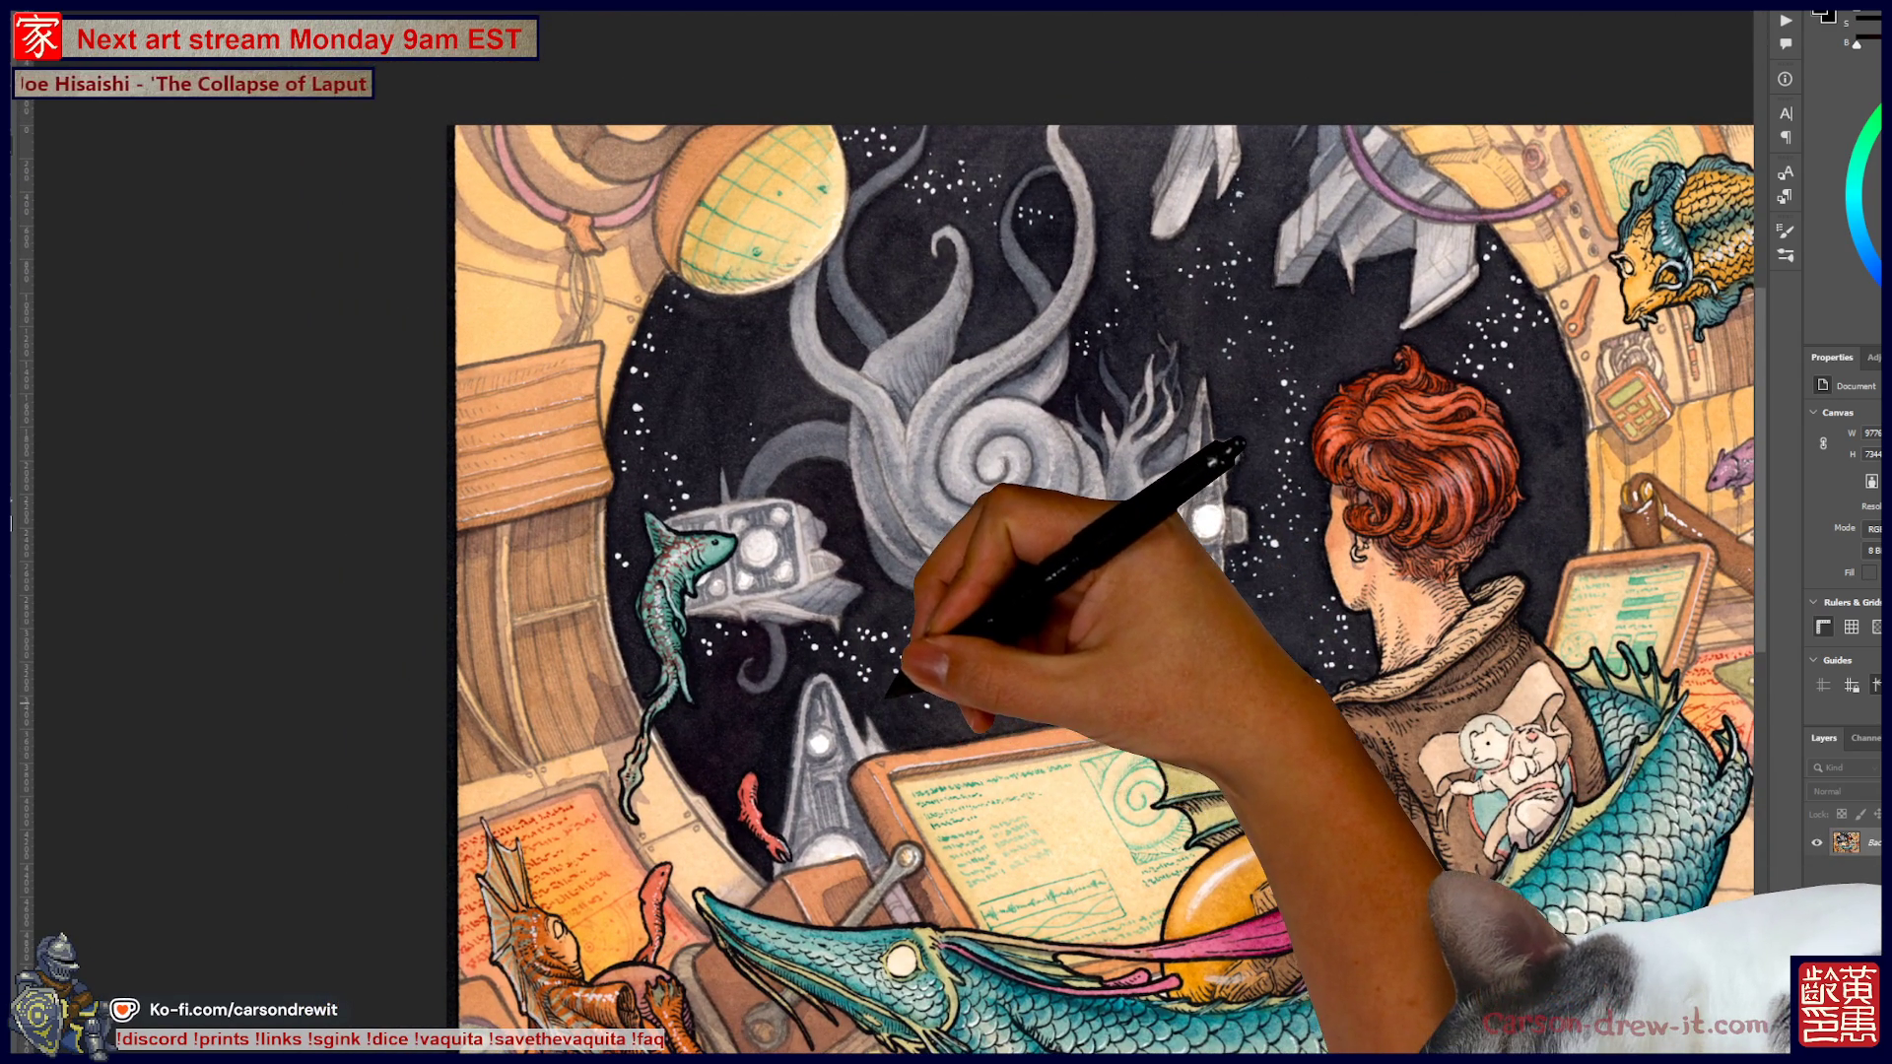
key(ctrl+plus)
mouse_move(946, 532)
mouse_down()
mouse_move(907, 581)
mouse_move(789, 587)
mouse_up()
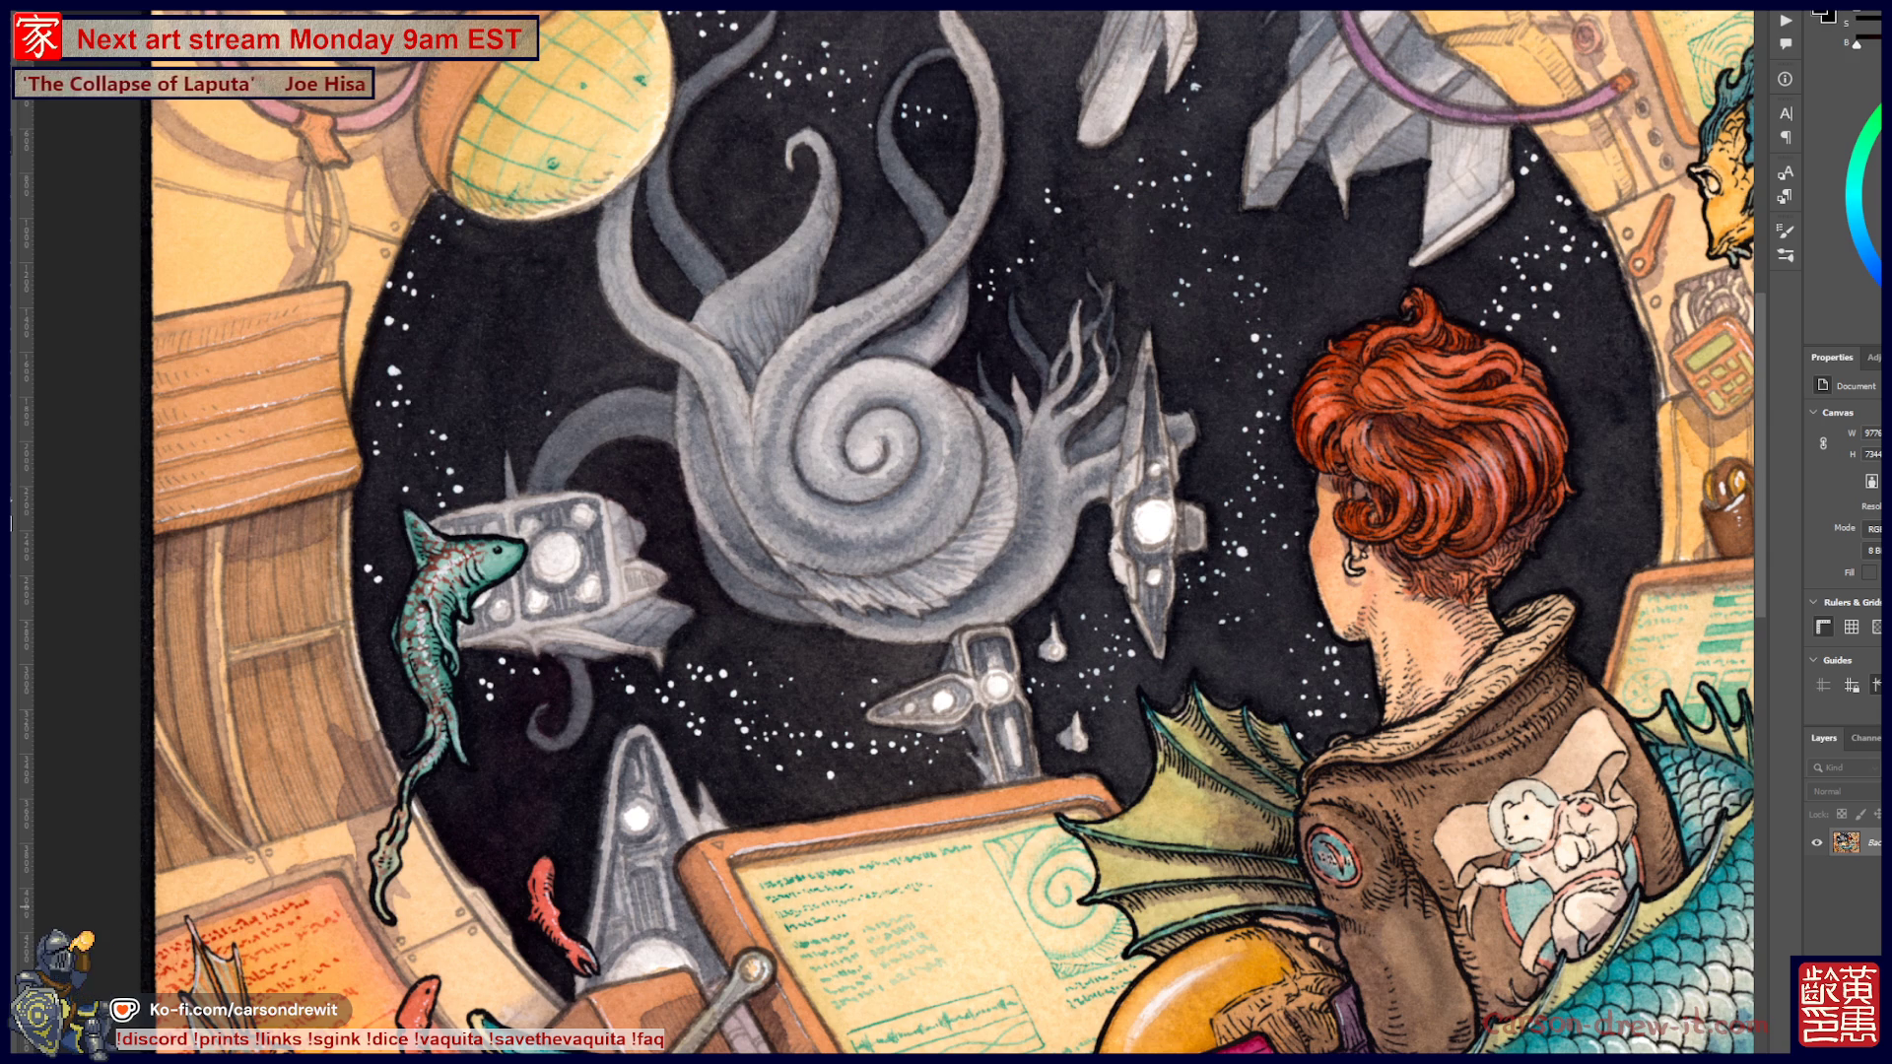
key(ctrl+shift+alt+n)
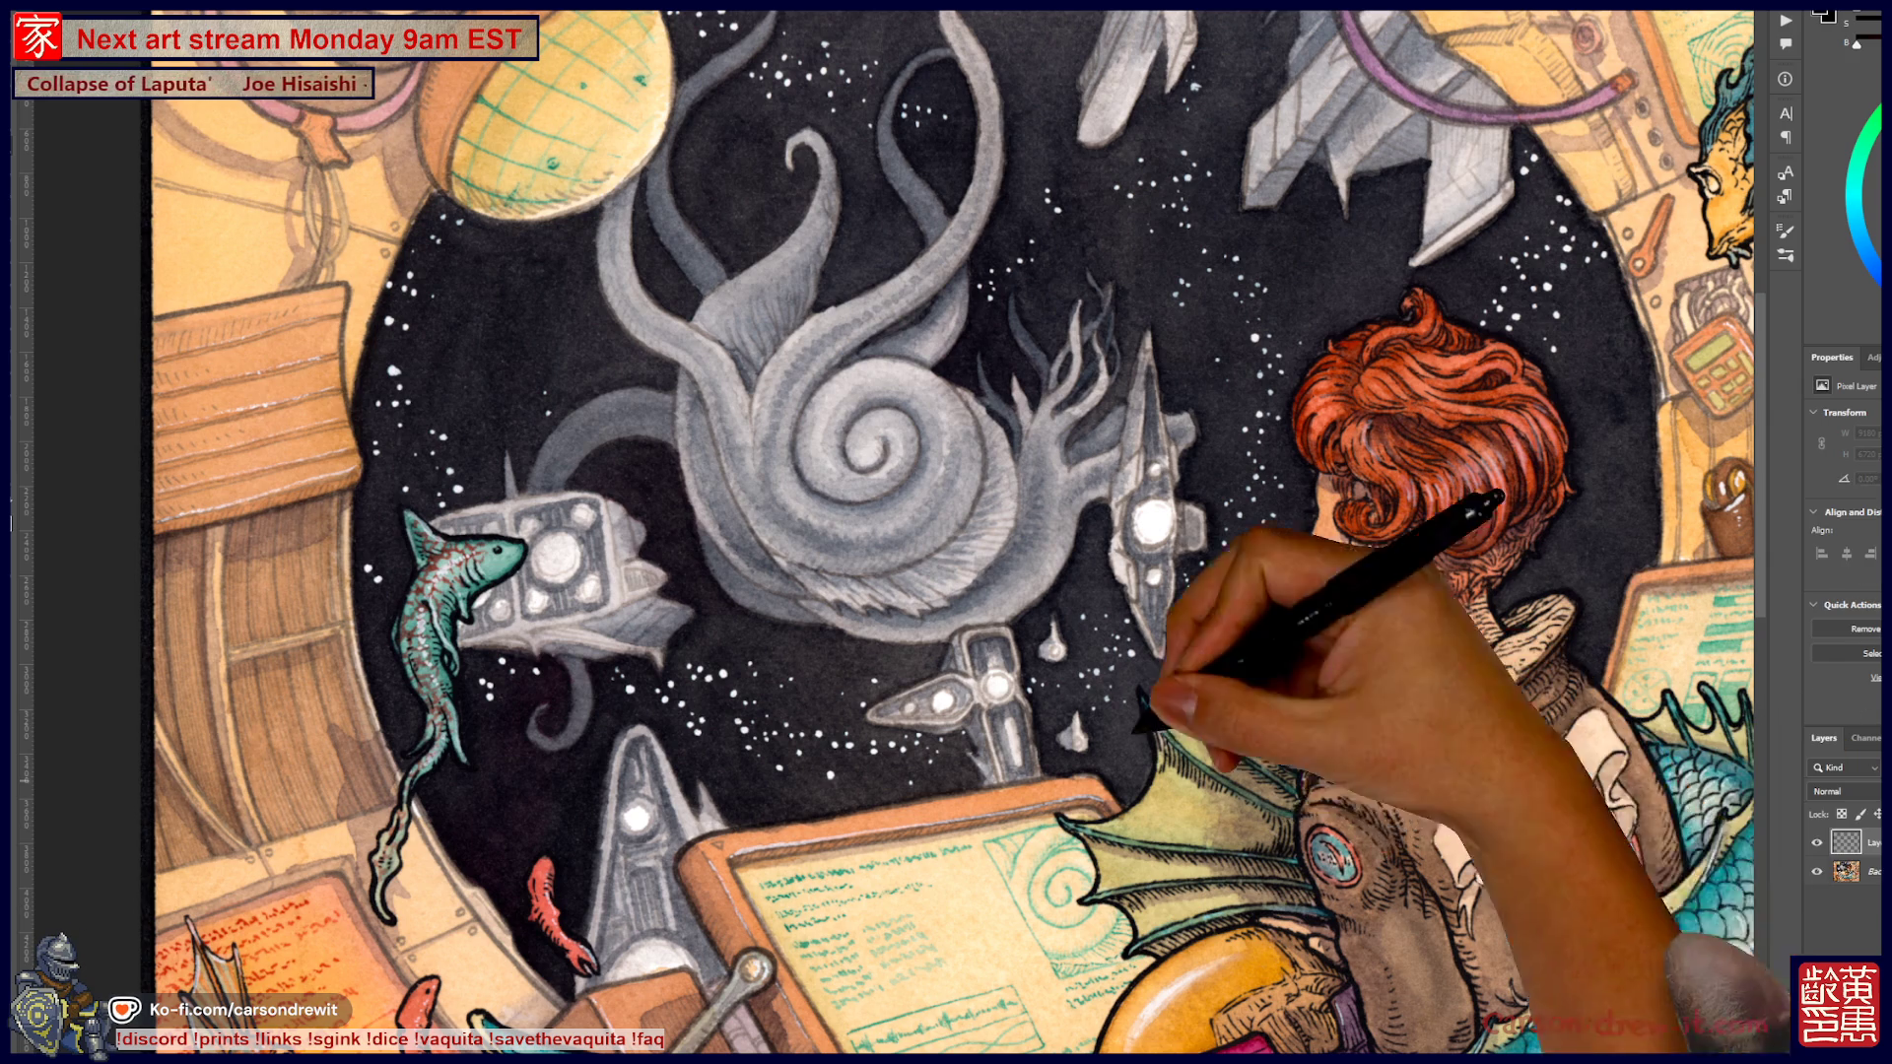
scroll(365, 296, up, 2)
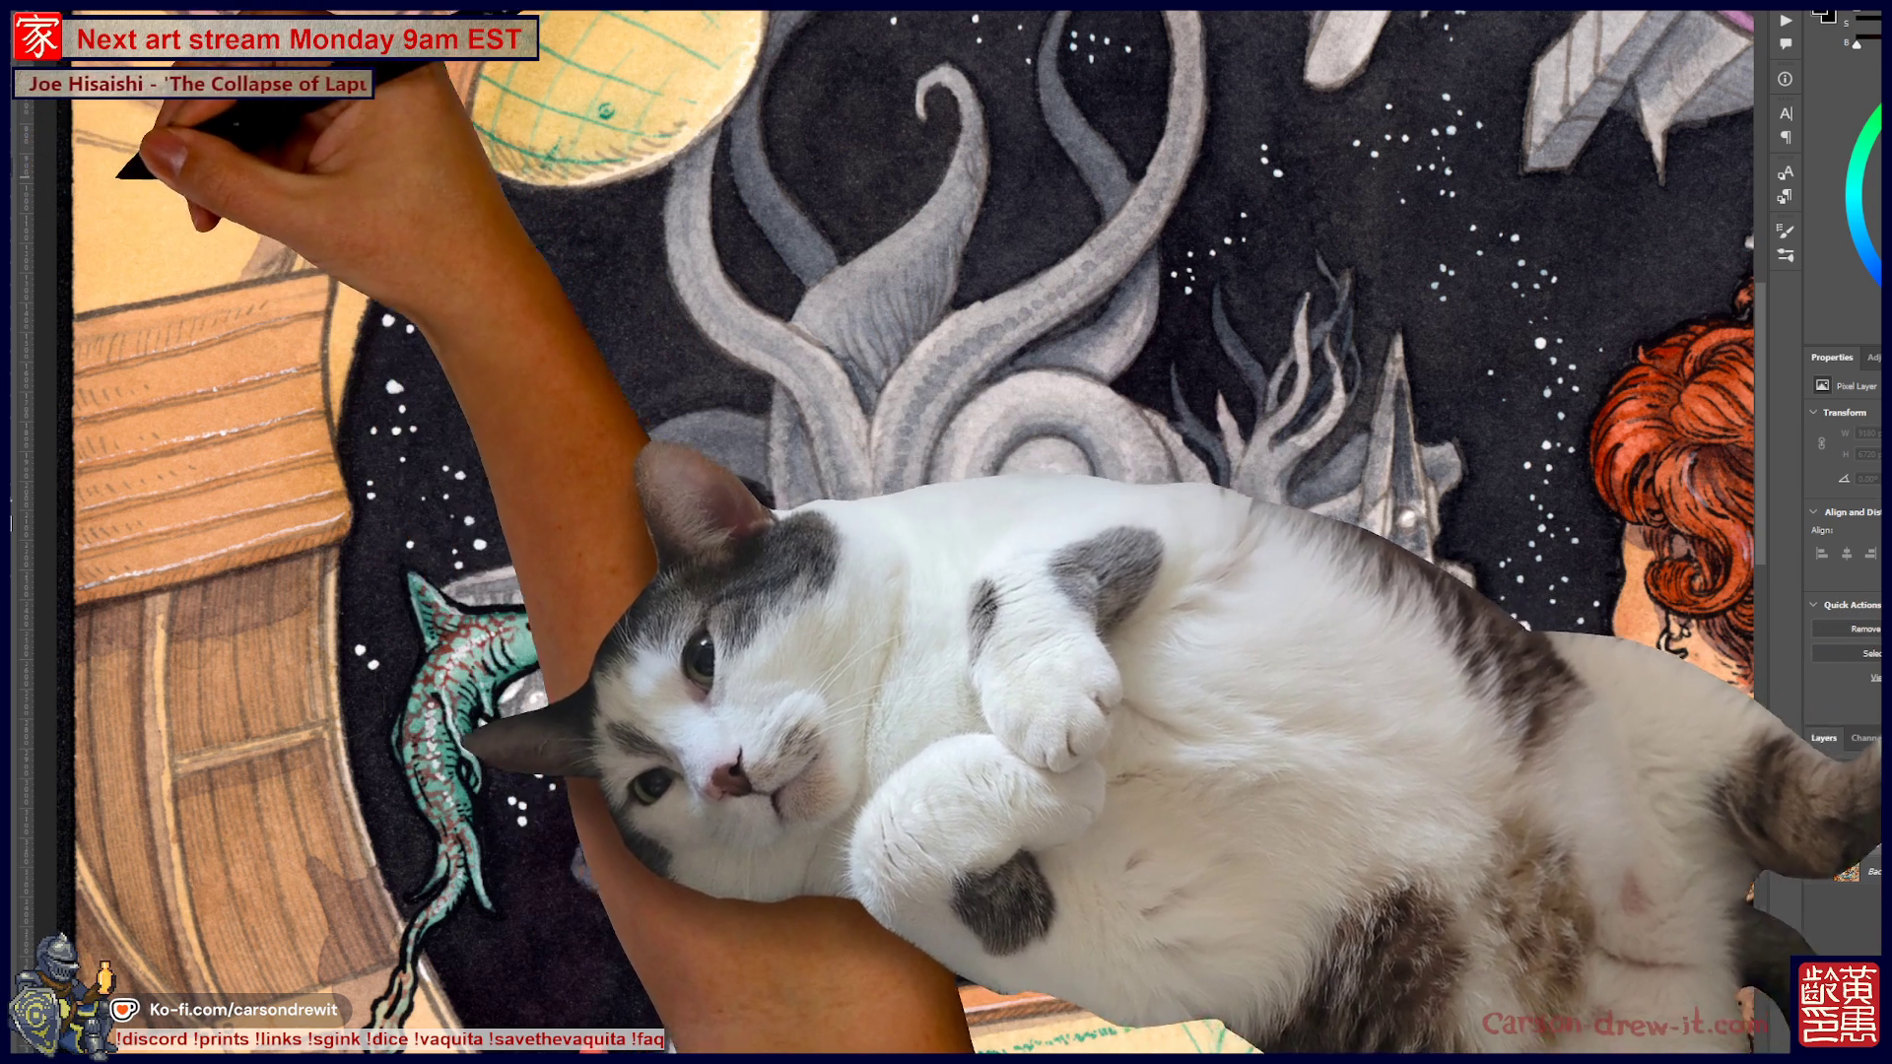
key(F5)
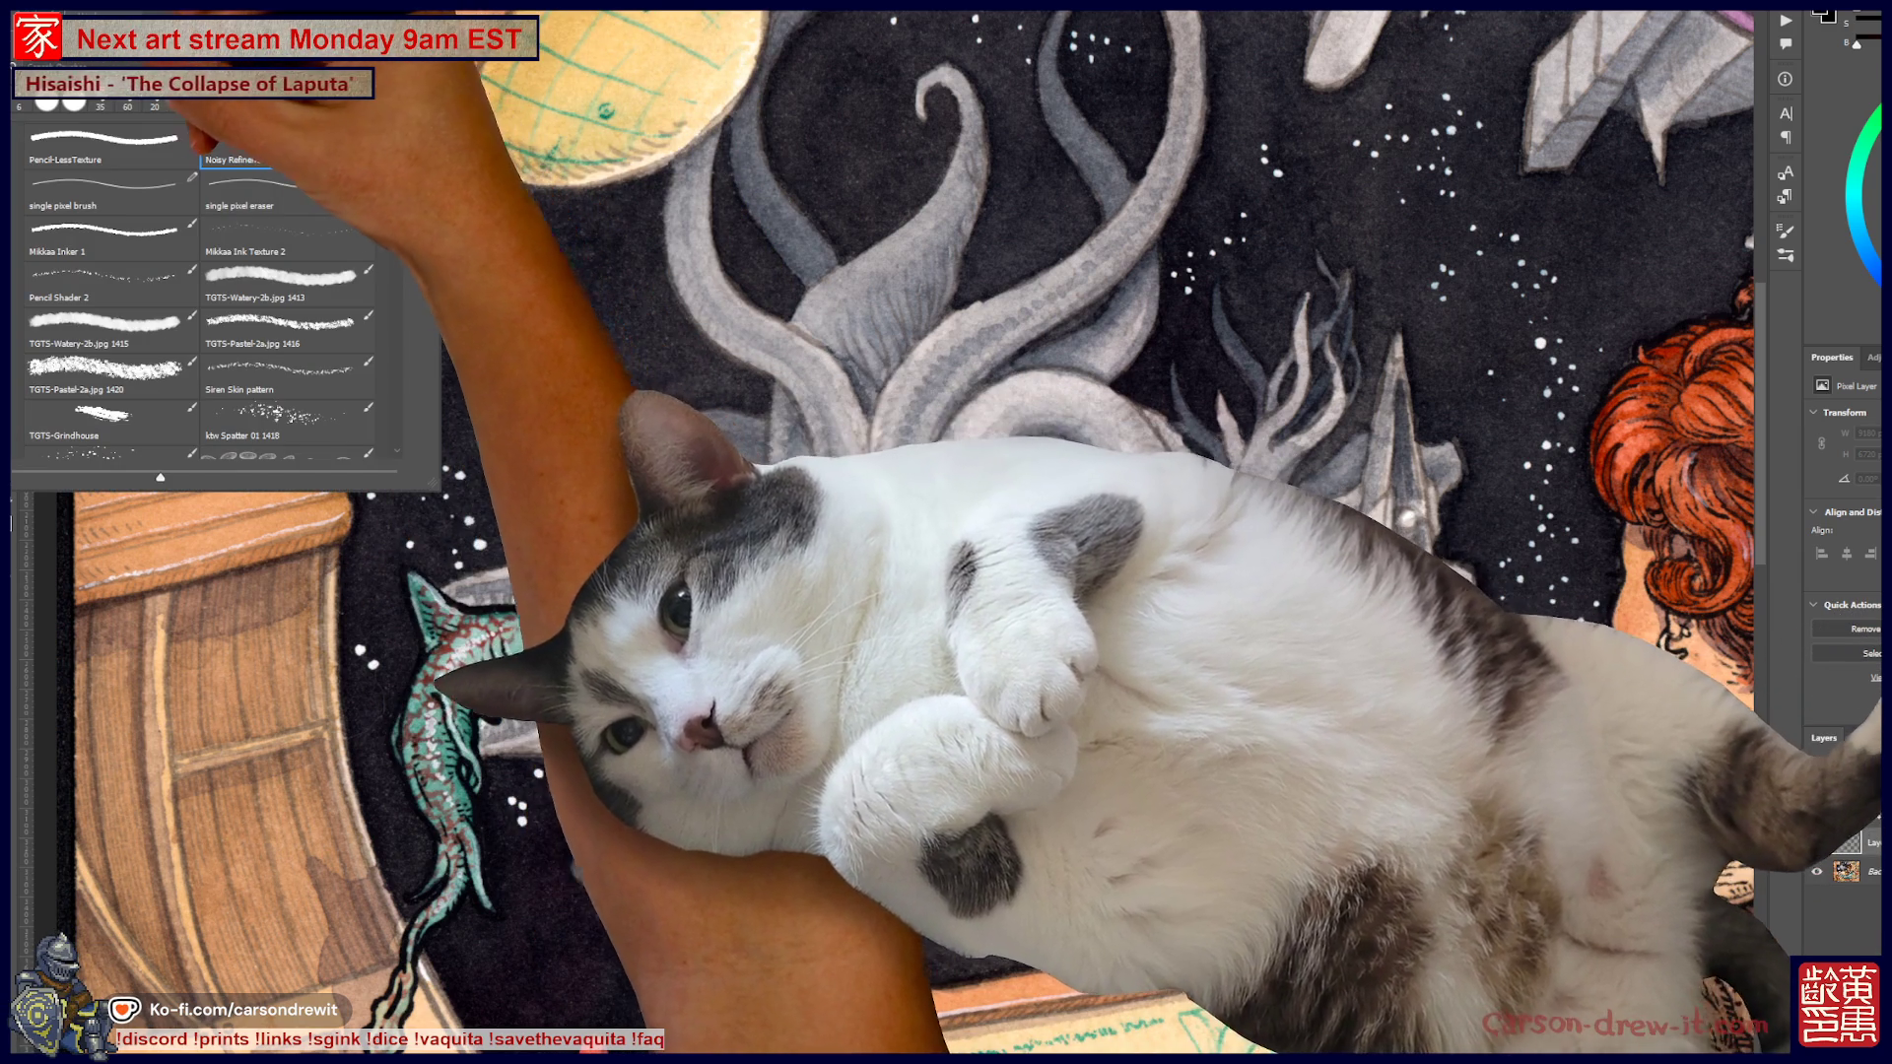
key(F5)
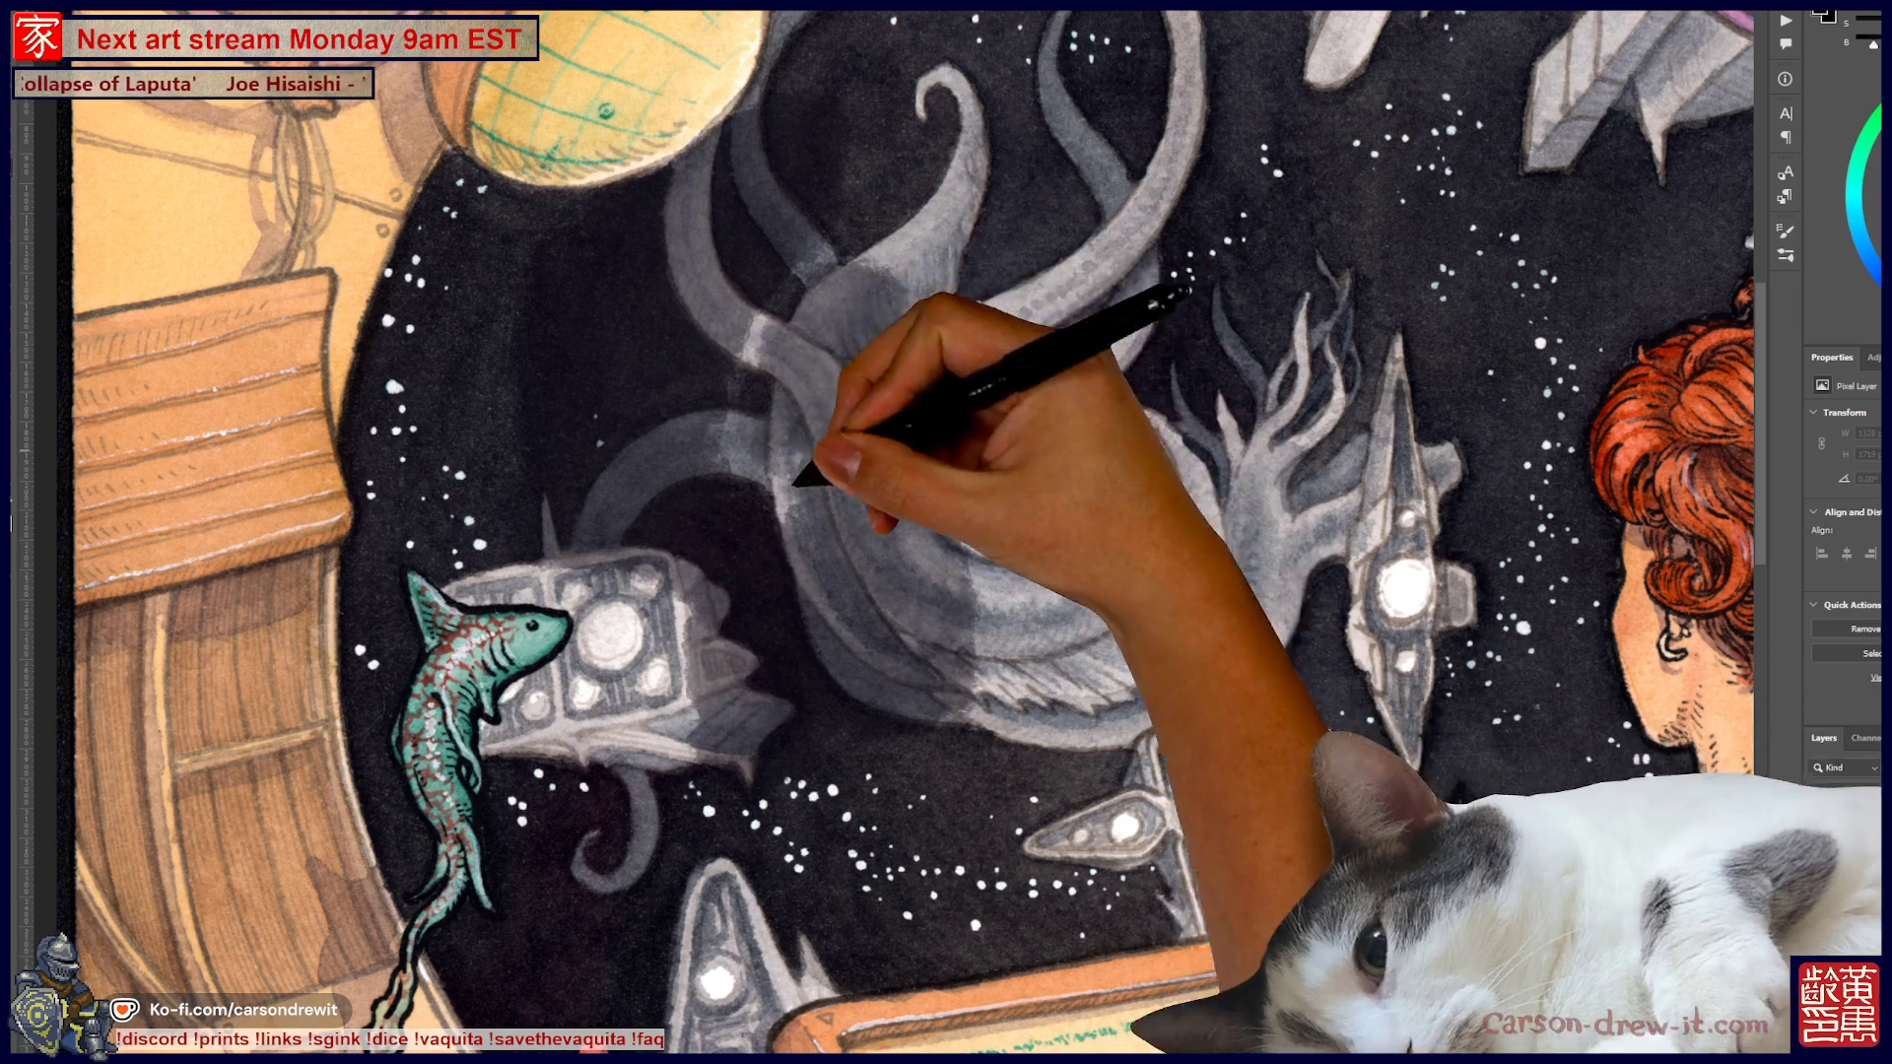
Undo the pale patch painted over the spiral creature and recheck the view
key(ctrl+z)
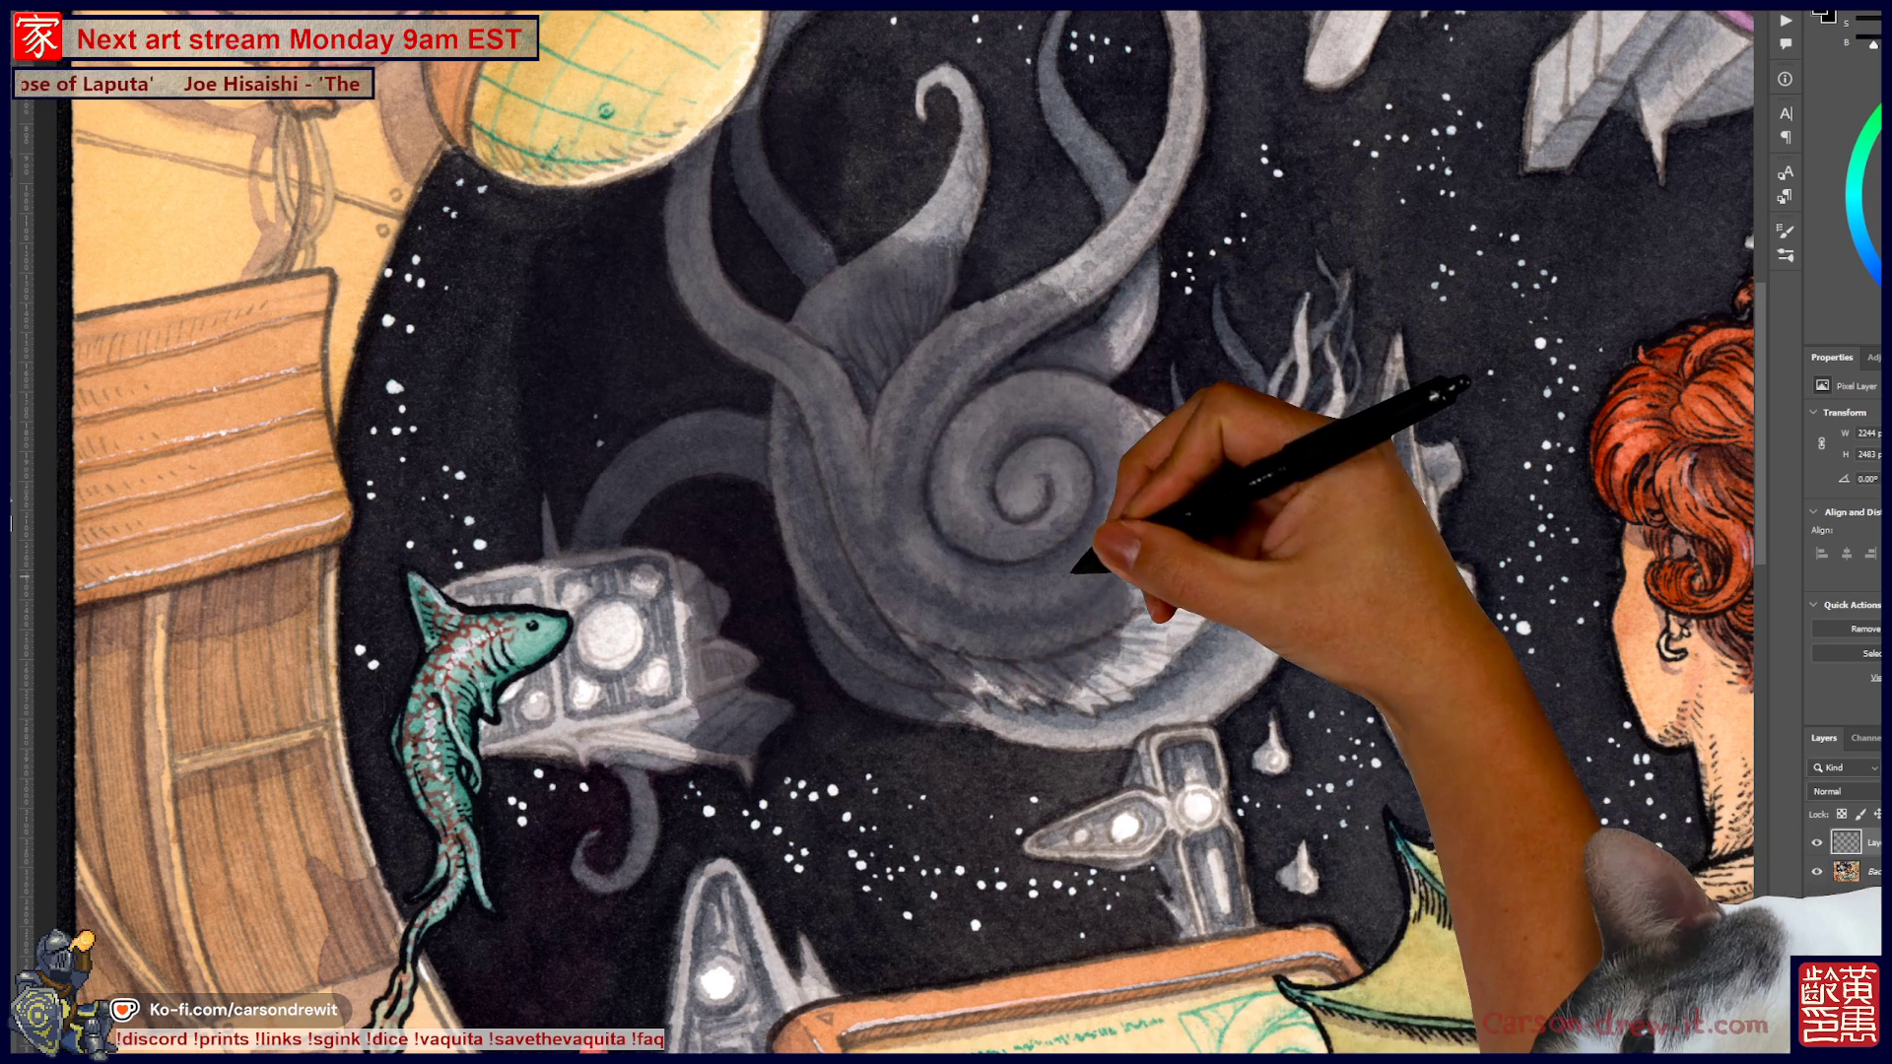
scroll(995, 605, down, 8)
scroll(1238, 601, up, 2)
scroll(1205, 642, up, 4)
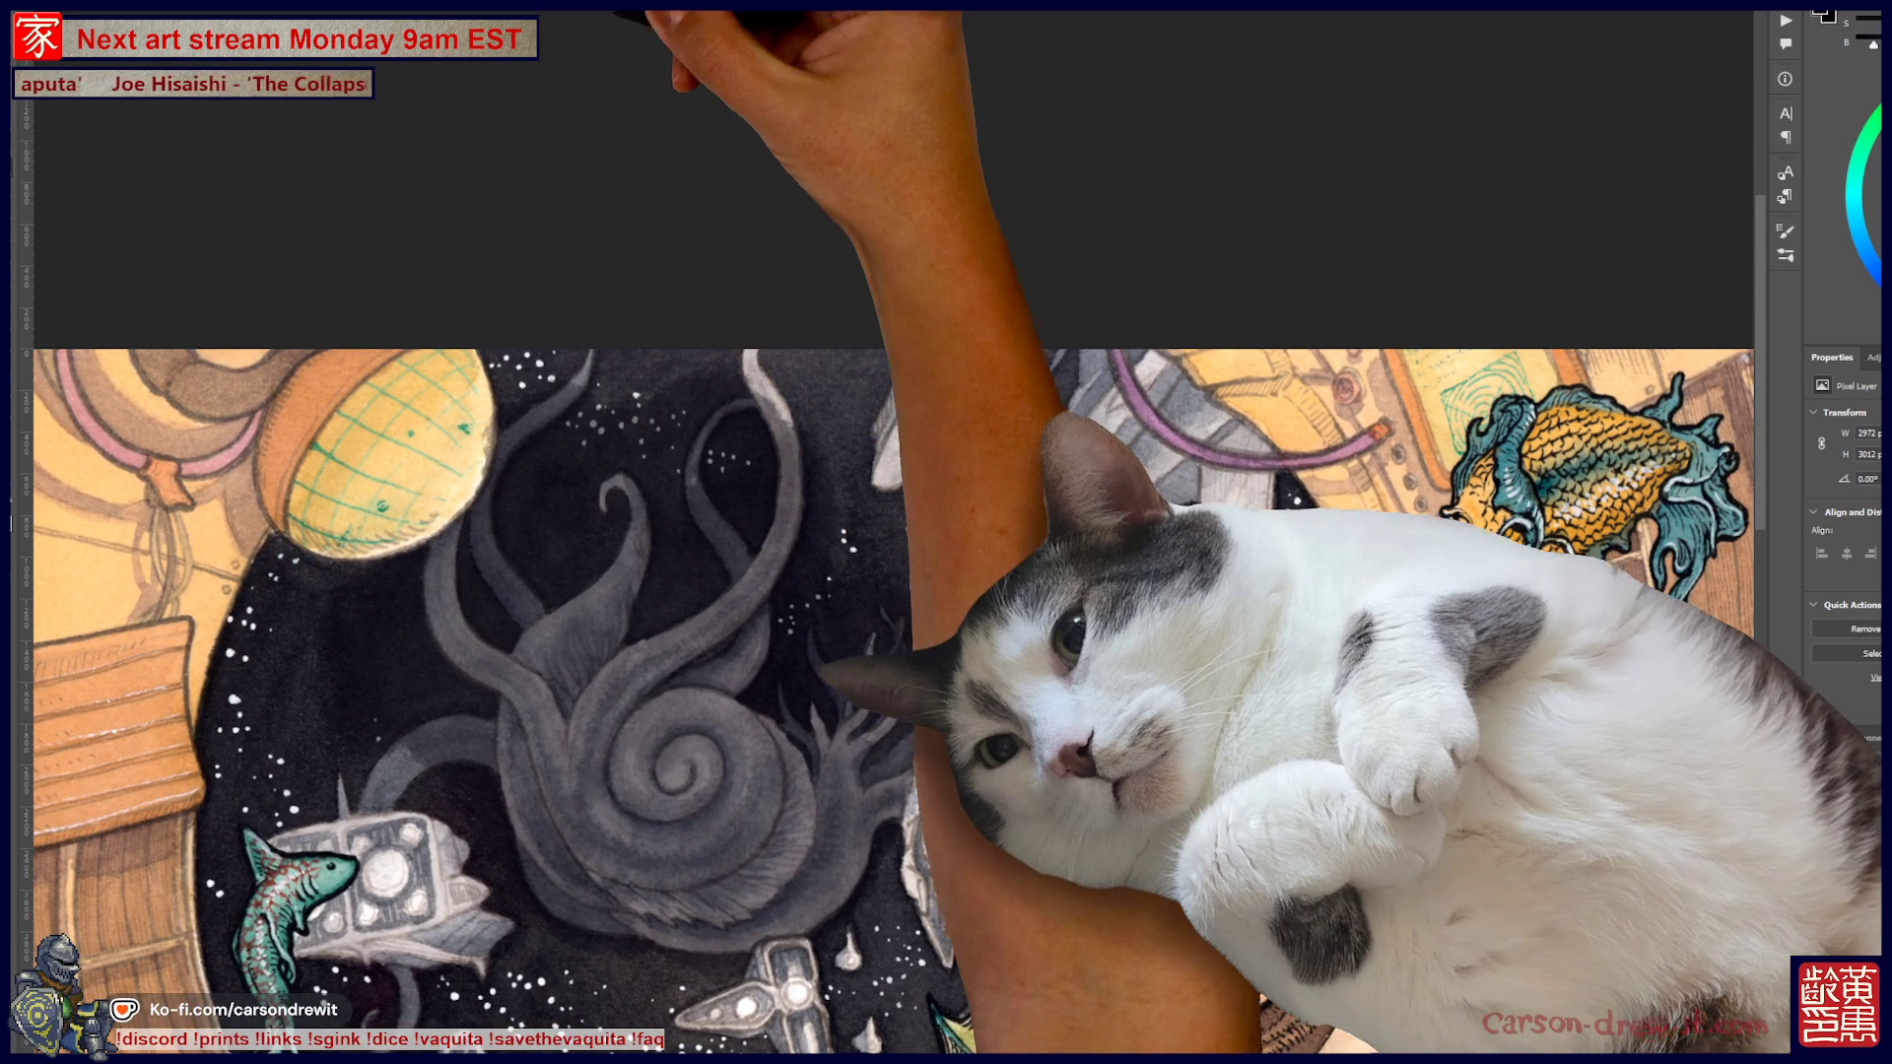
Tone down the ship highlights beside the shark and darken the creature's white spiral
key(ctrl+minus)
key(ctrl+minus)
key(ctrl+minus)
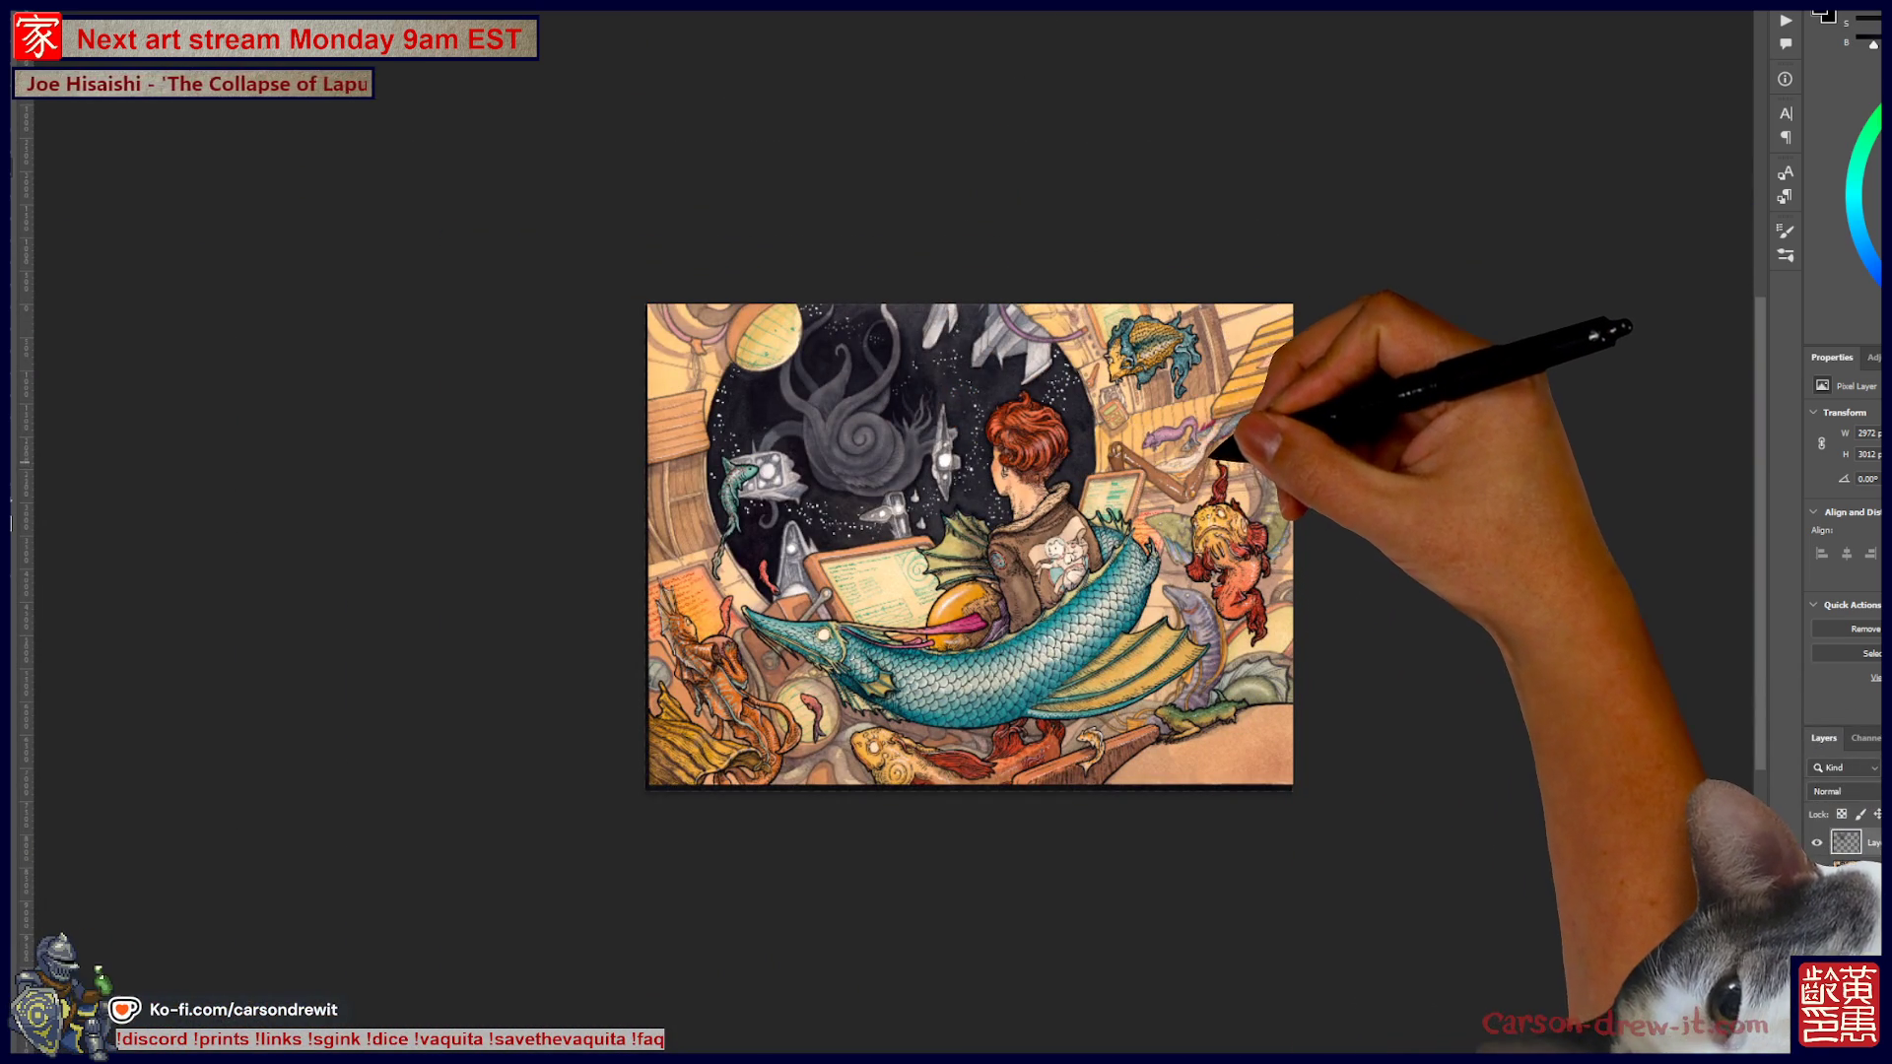
key(ctrl+plus)
key(ctrl+plus)
key(ctrl+plus)
key(ctrl+plus)
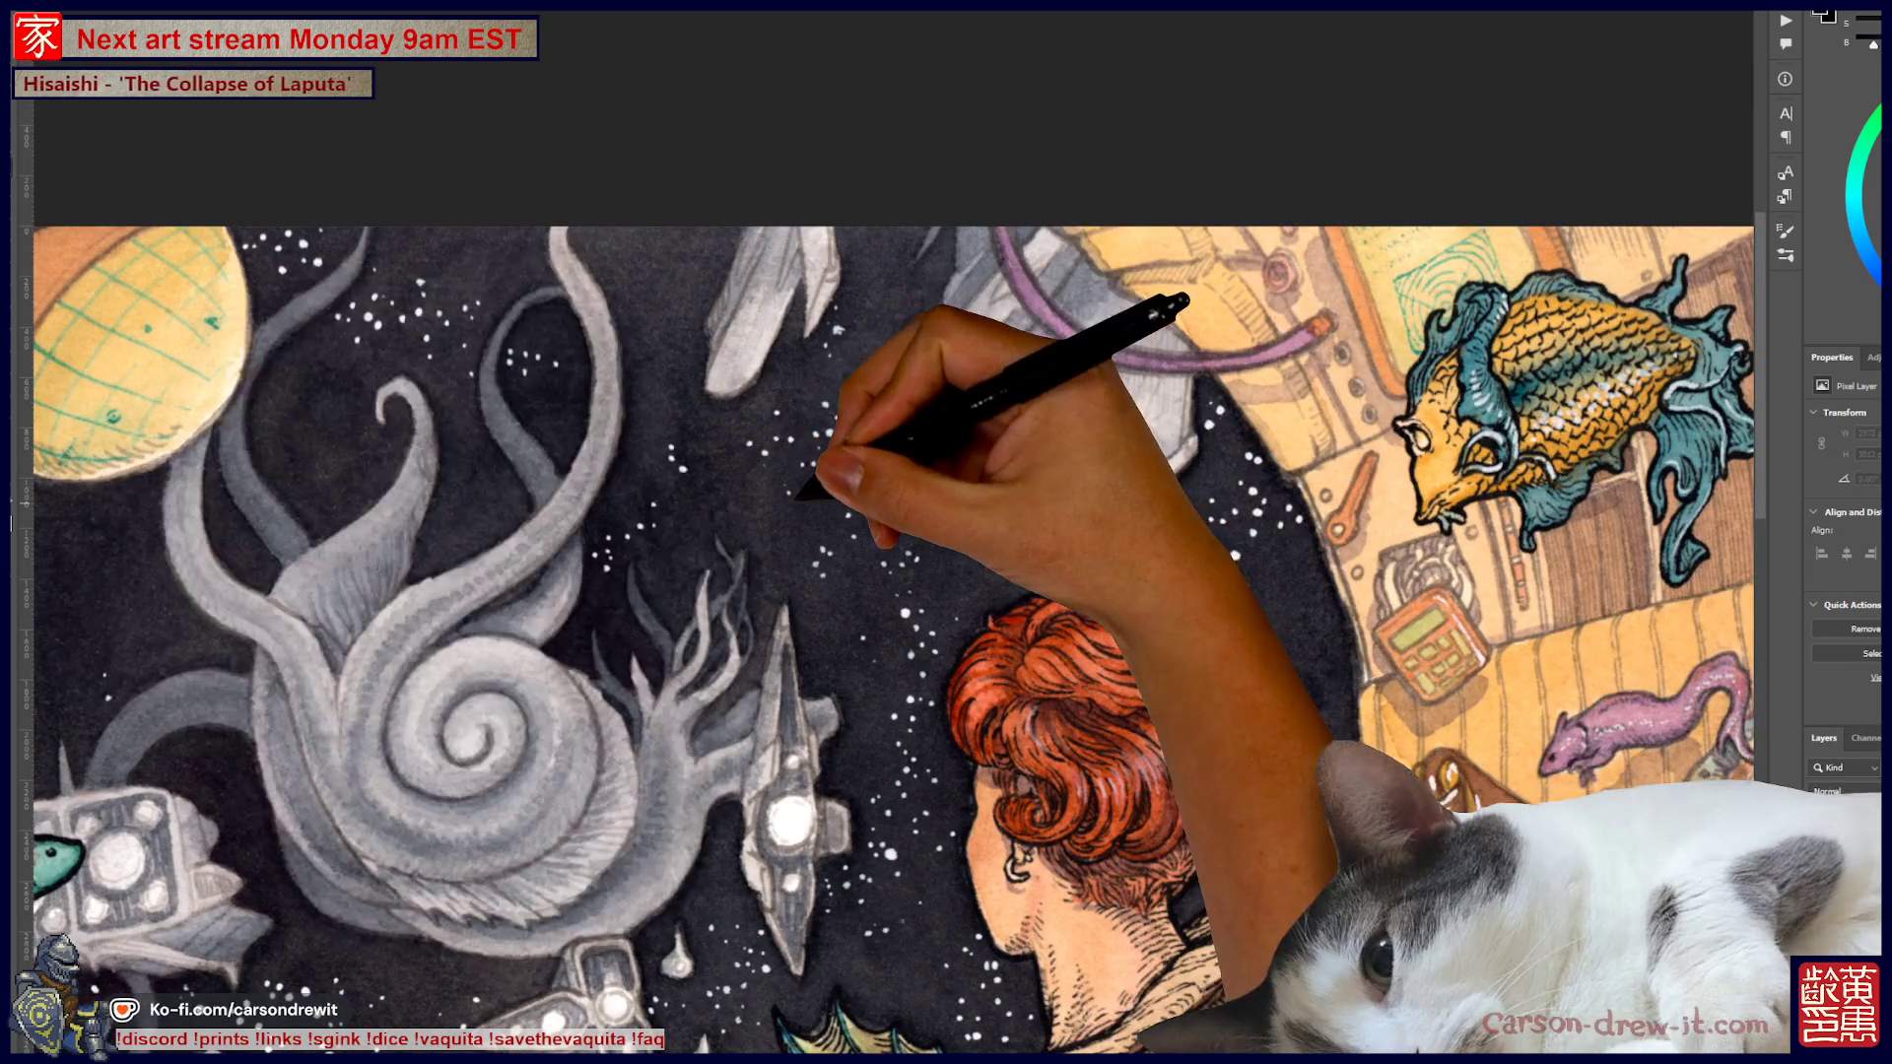
key(ctrl+plus)
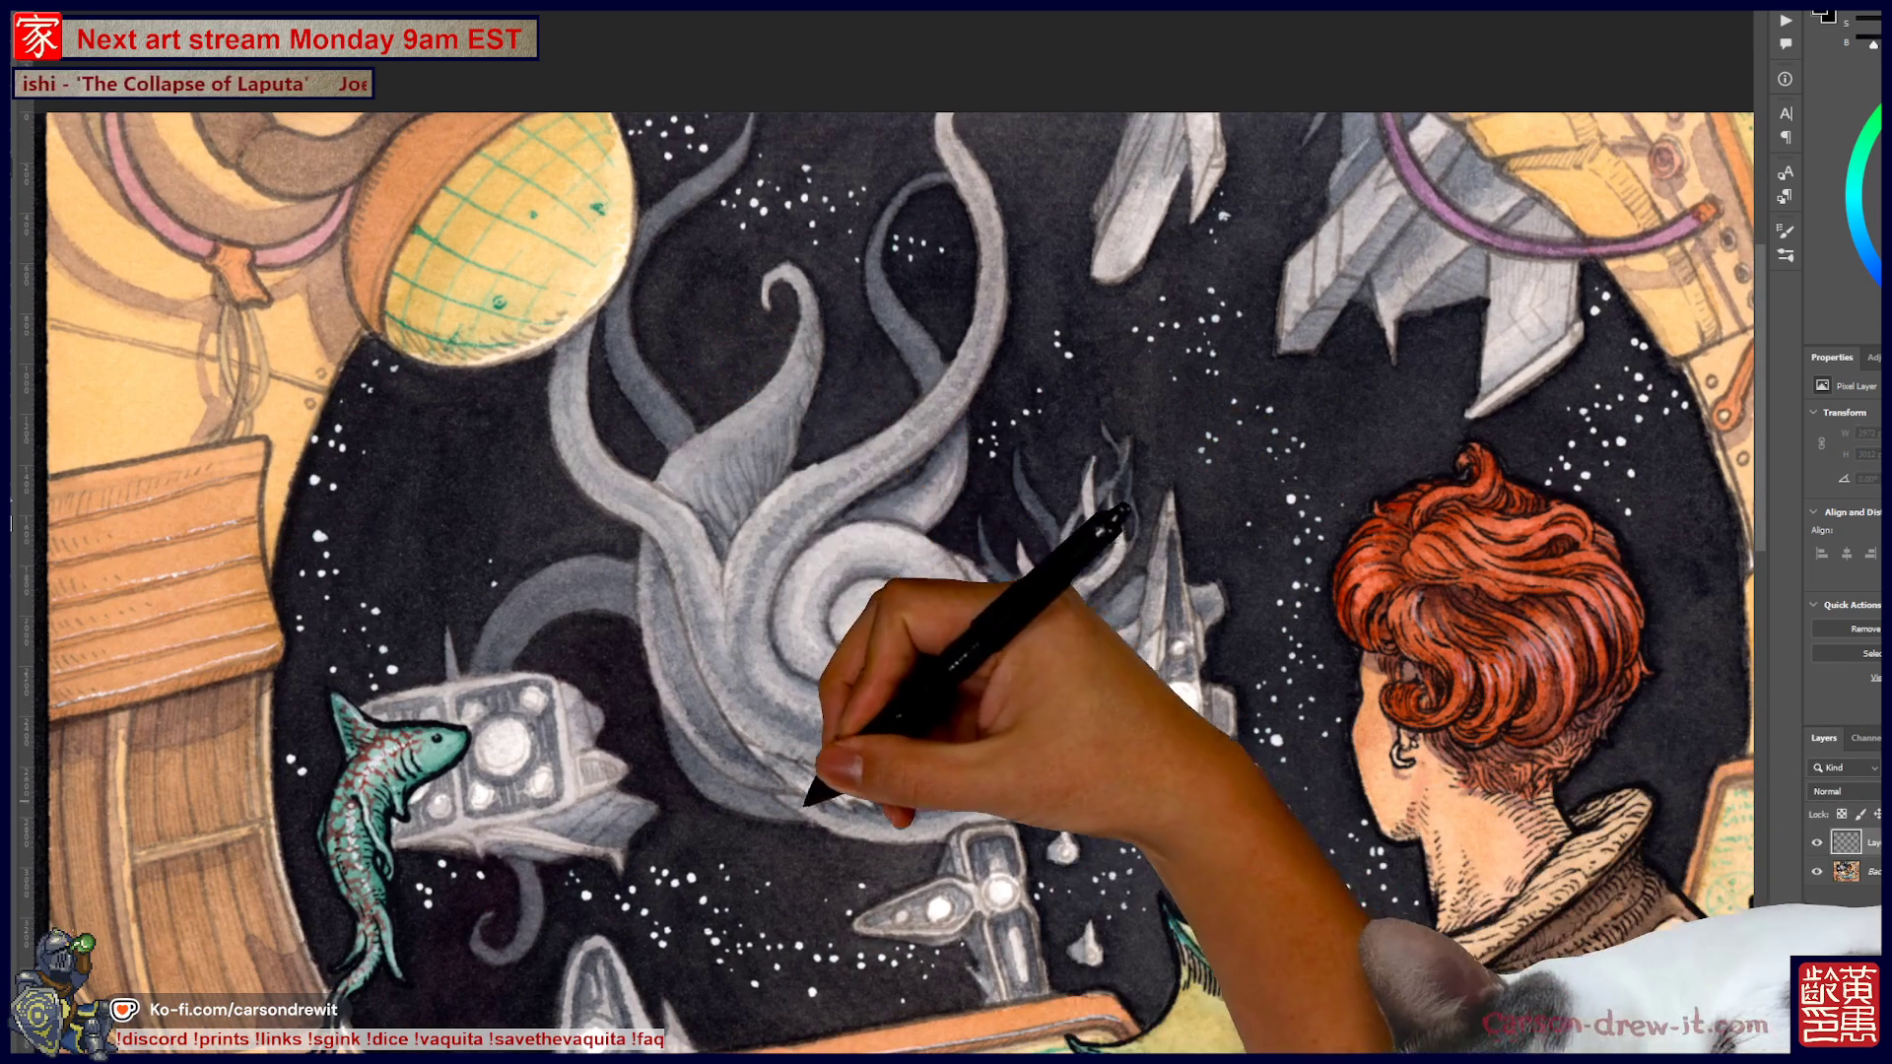
mouse_move(897, 912)
mouse_down()
mouse_move(1035, 592)
mouse_move(1069, 601)
mouse_up()
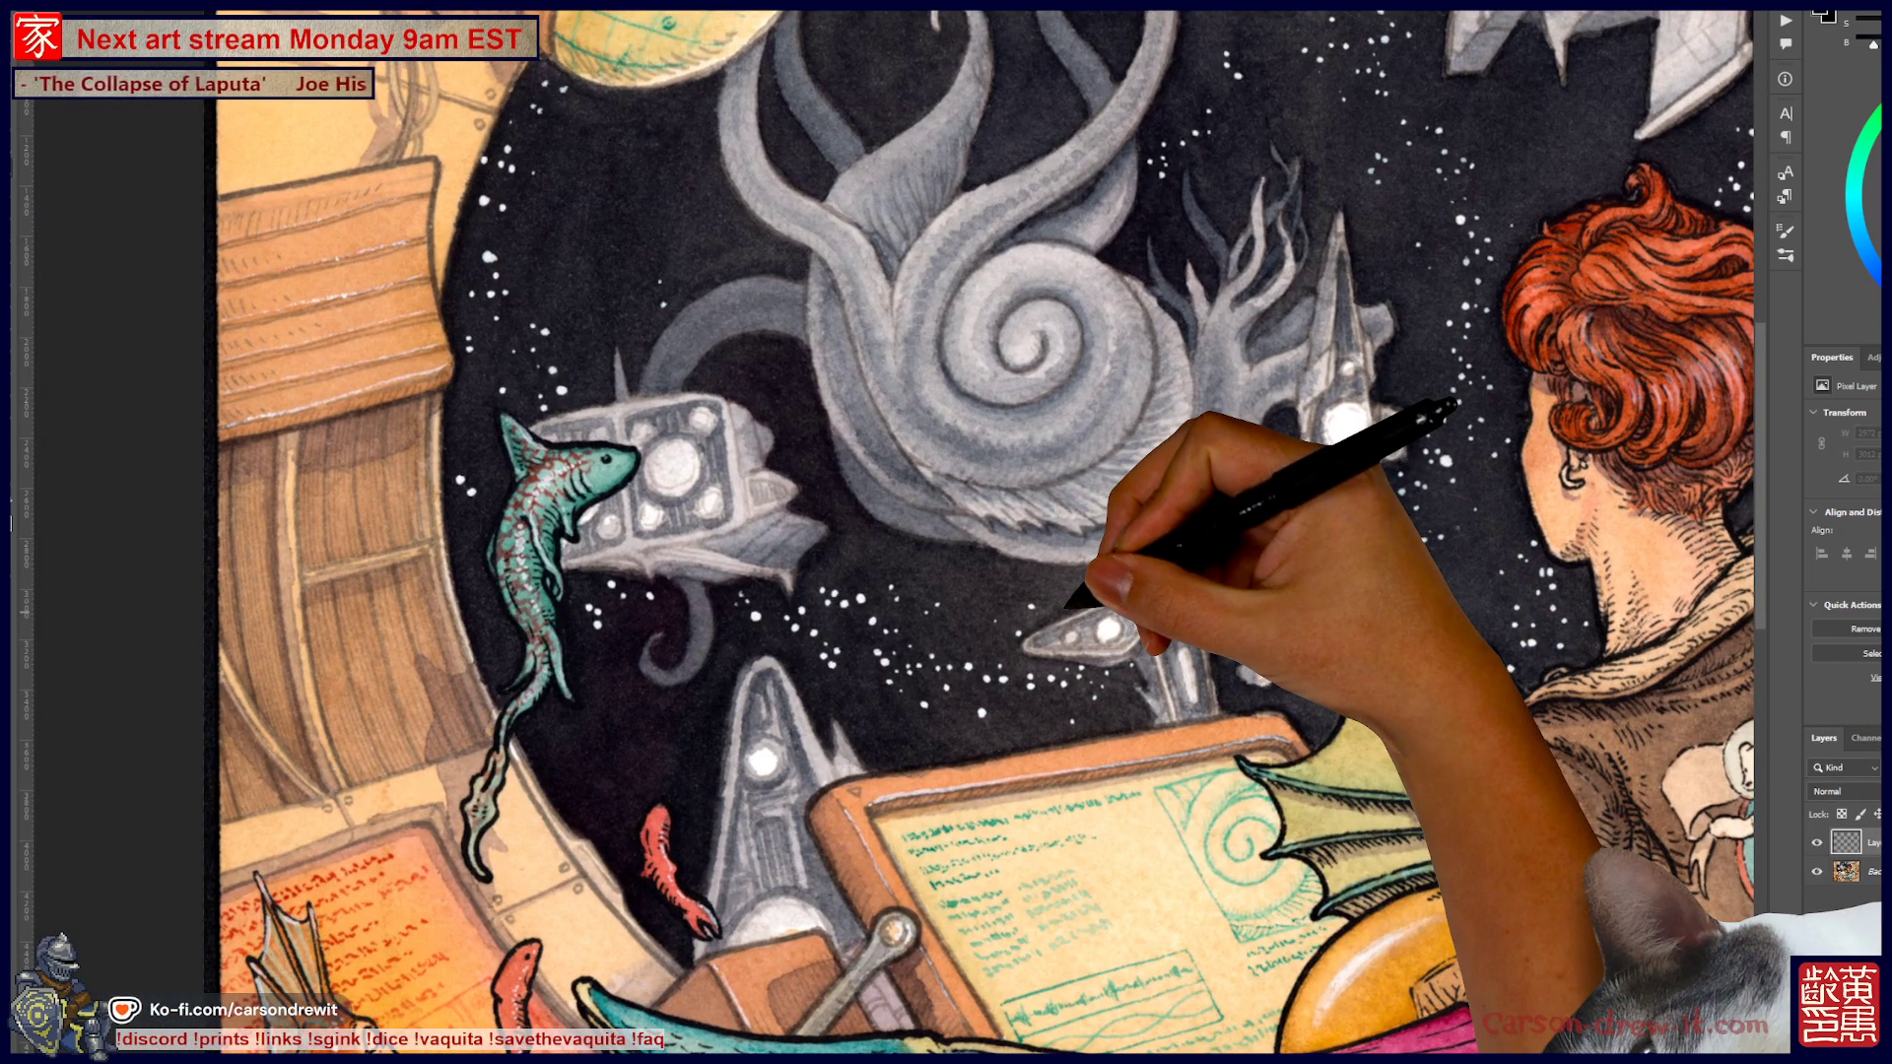
drag(789, 680, 808, 607)
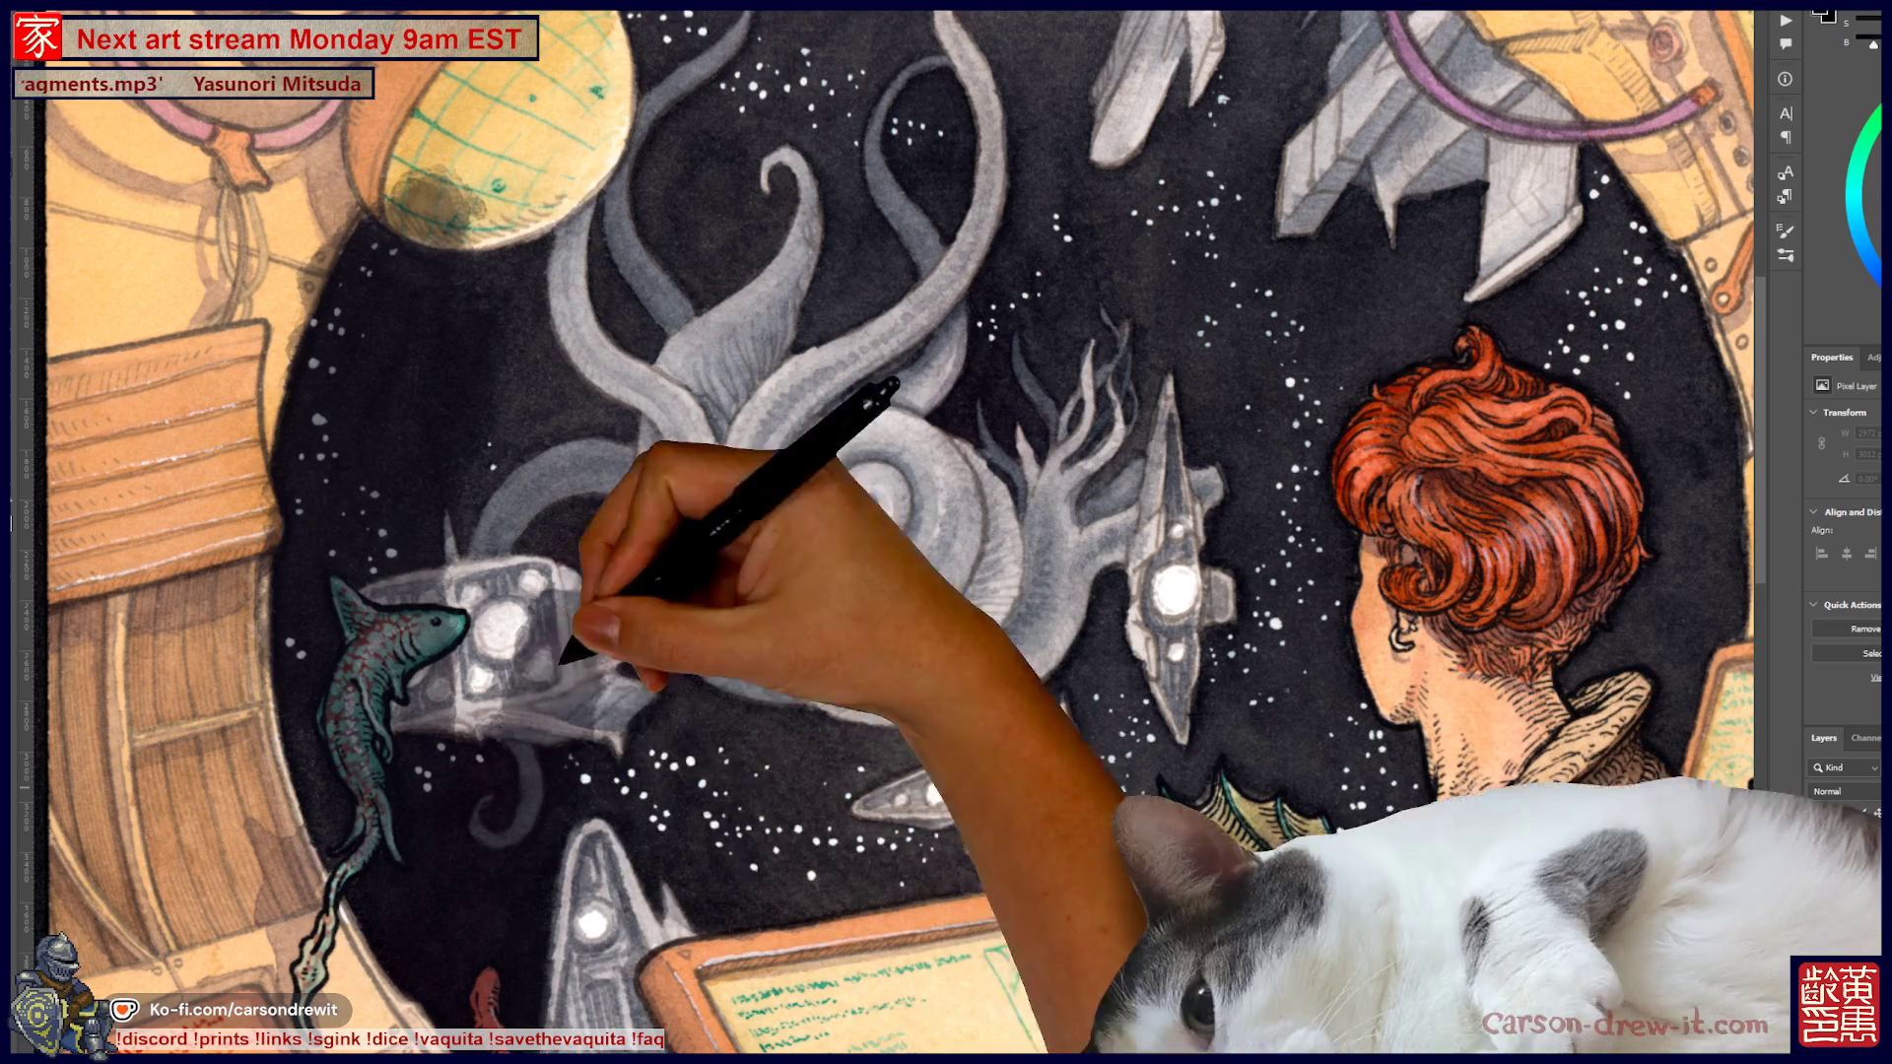
drag(473, 676, 561, 676)
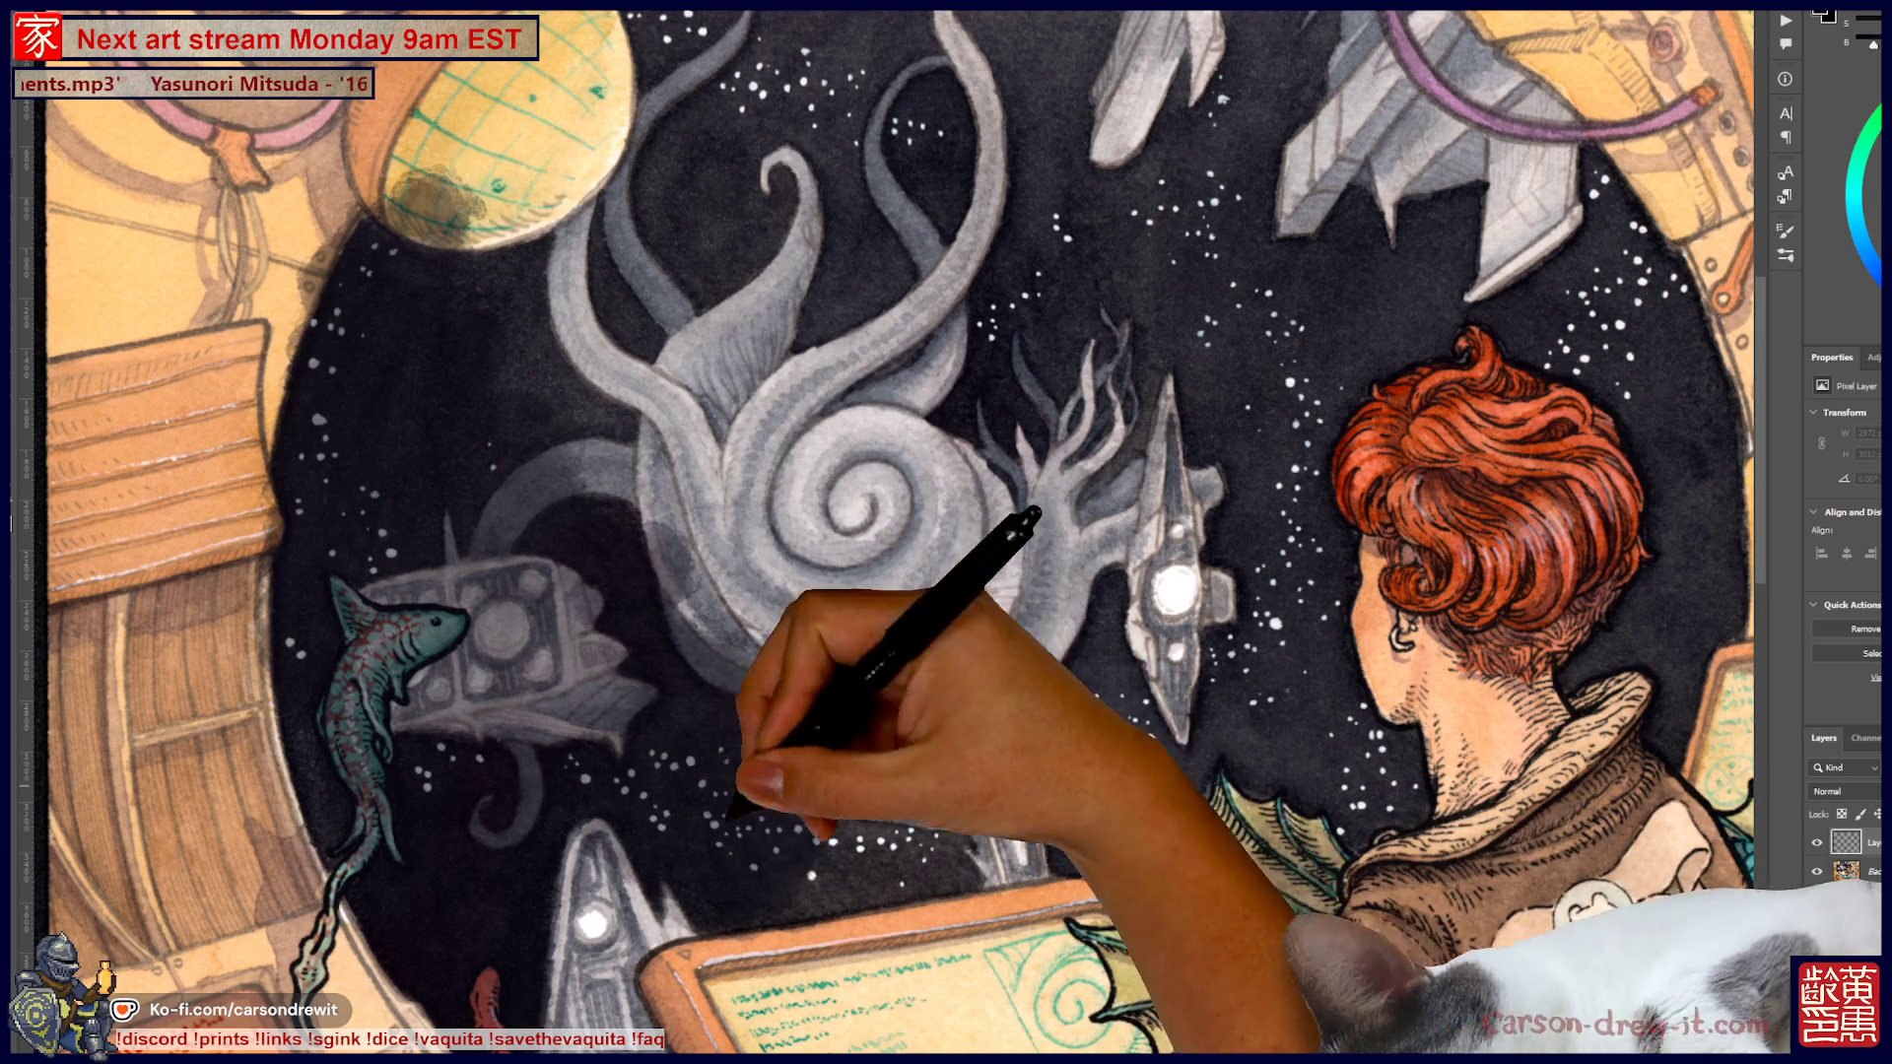
mouse_move(872, 662)
mouse_down()
mouse_move(828, 592)
mouse_move(802, 401)
mouse_move(740, 625)
mouse_move(651, 419)
mouse_up()
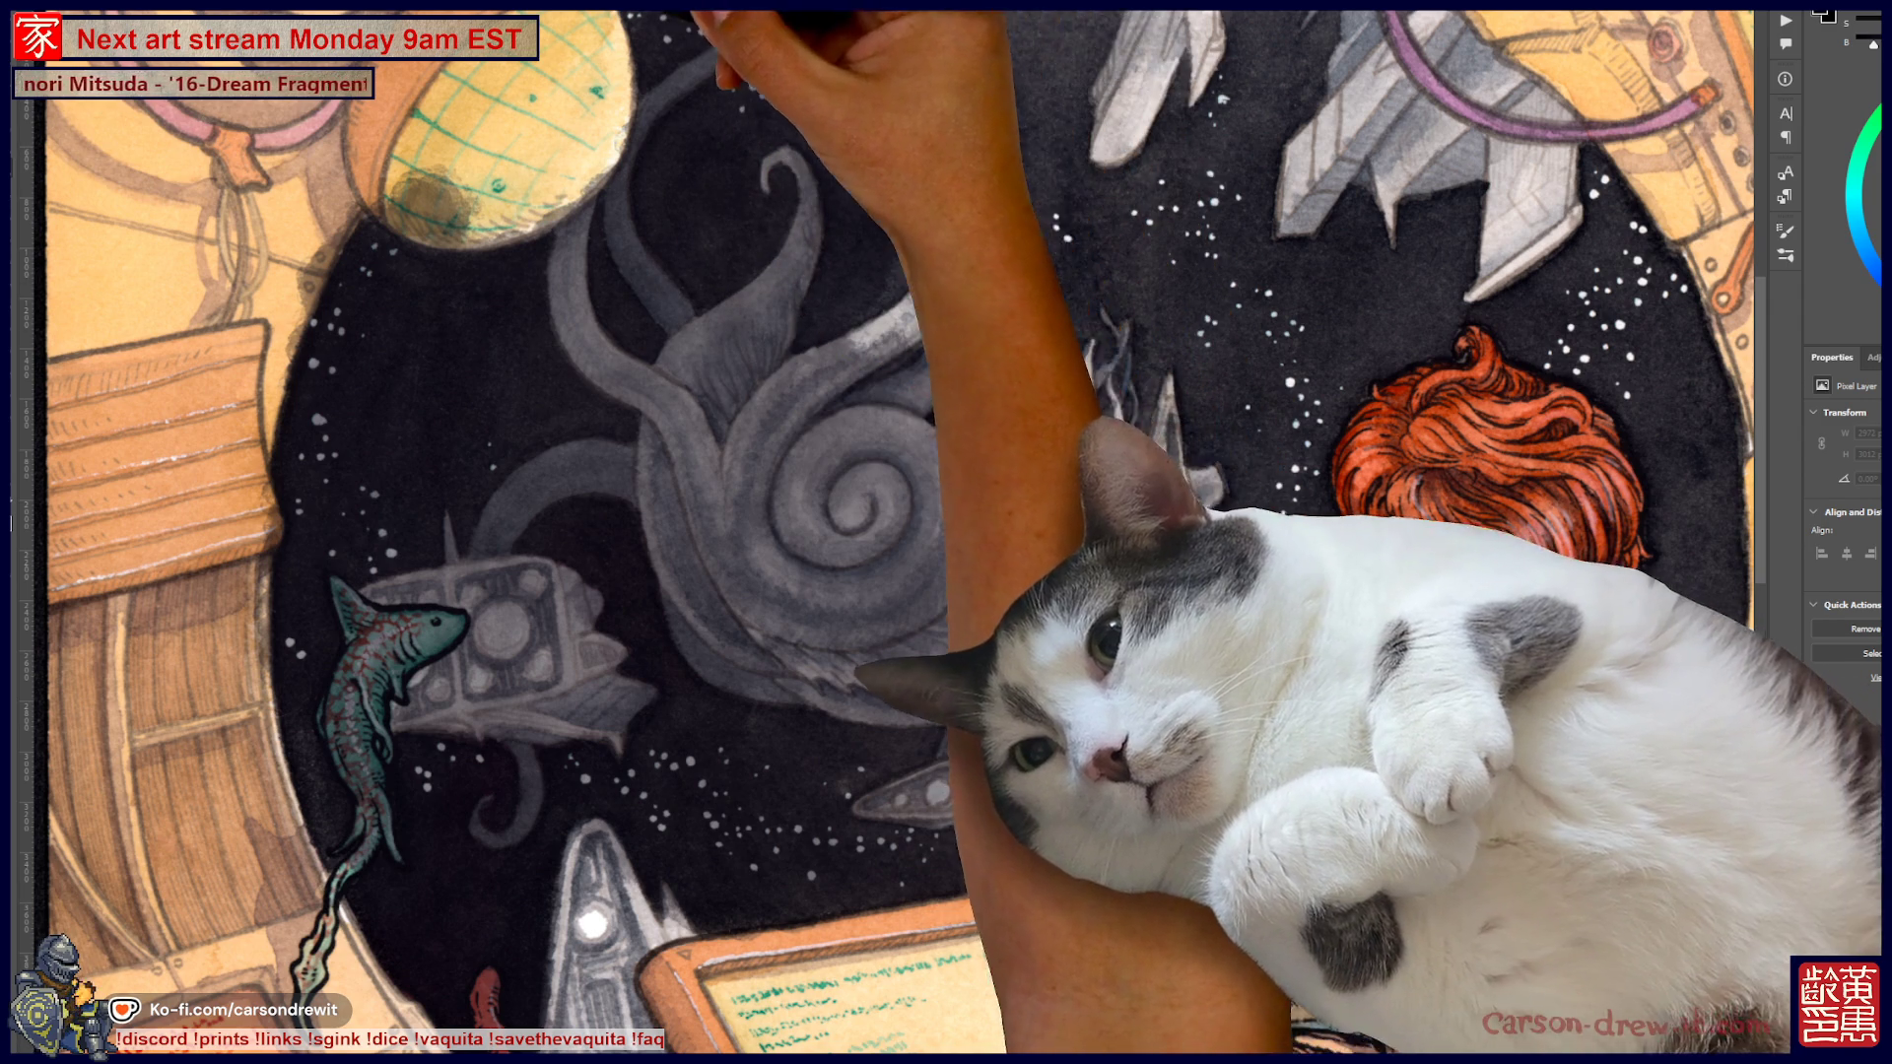
key(ctrl+minus)
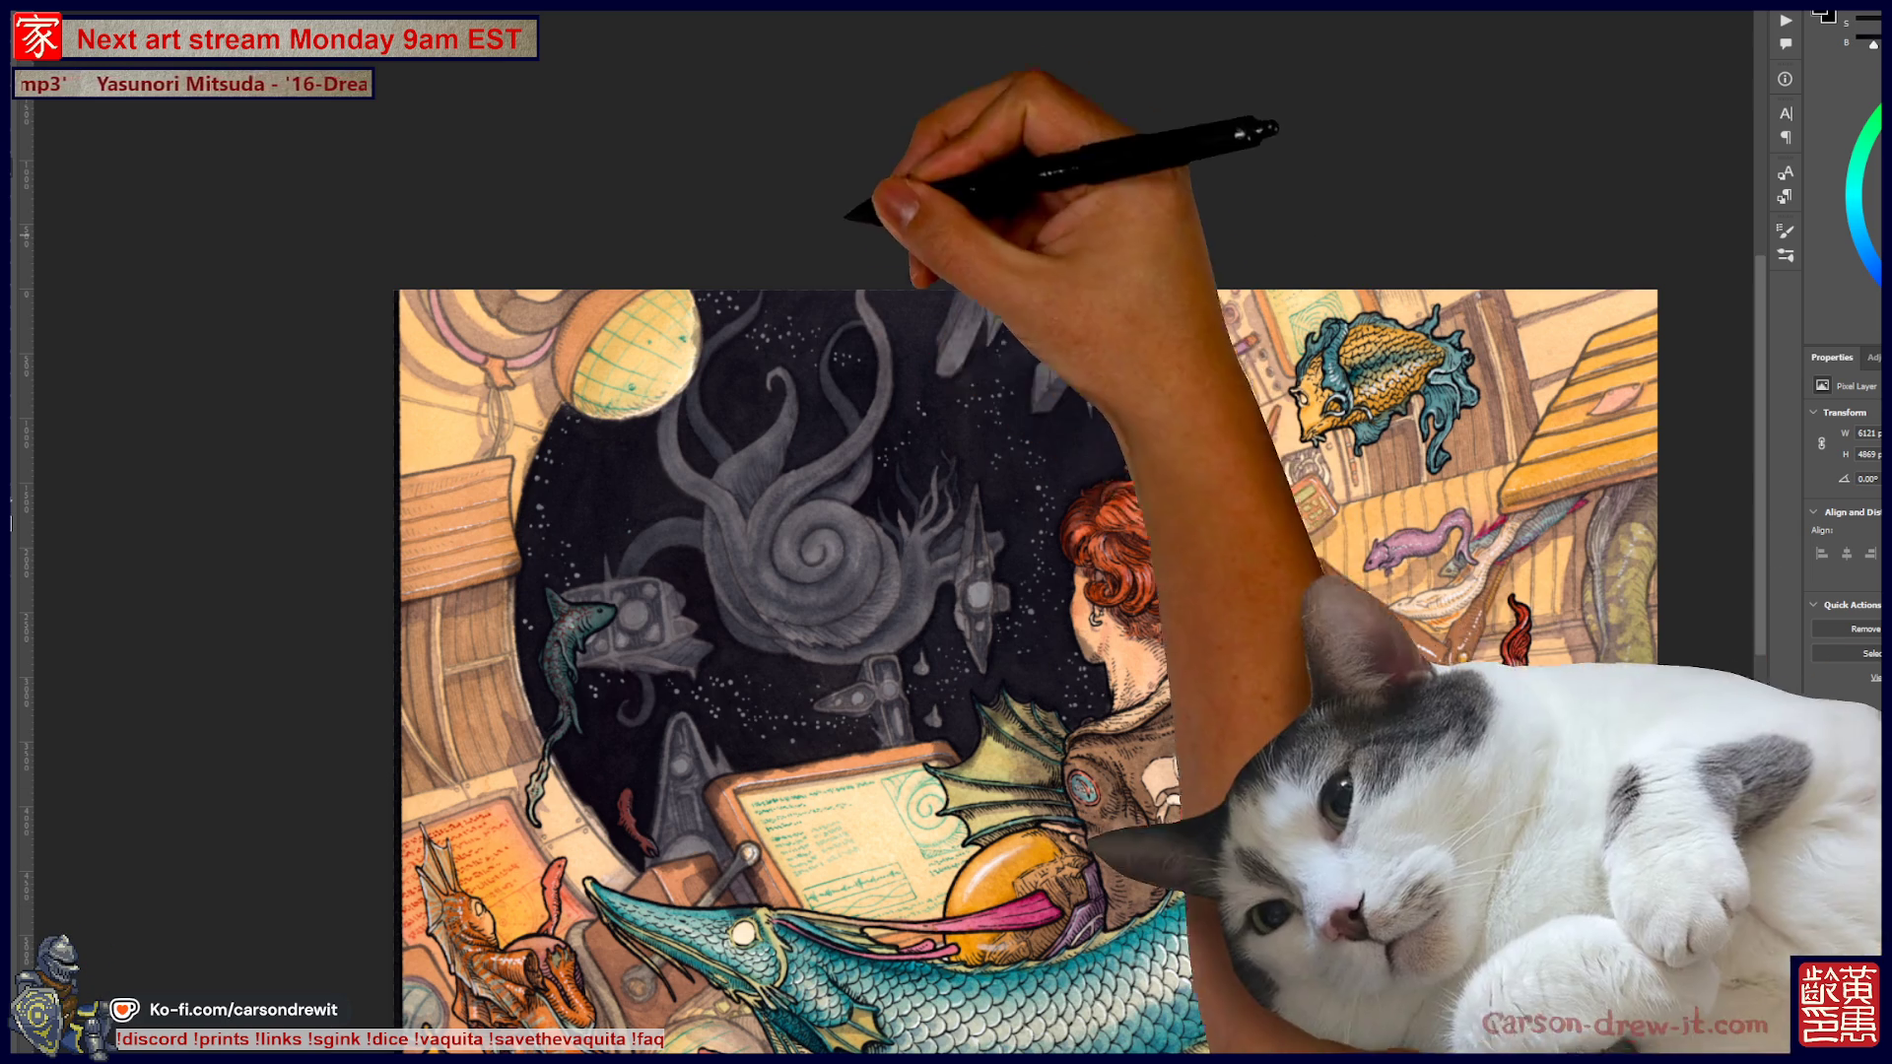
Switch to the Pictionary category sketch document and zoom into its icon row
key(ctrl+Tab)
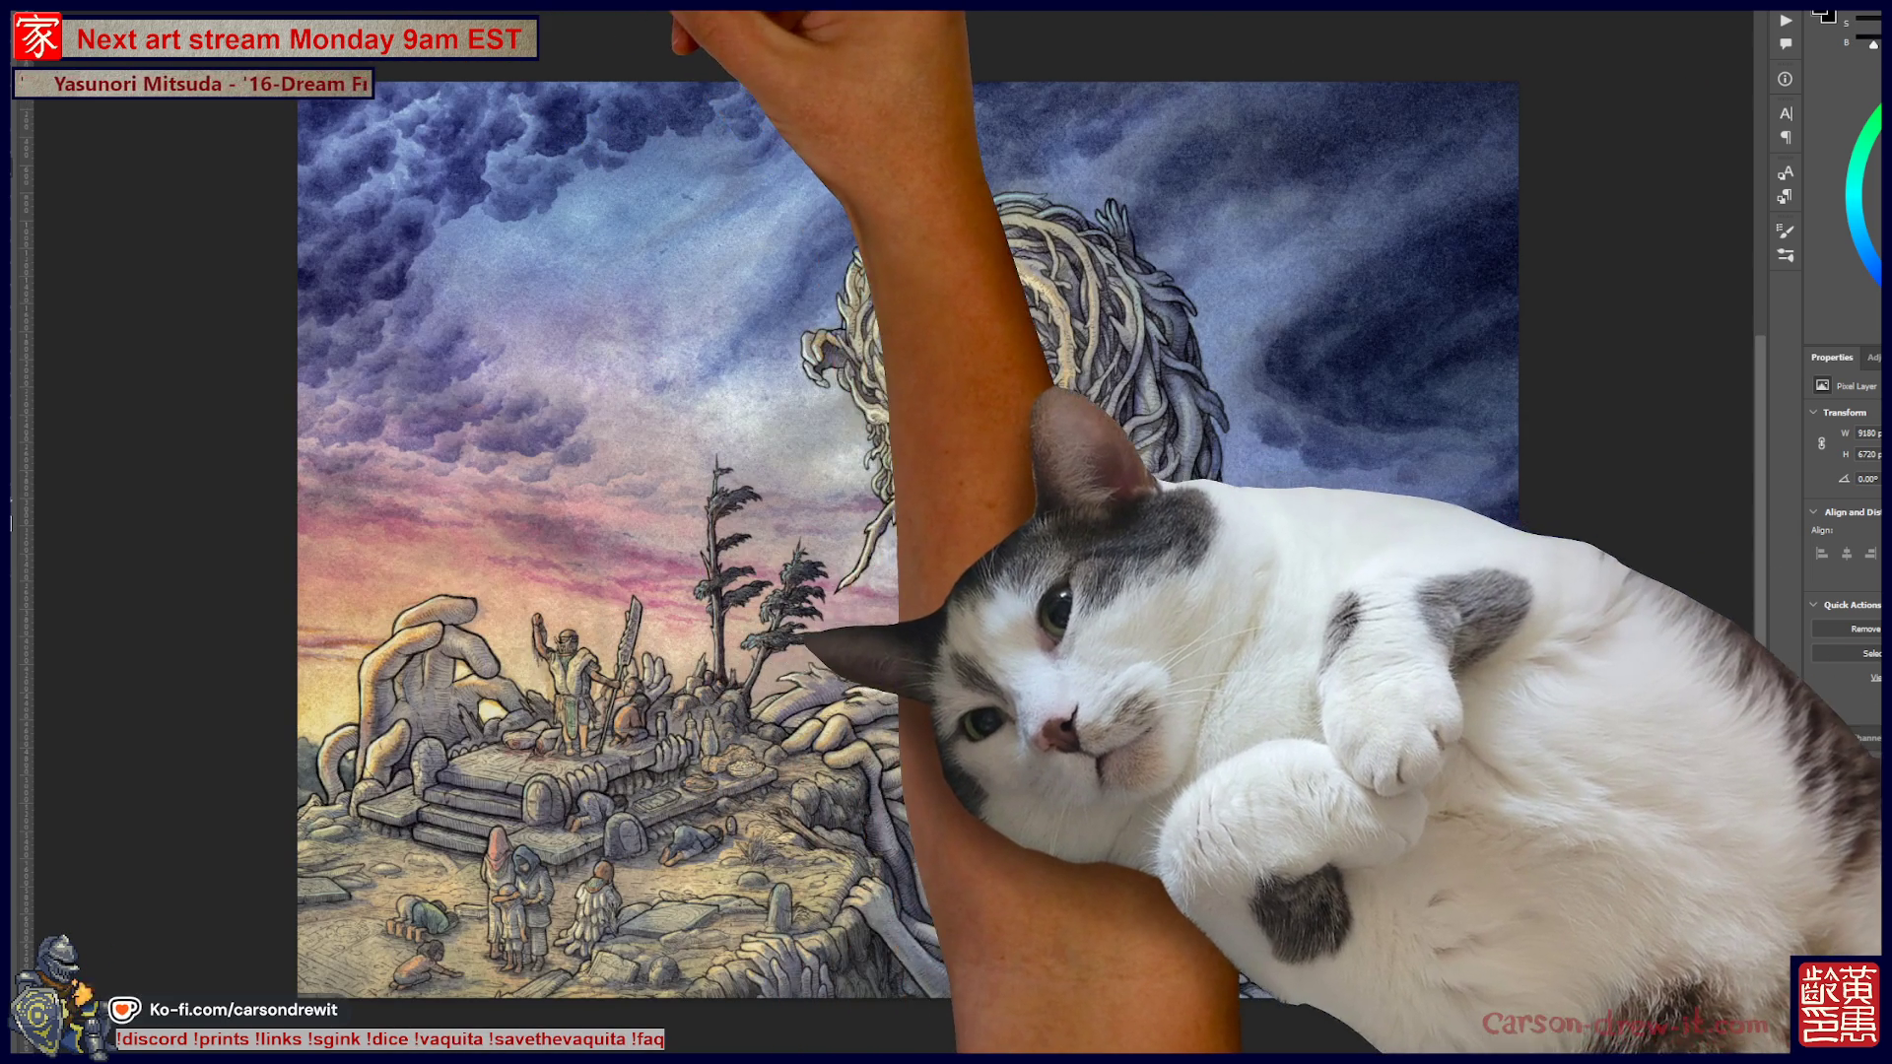
key(ctrl+Tab)
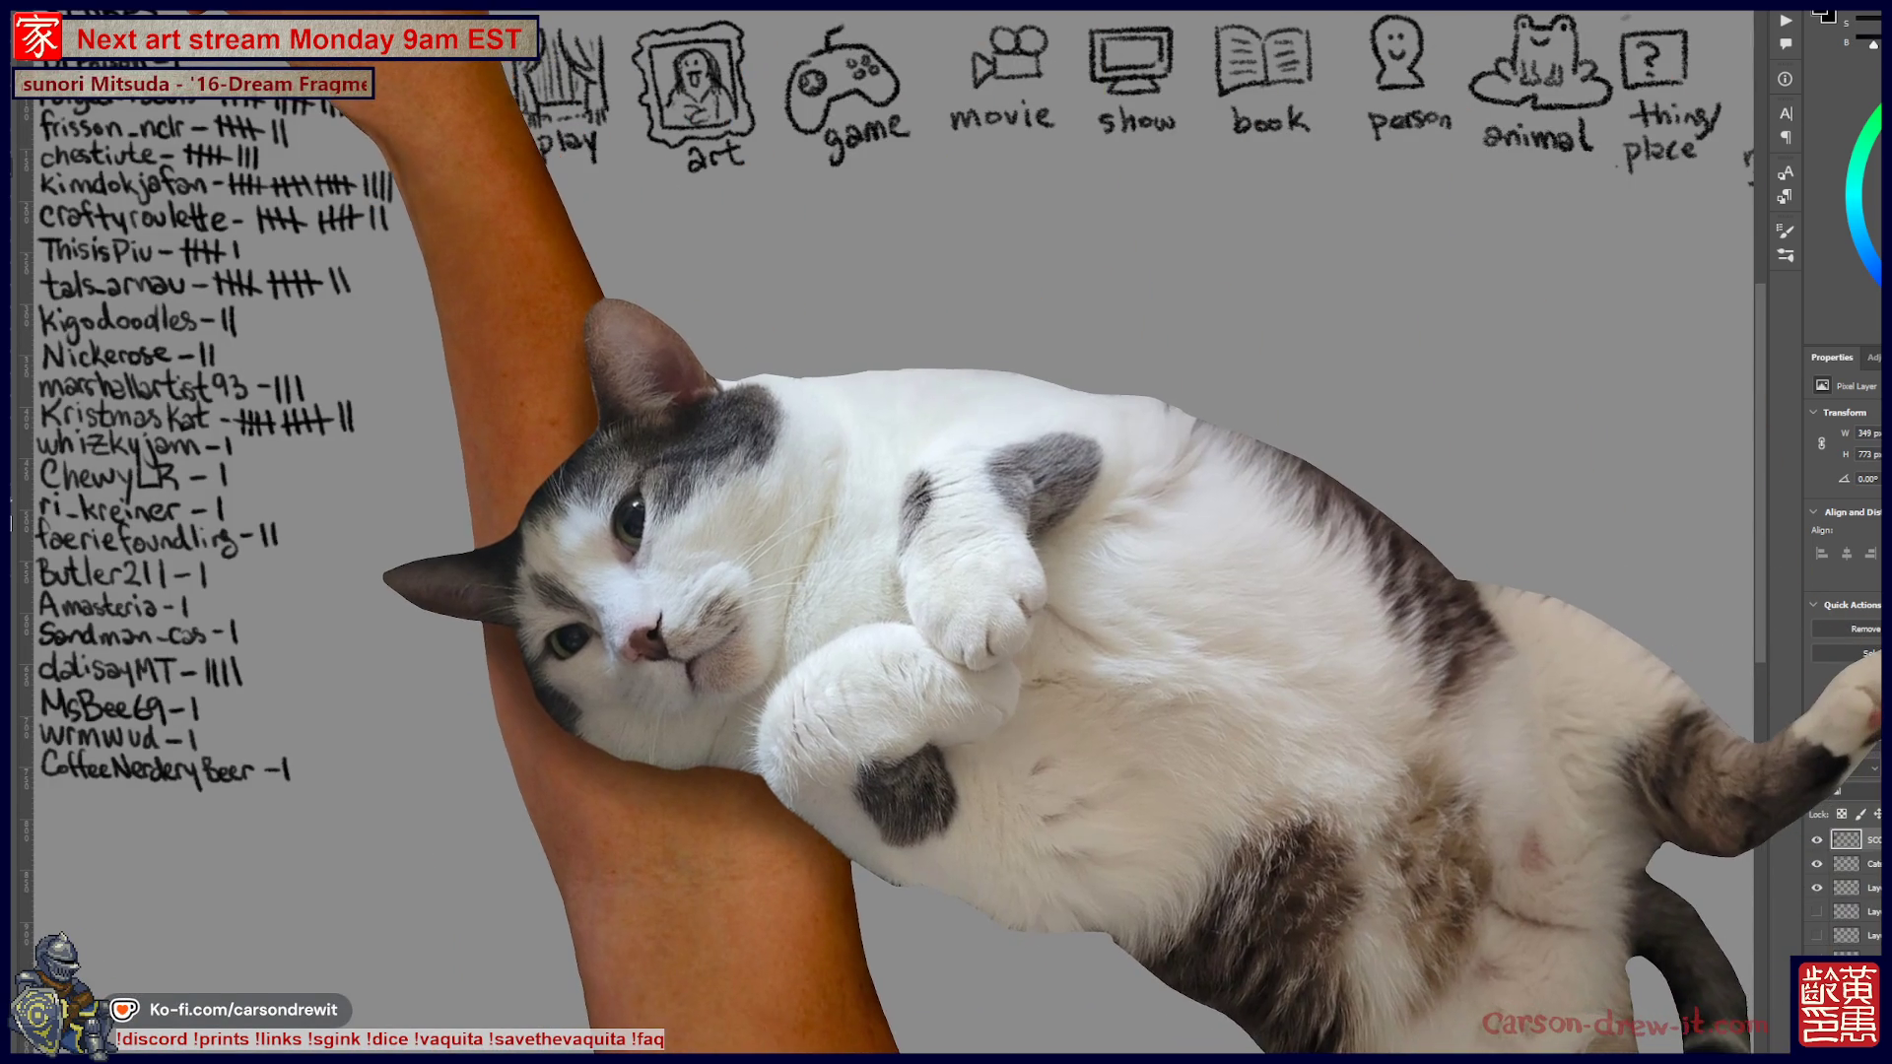
right_click(20, 108)
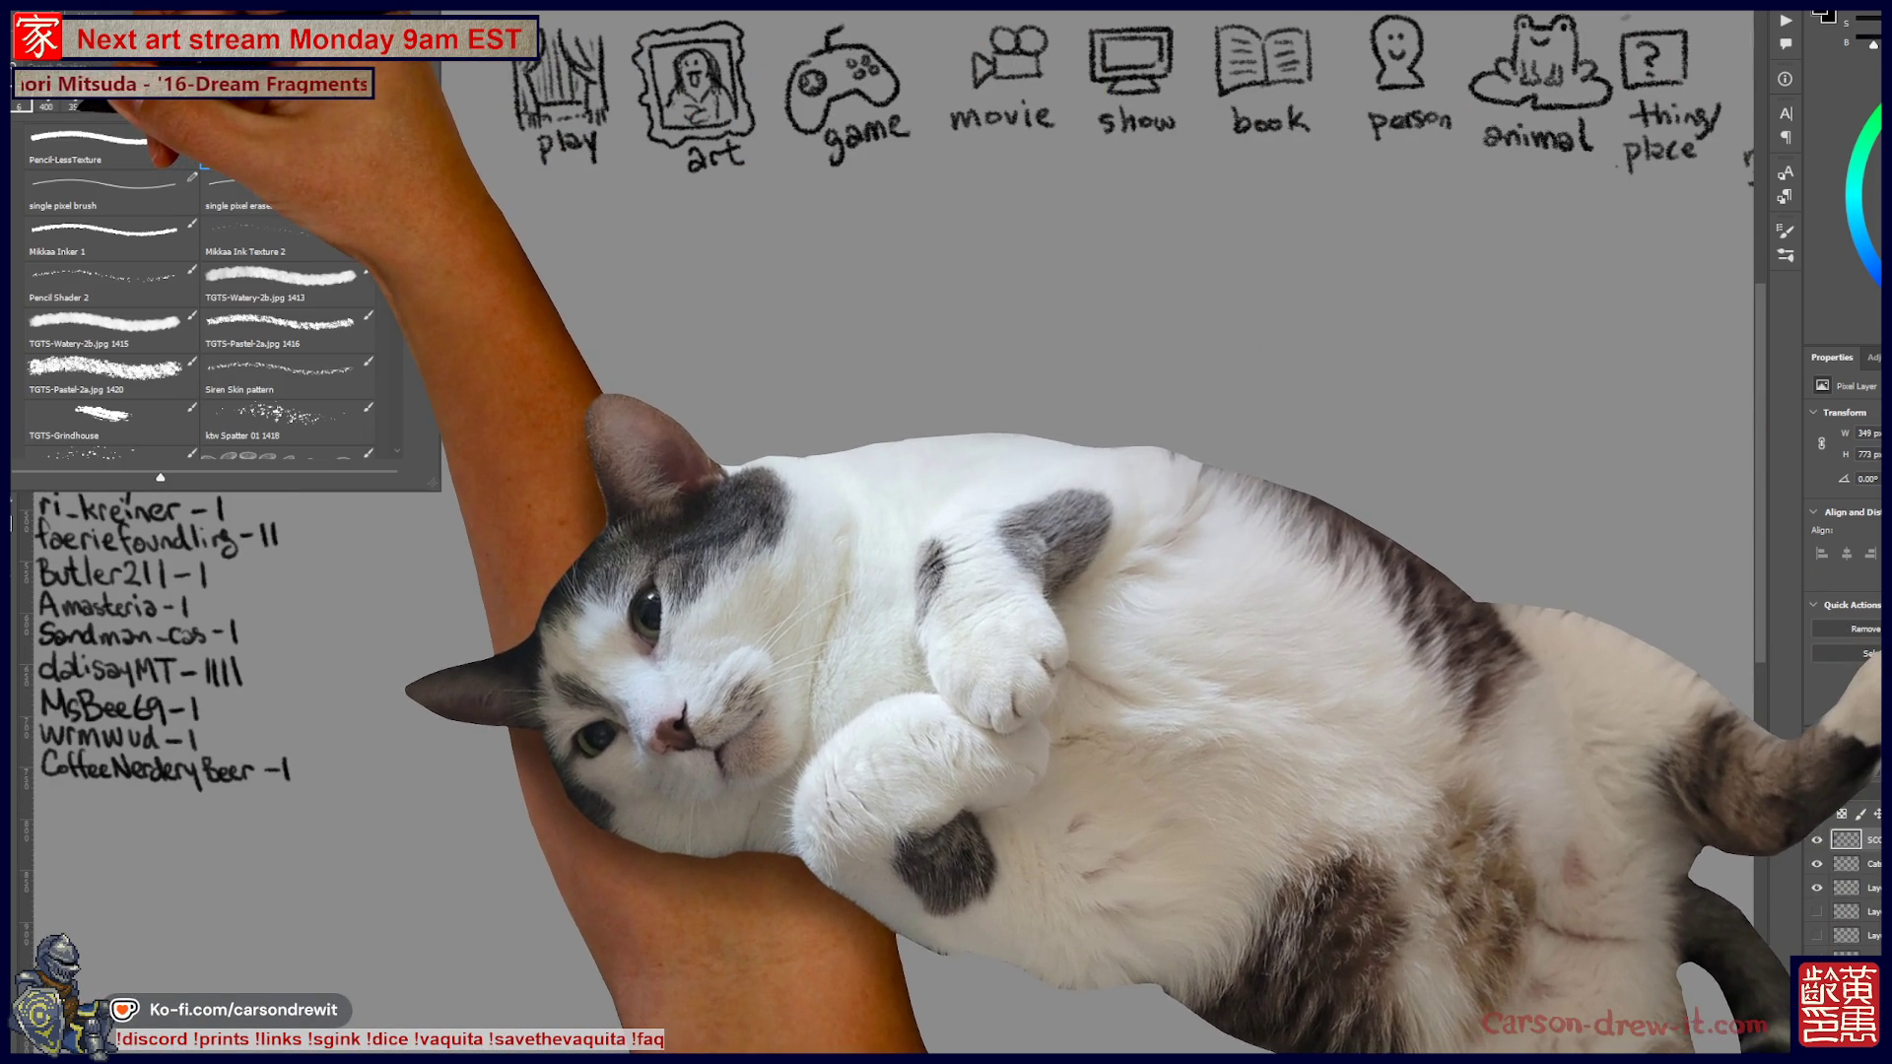
key(Escape)
scroll(946, 532, up, 3)
key(ctrl+plus)
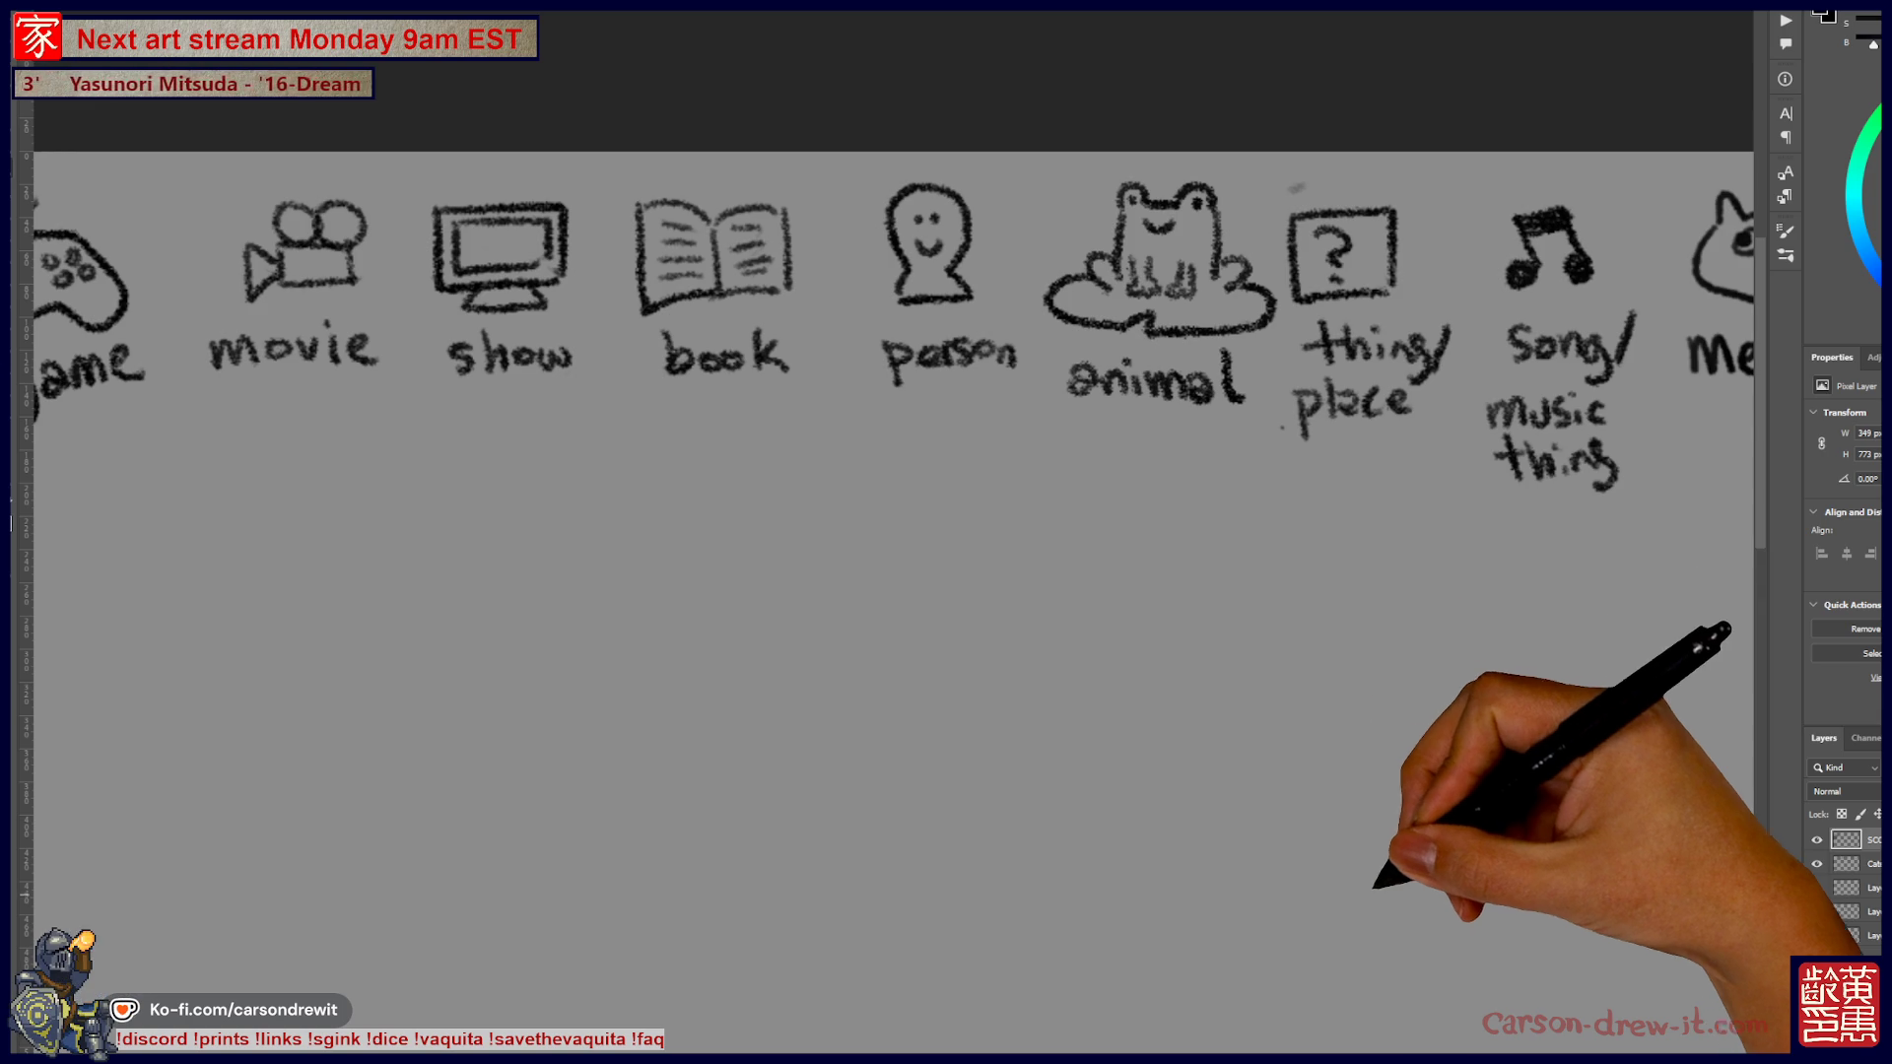
Circle the thing/place icon and draw two answer blanks below the row
mouse_move(1351, 258)
mouse_down()
mouse_move(1343, 211)
mouse_move(1335, 457)
mouse_up()
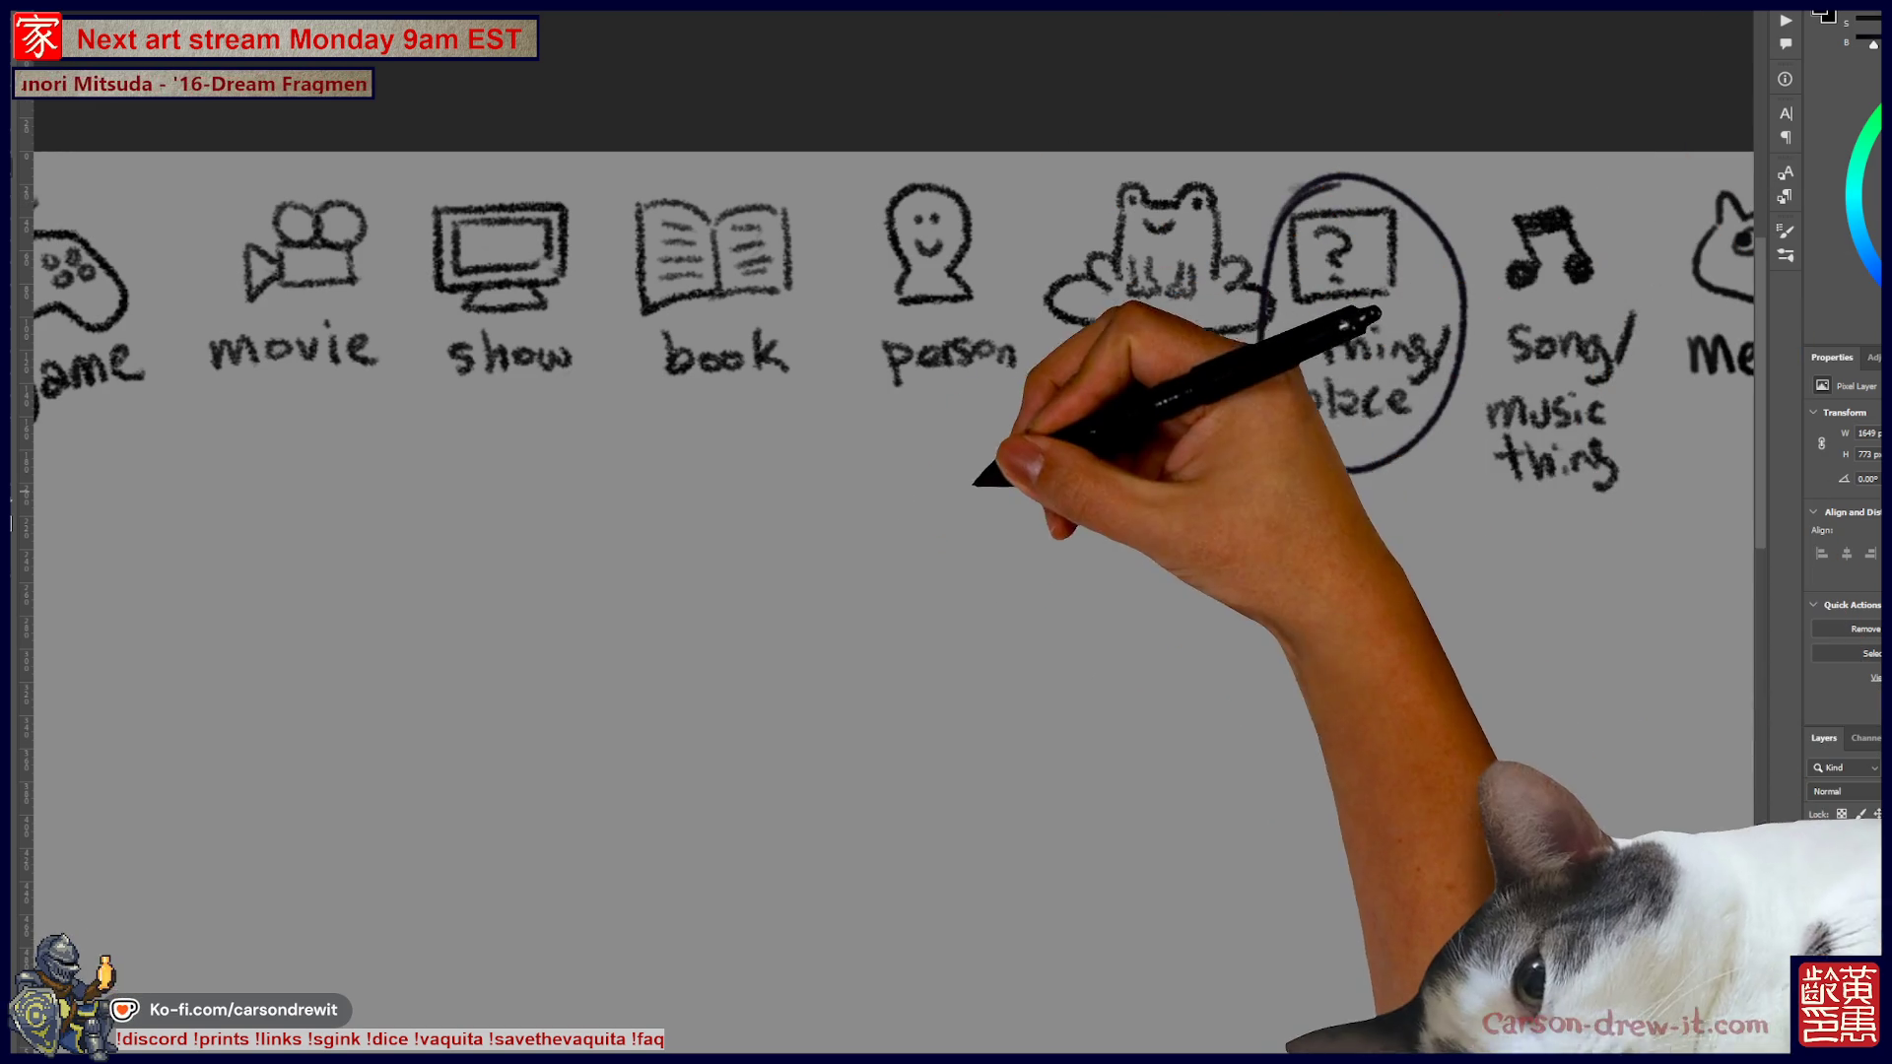
drag(769, 514, 1228, 516)
mouse_move(1222, 678)
mouse_down()
mouse_move(1237, 541)
mouse_move(1064, 351)
mouse_up()
drag(1216, 621, 1064, 330)
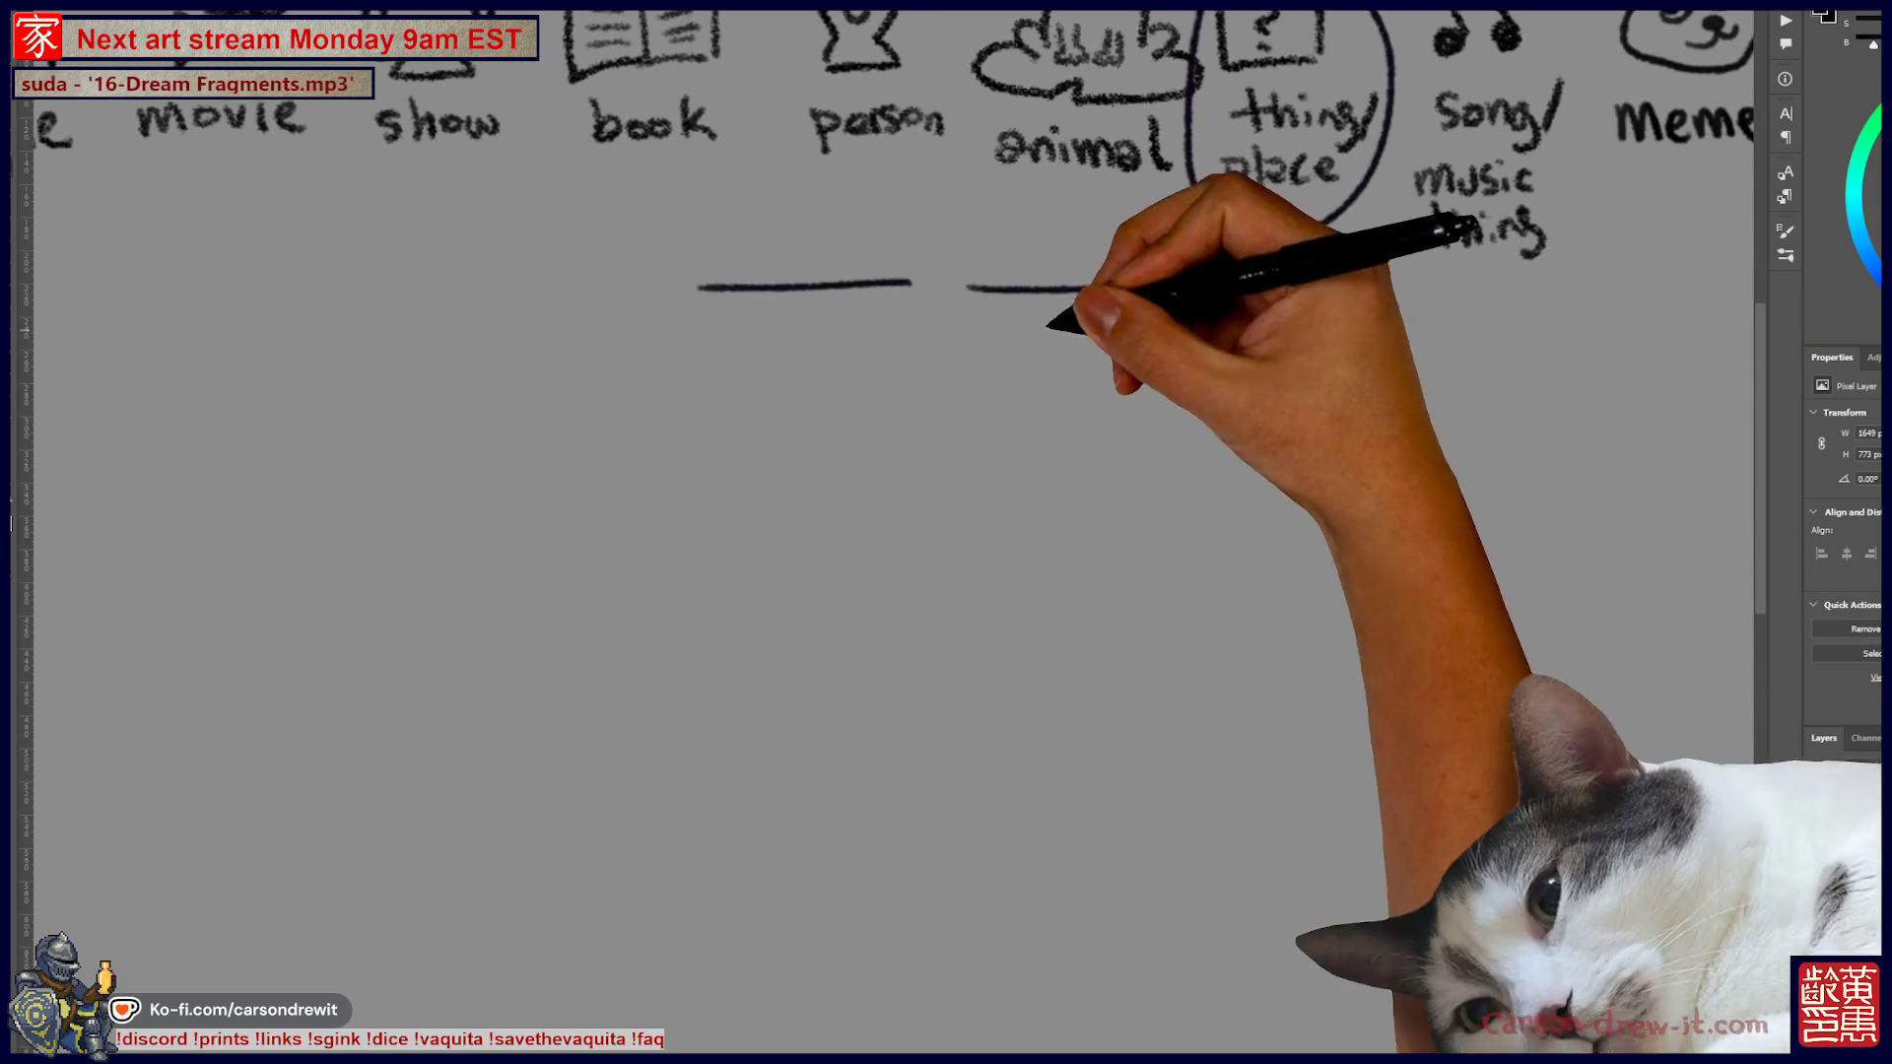
drag(958, 296, 1015, 325)
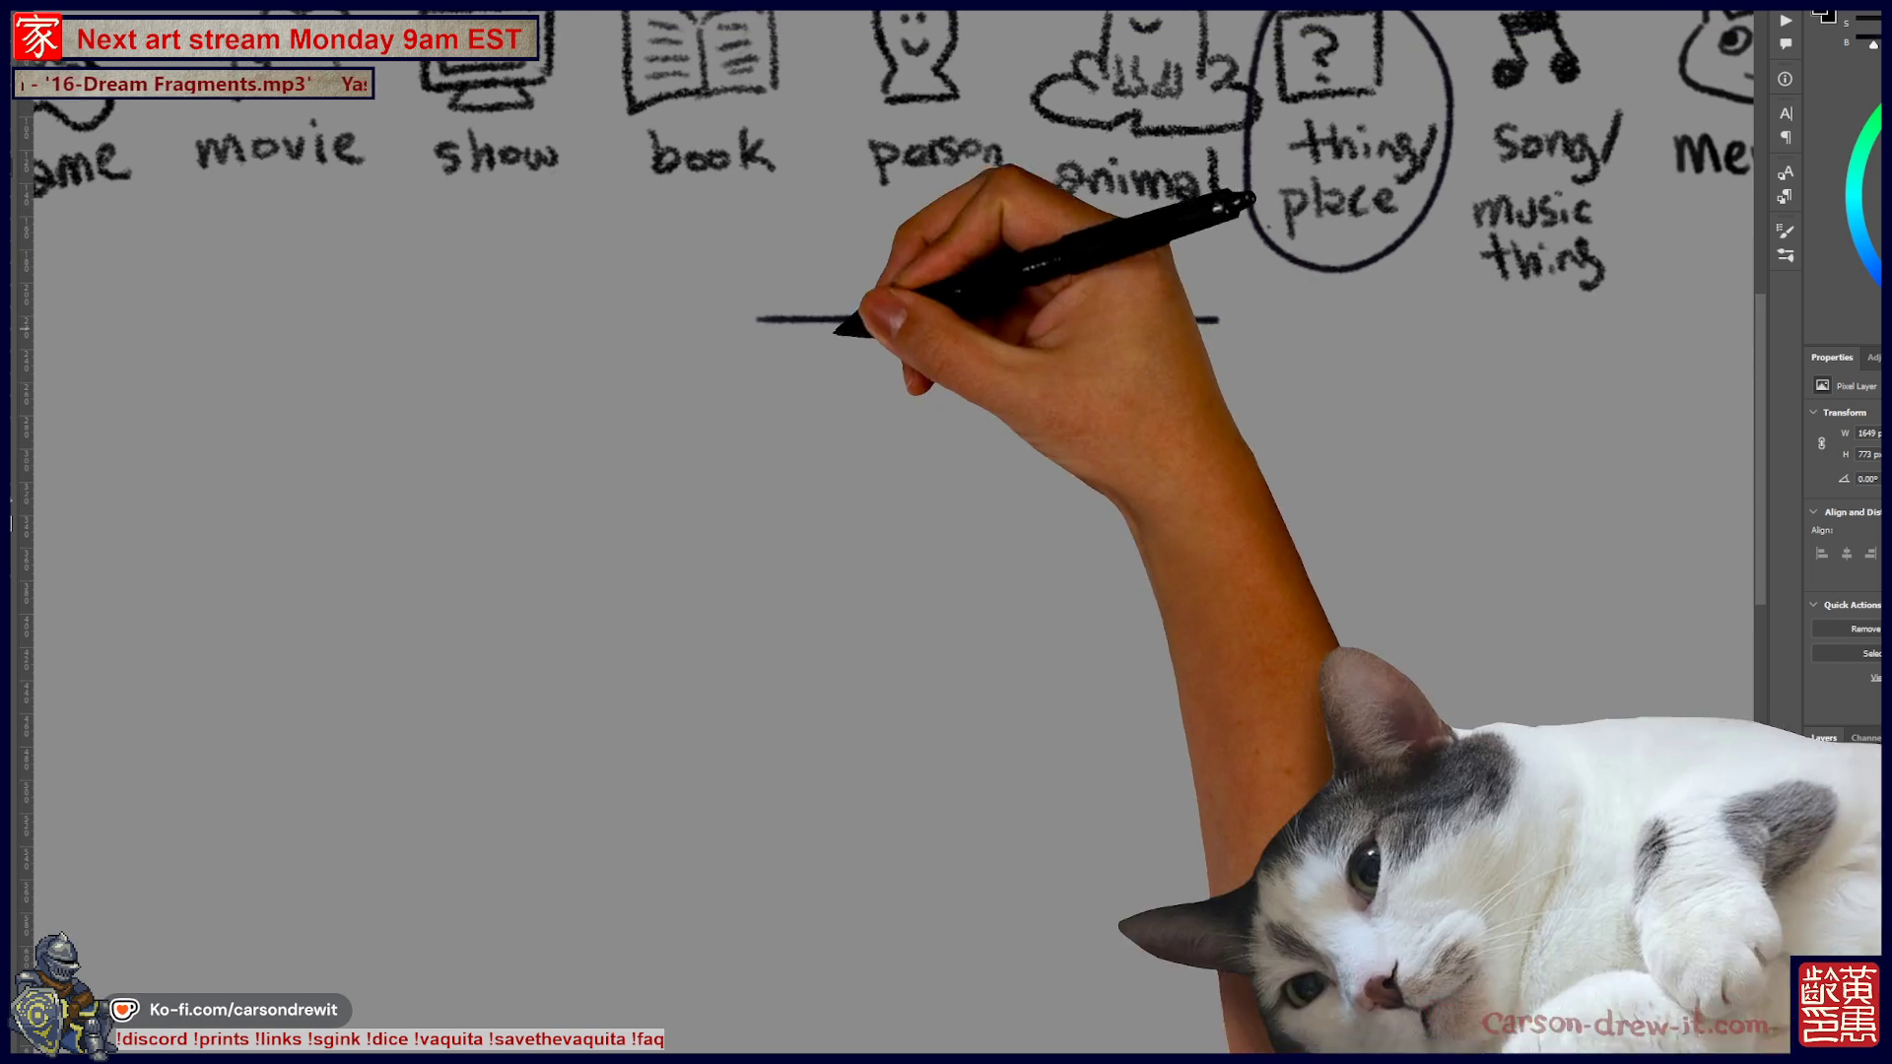
Sketch the first shrimp-like creature with long whiskers, rounded head, back, legs and dot eyes
mouse_move(814, 573)
mouse_down()
mouse_move(929, 523)
mouse_move(786, 601)
mouse_move(849, 595)
mouse_up()
drag(954, 509, 867, 552)
mouse_move(814, 615)
mouse_down()
mouse_move(963, 567)
mouse_move(806, 702)
mouse_up()
drag(946, 574, 702, 710)
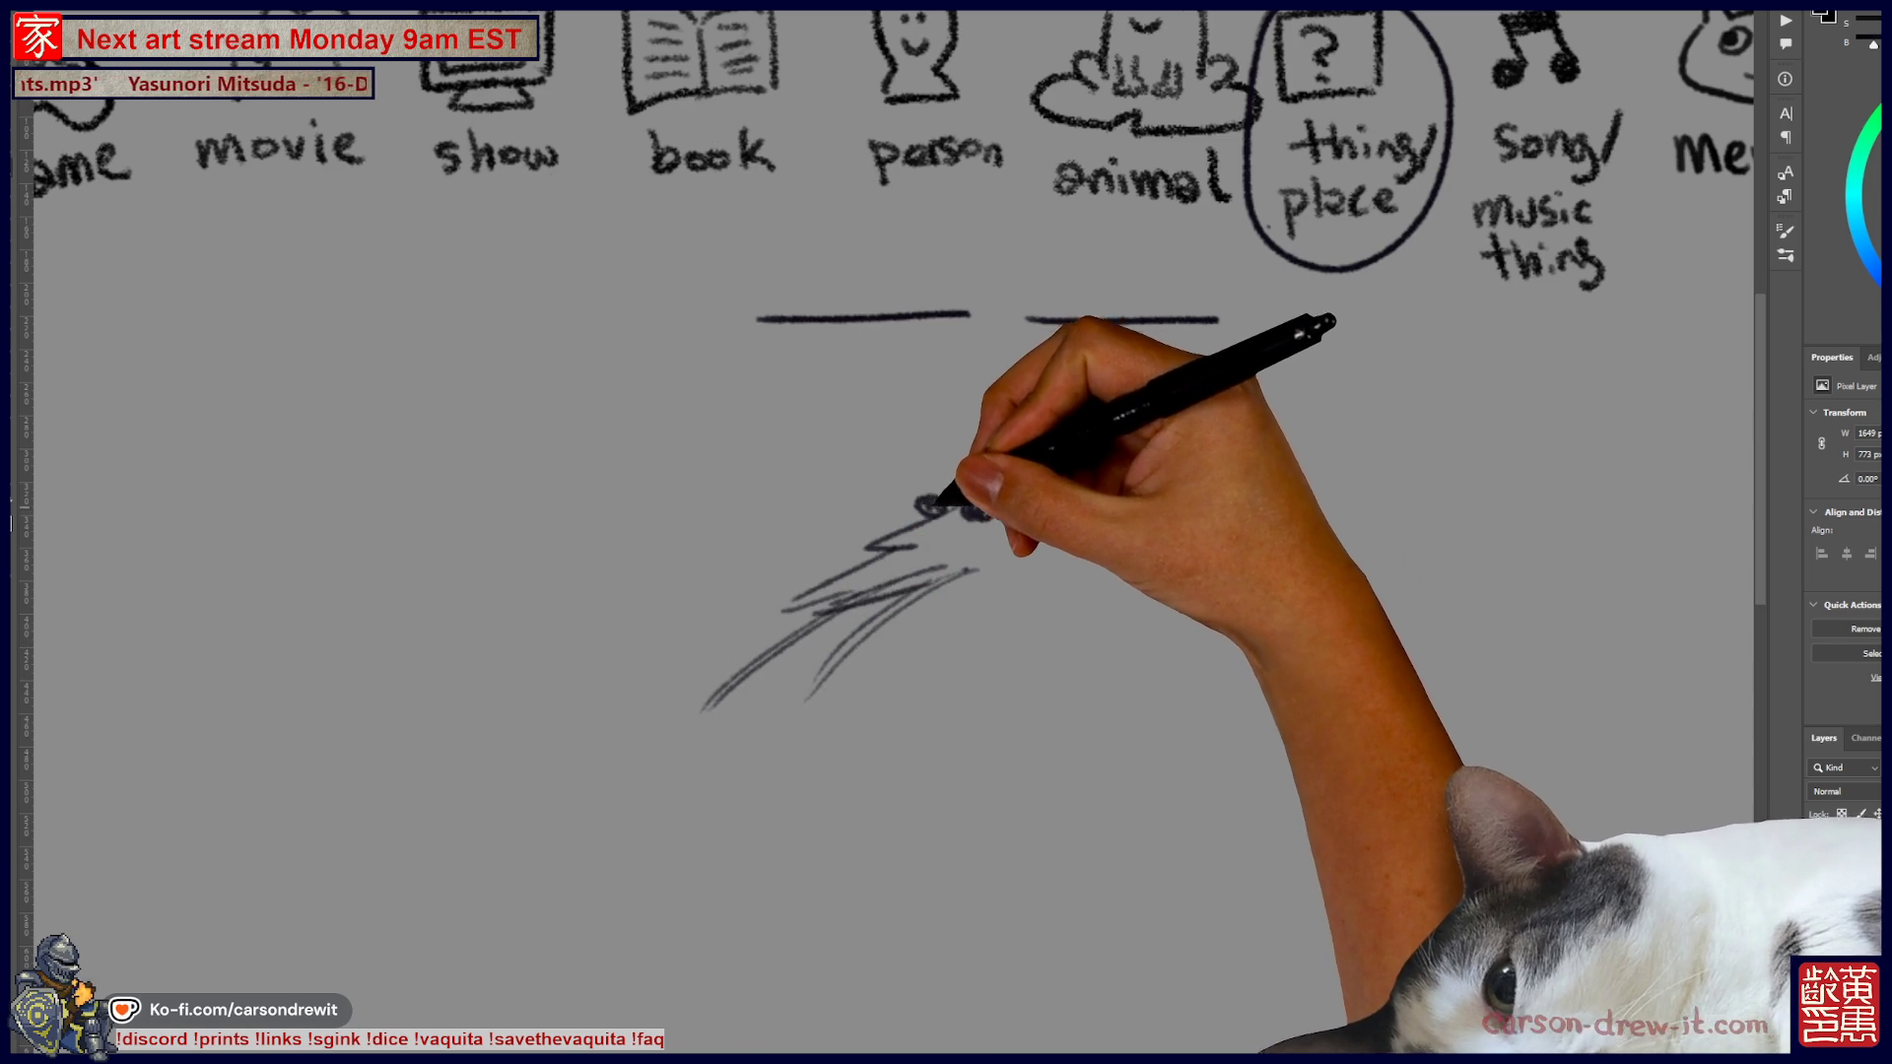
mouse_move(1038, 473)
mouse_down()
mouse_move(1140, 444)
mouse_move(1035, 541)
mouse_move(1077, 536)
mouse_up()
mouse_move(1163, 464)
mouse_down()
mouse_move(1227, 483)
mouse_move(1259, 626)
mouse_up()
drag(1128, 542, 1158, 631)
drag(690, 584, 627, 653)
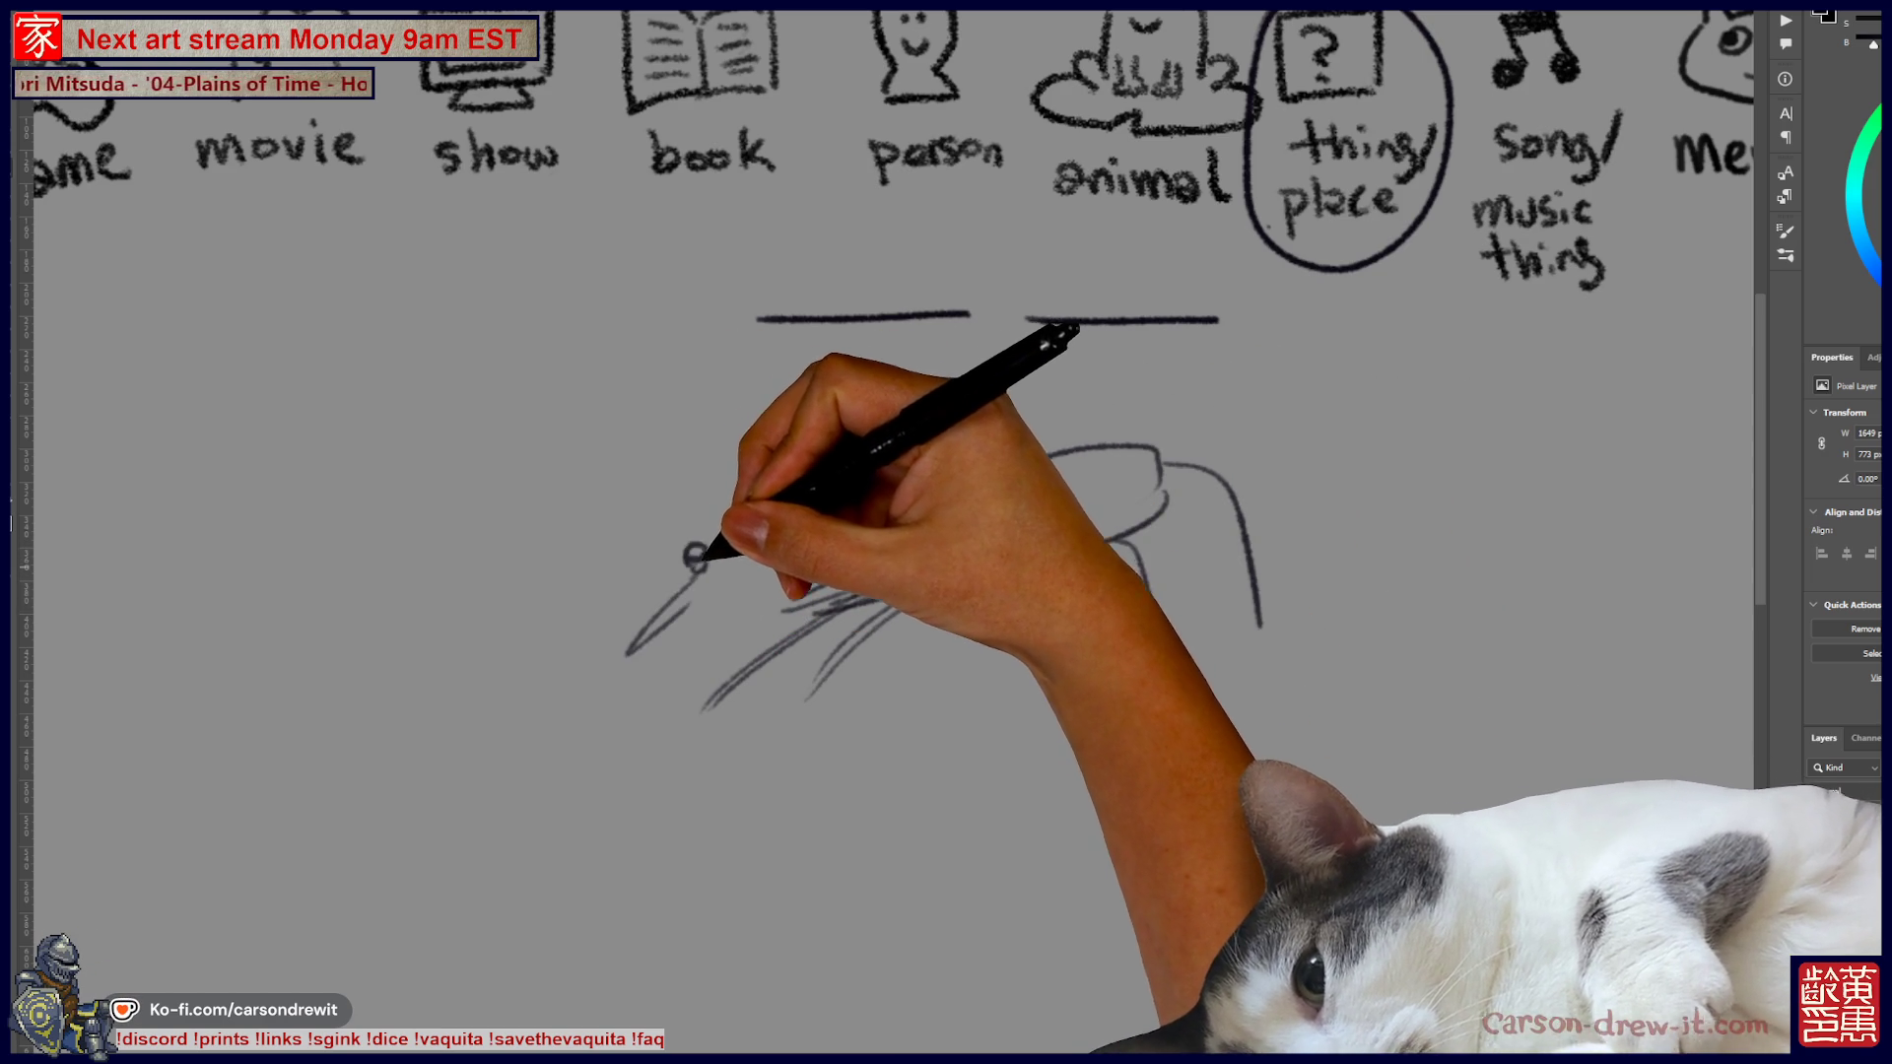
click(696, 556)
click(746, 548)
drag(680, 631, 628, 700)
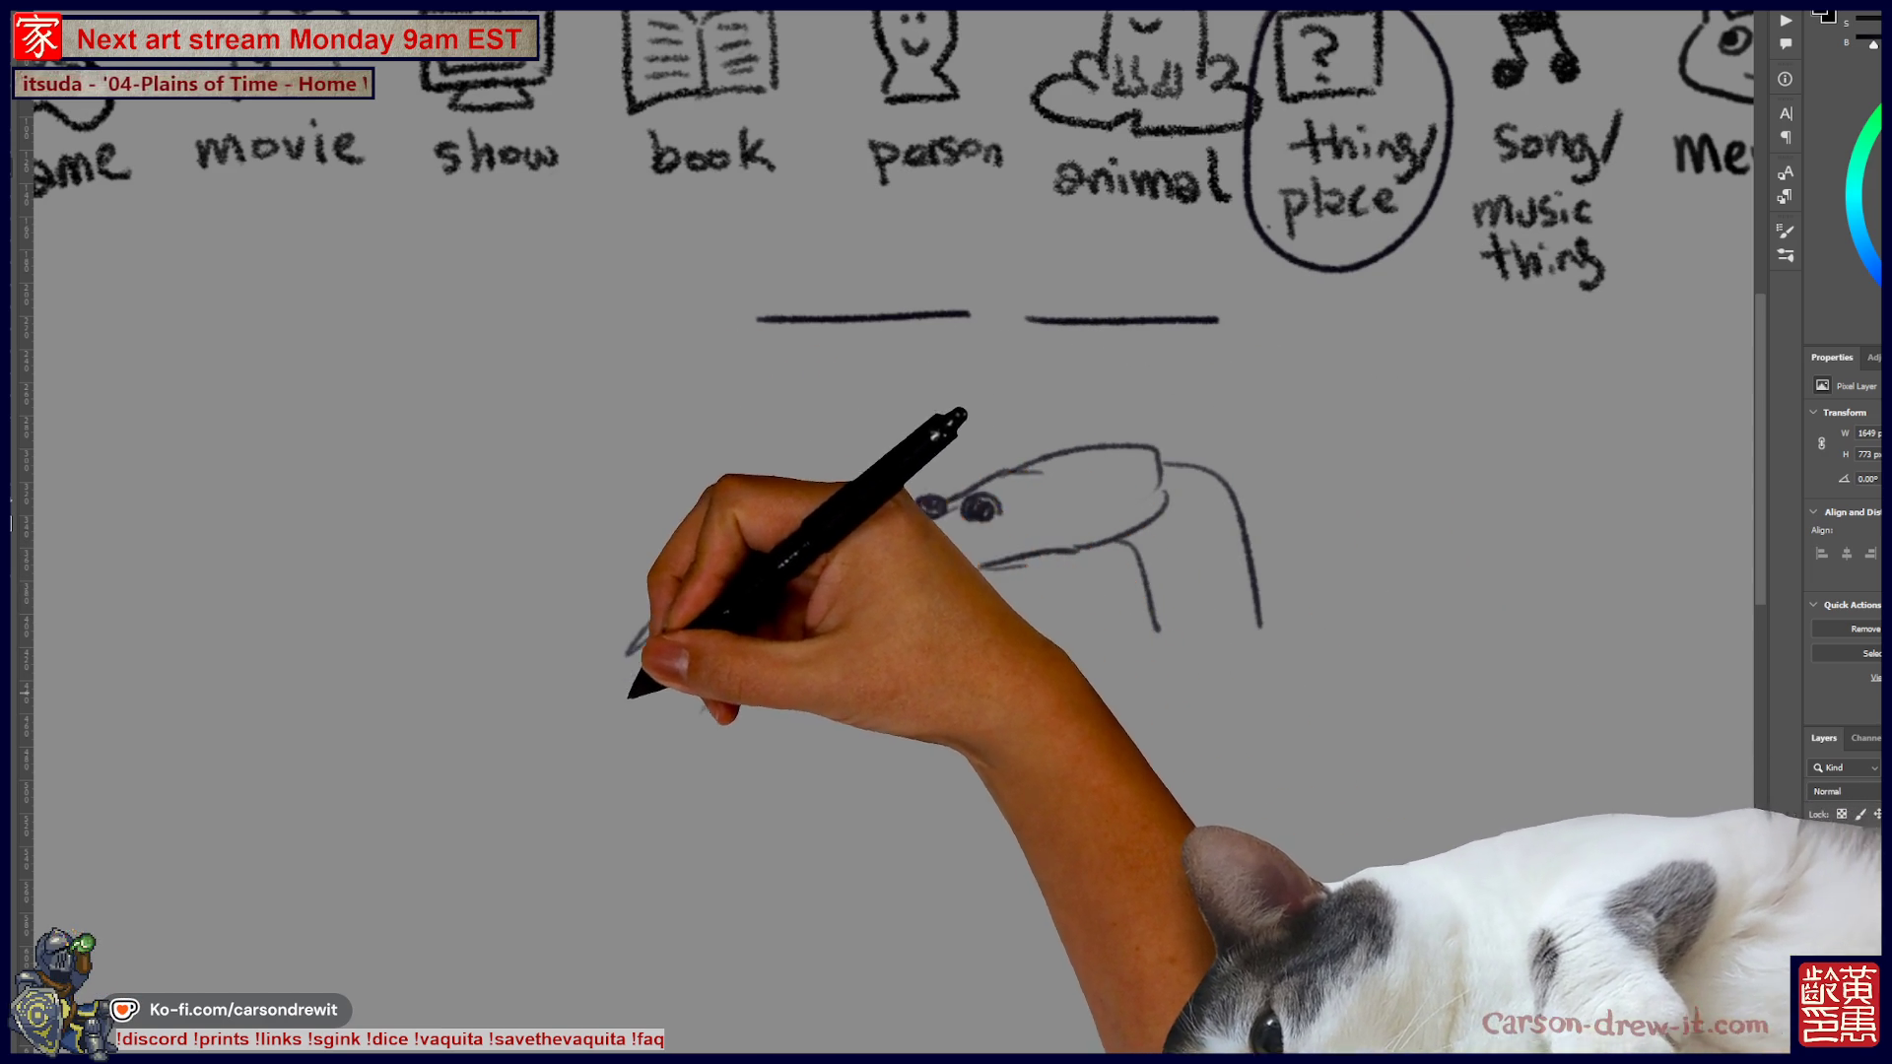
mouse_move(709, 591)
mouse_down()
mouse_move(552, 813)
mouse_move(641, 813)
mouse_up()
drag(916, 582, 808, 700)
Add a second creature's head, legs and jaw, then a third creature beneath them
mouse_move(711, 537)
mouse_down()
mouse_move(849, 456)
mouse_move(1010, 463)
mouse_up()
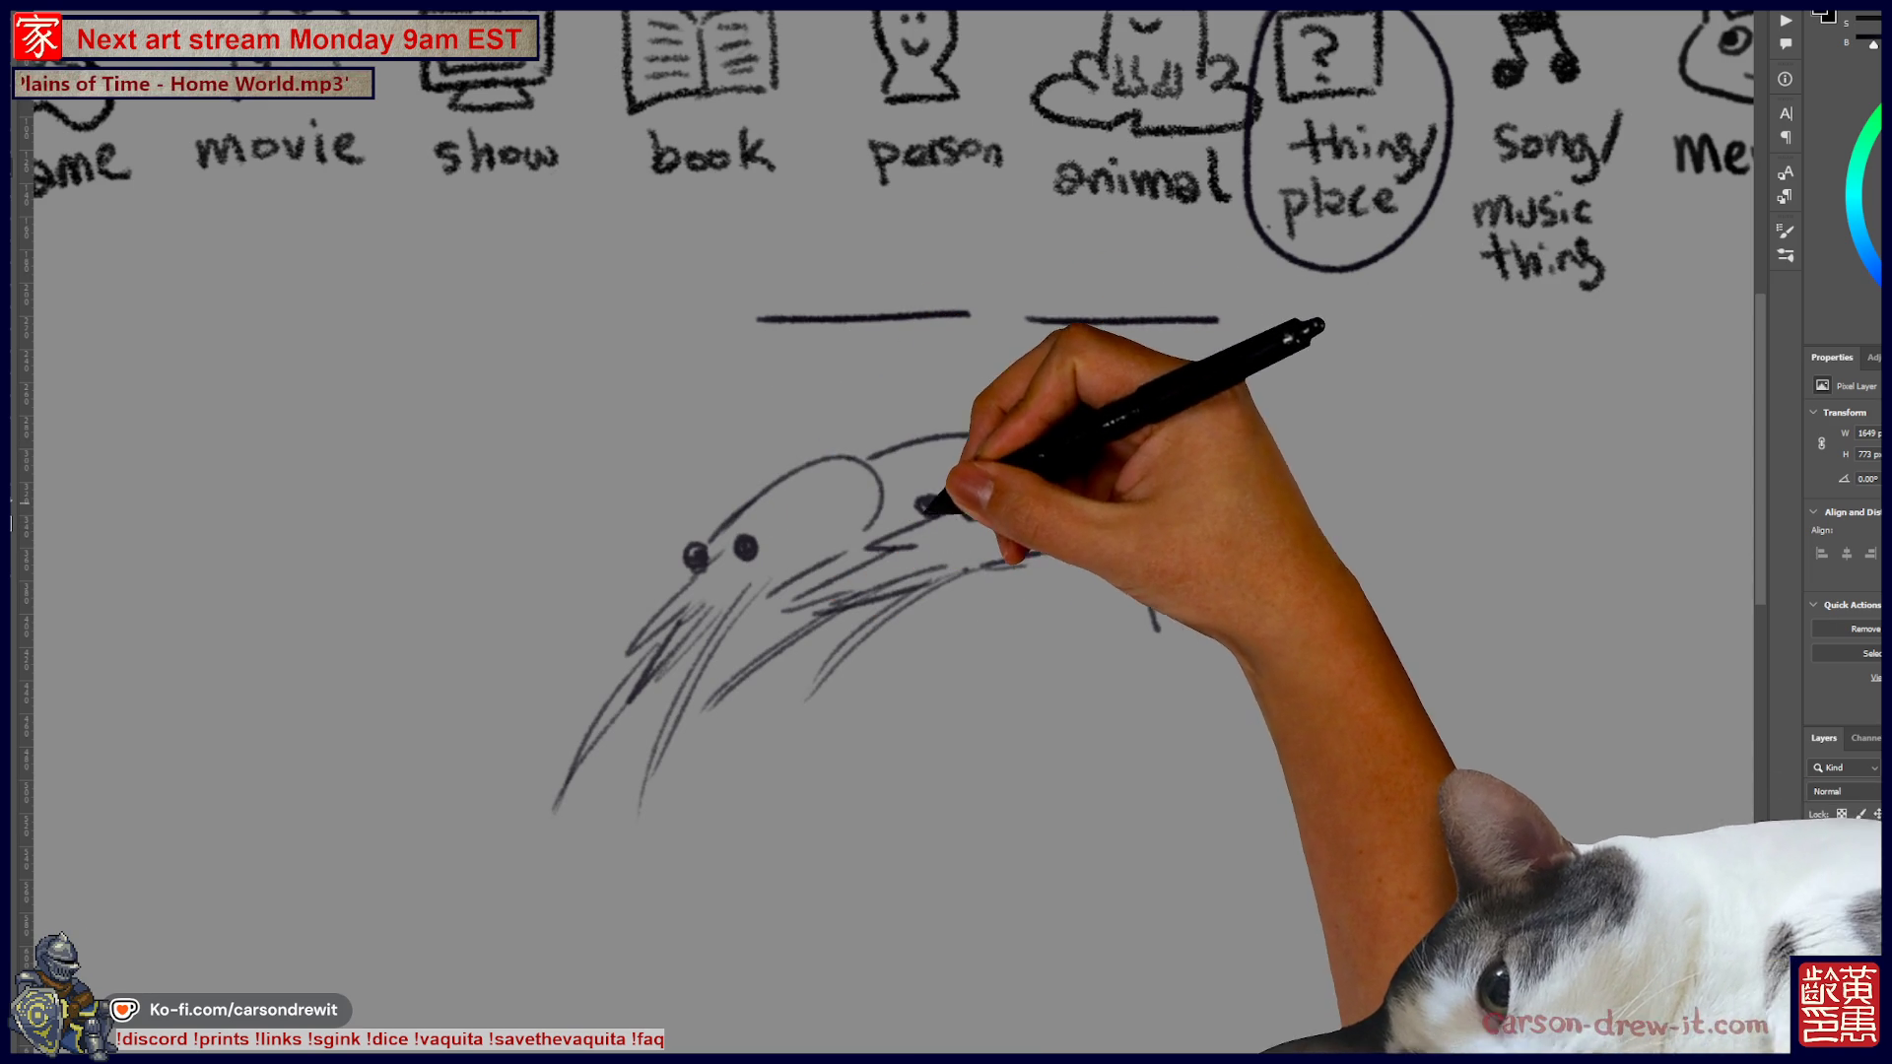
drag(980, 571, 1032, 650)
drag(1010, 463, 1118, 449)
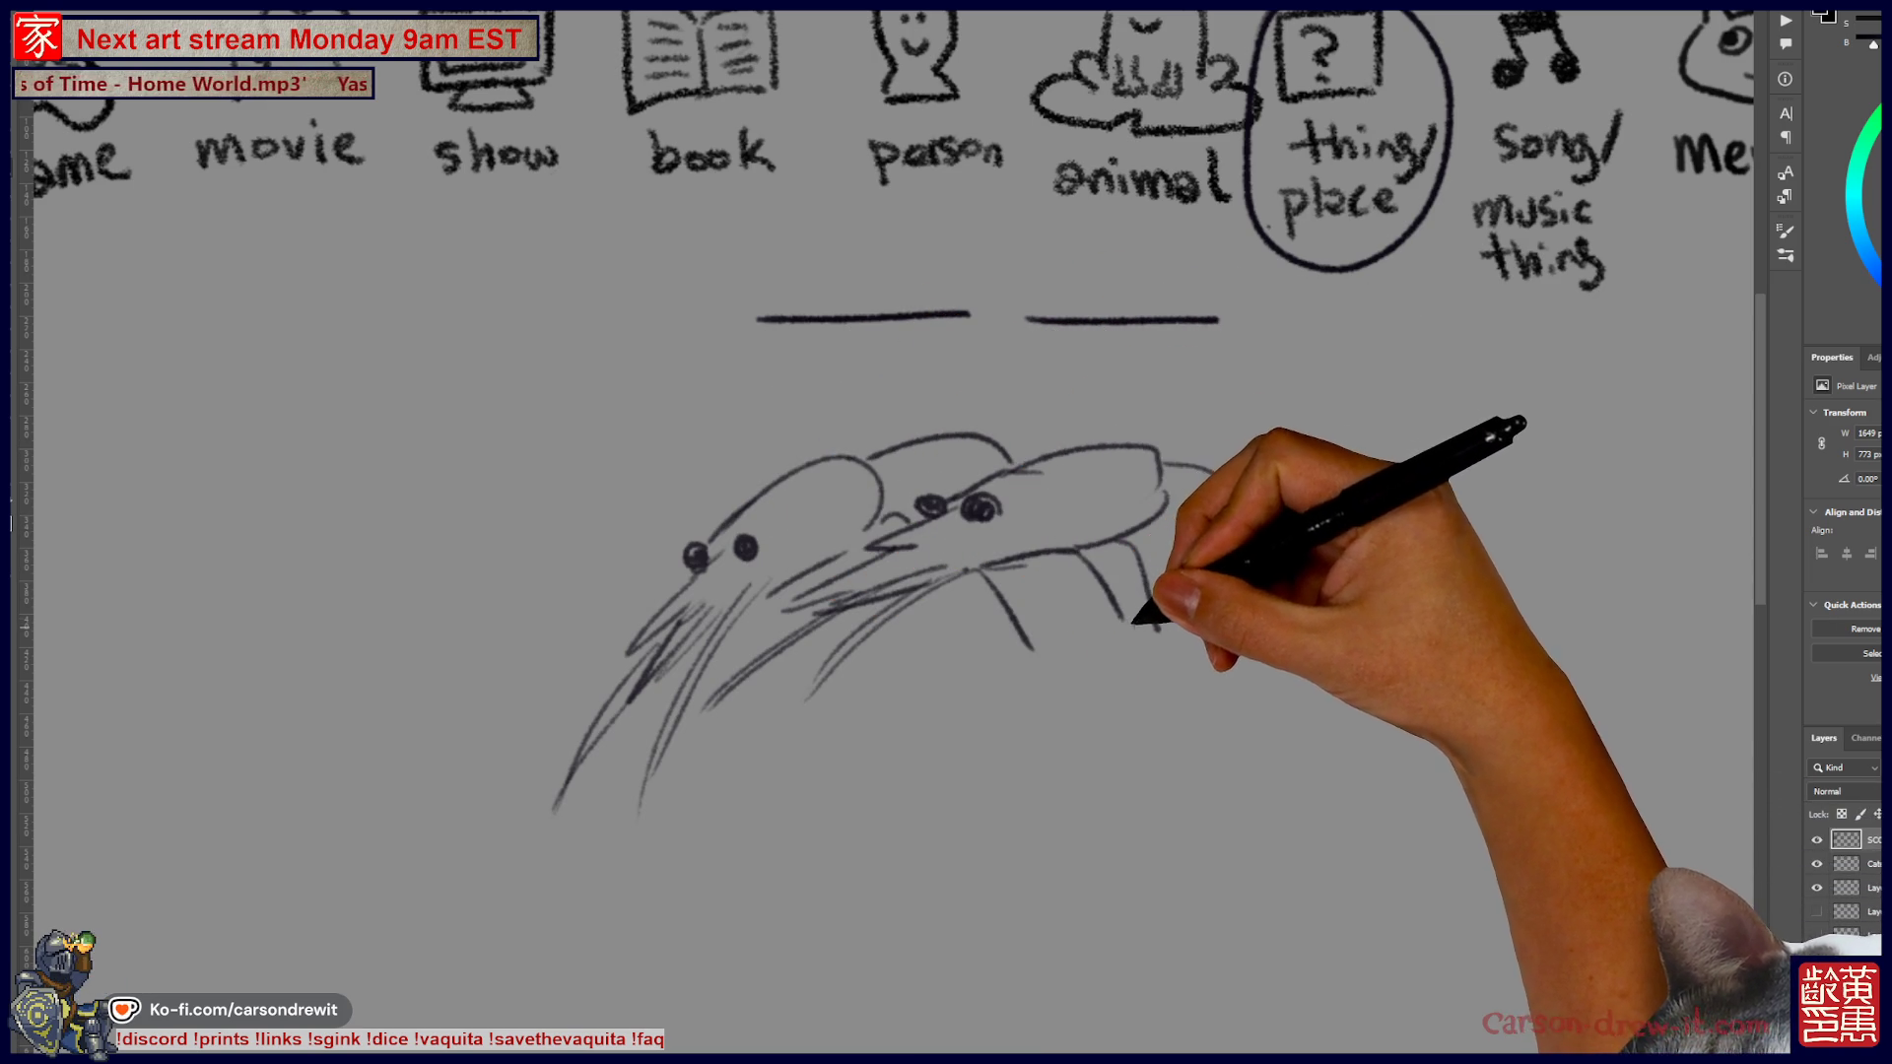
drag(1003, 653, 1083, 515)
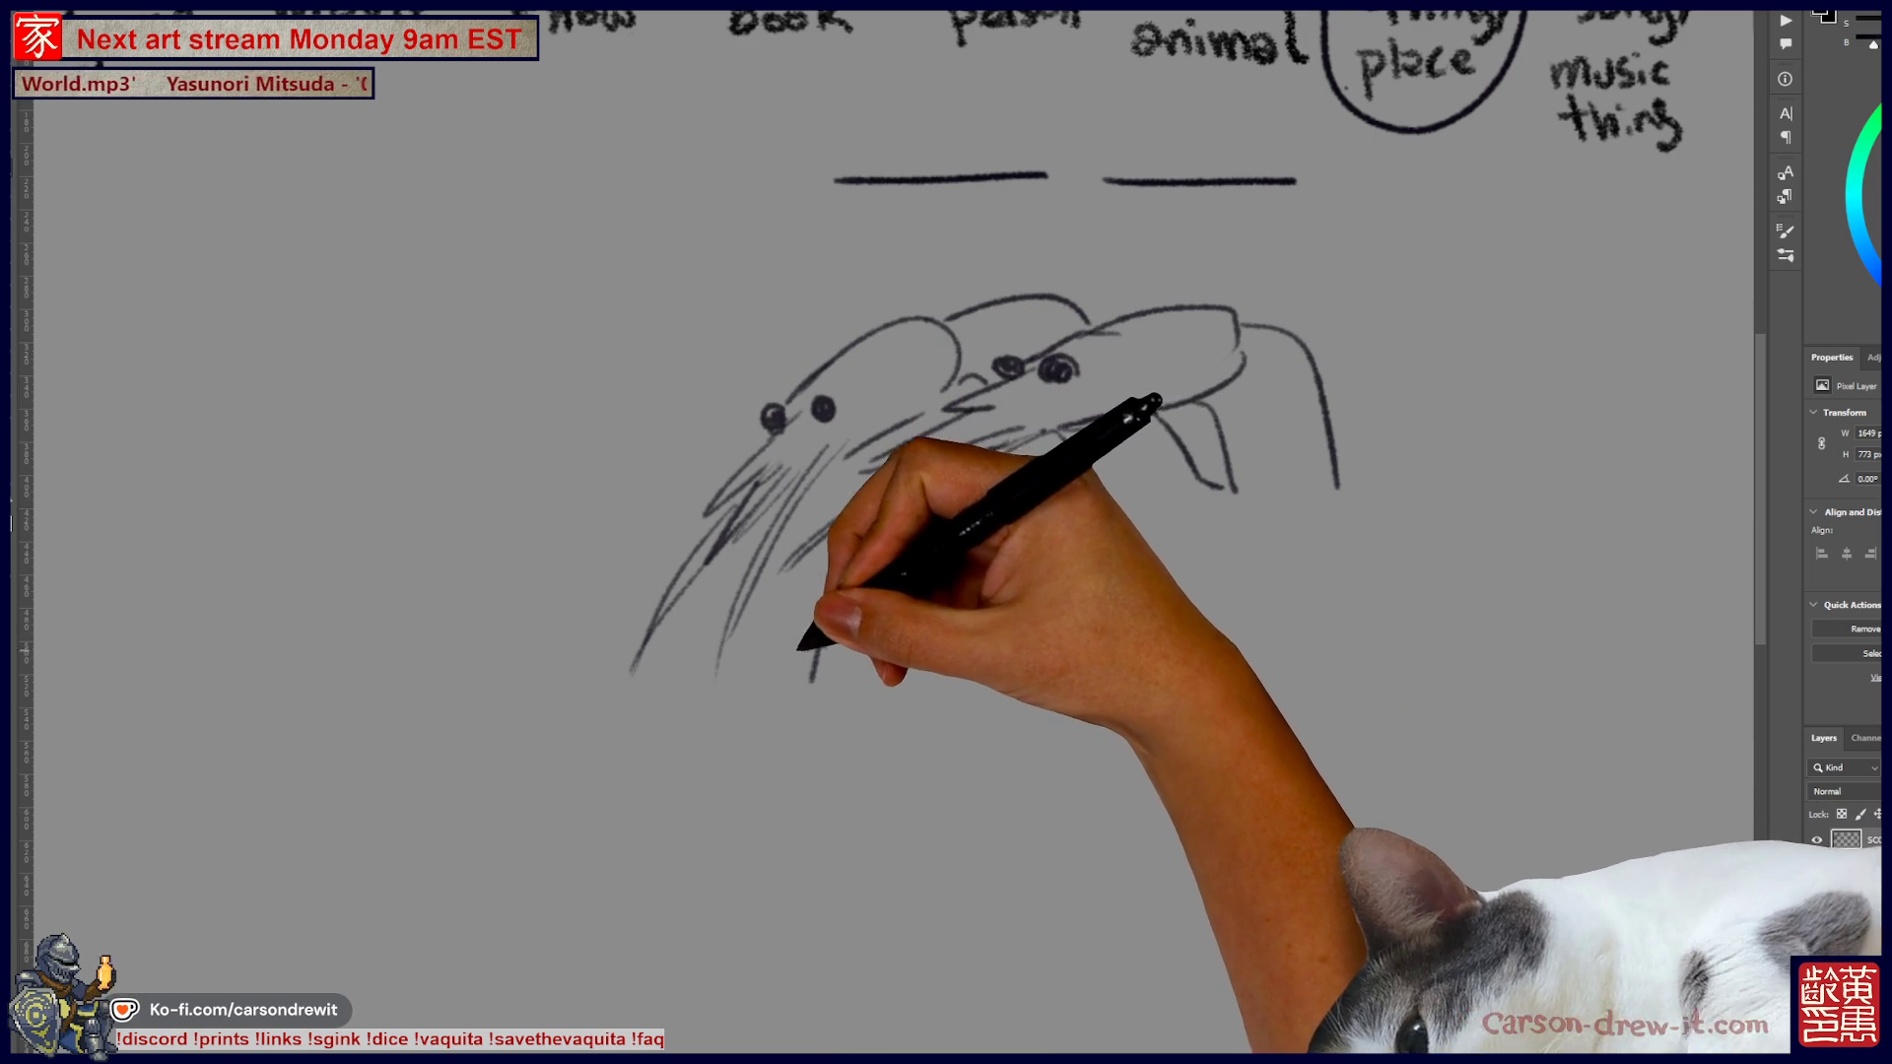
mouse_move(857, 636)
mouse_down()
mouse_move(815, 663)
mouse_move(820, 806)
mouse_move(844, 726)
mouse_move(815, 676)
mouse_move(785, 773)
mouse_move(826, 859)
mouse_move(919, 588)
mouse_up()
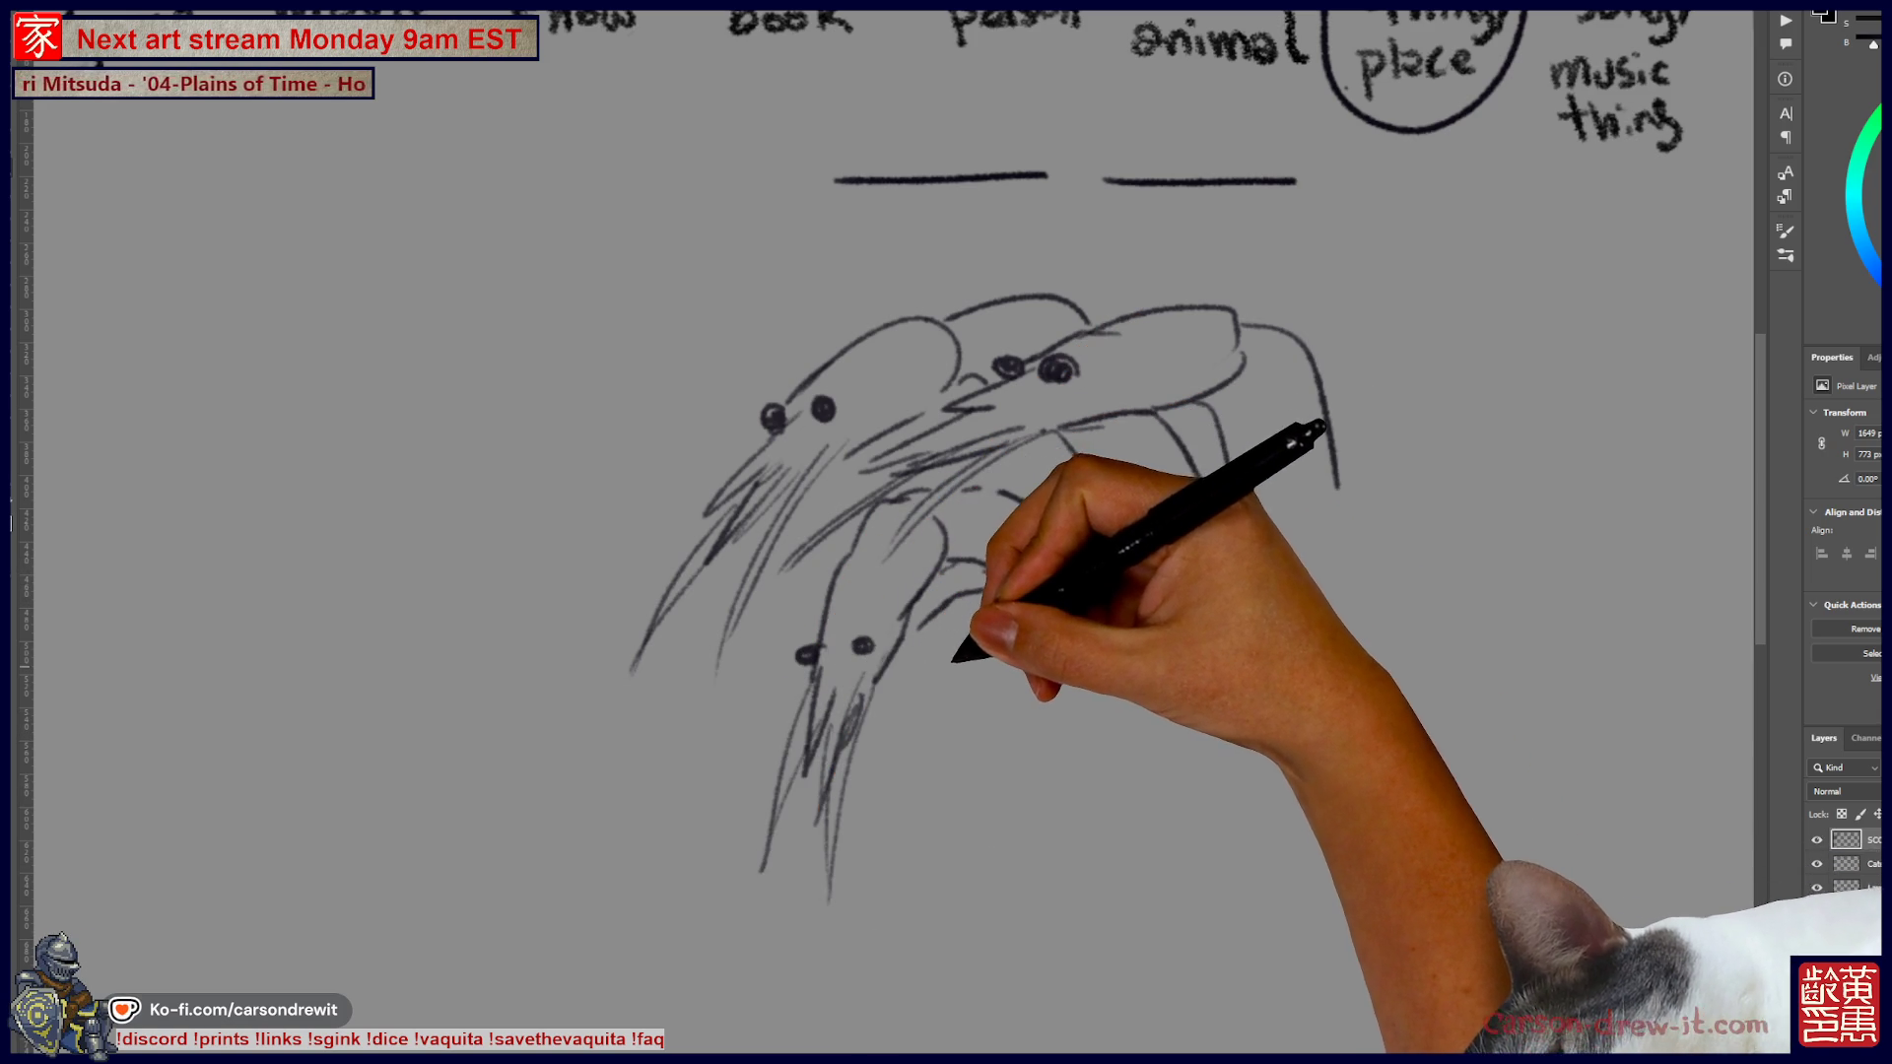
drag(1163, 419, 1232, 488)
drag(1326, 414, 1337, 487)
mouse_move(1138, 562)
mouse_down()
mouse_move(1055, 630)
mouse_move(1286, 601)
mouse_up()
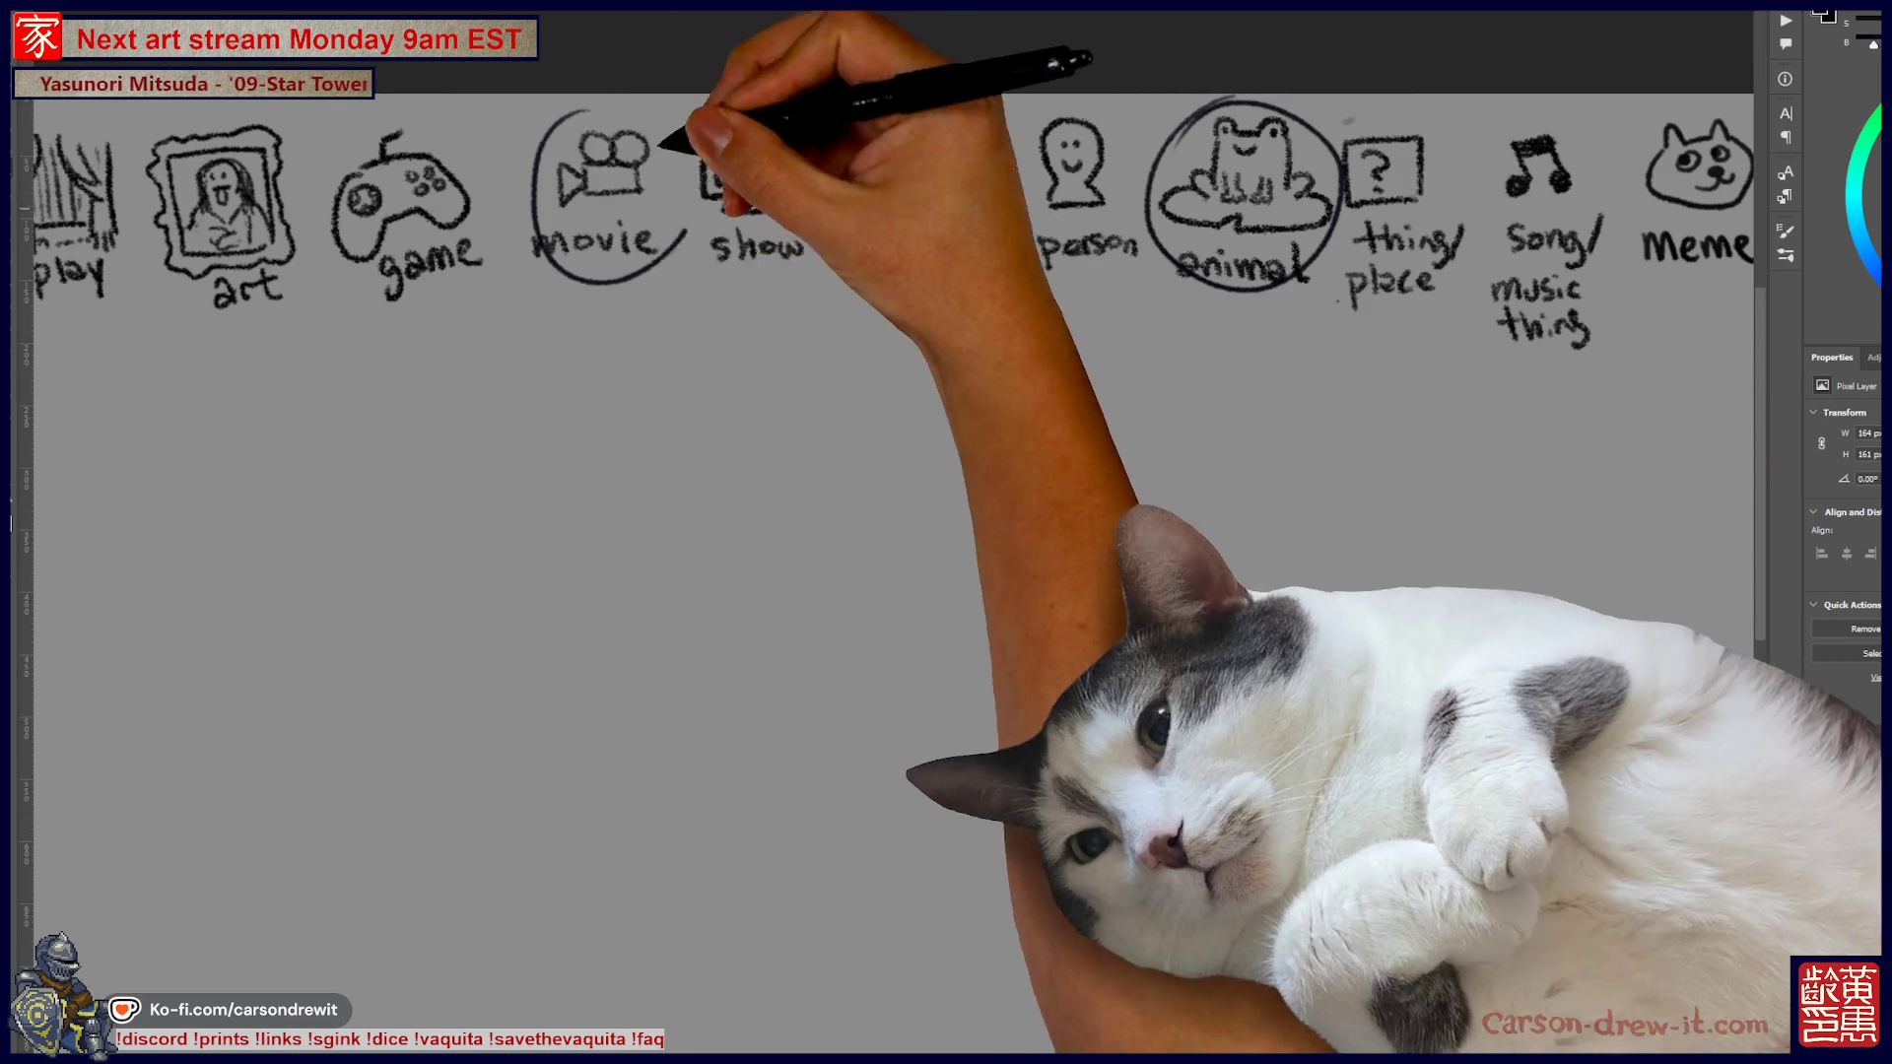
Draw two answer blanks and sketch a smiling dog head with its tongue hanging out
drag(788, 376, 1097, 377)
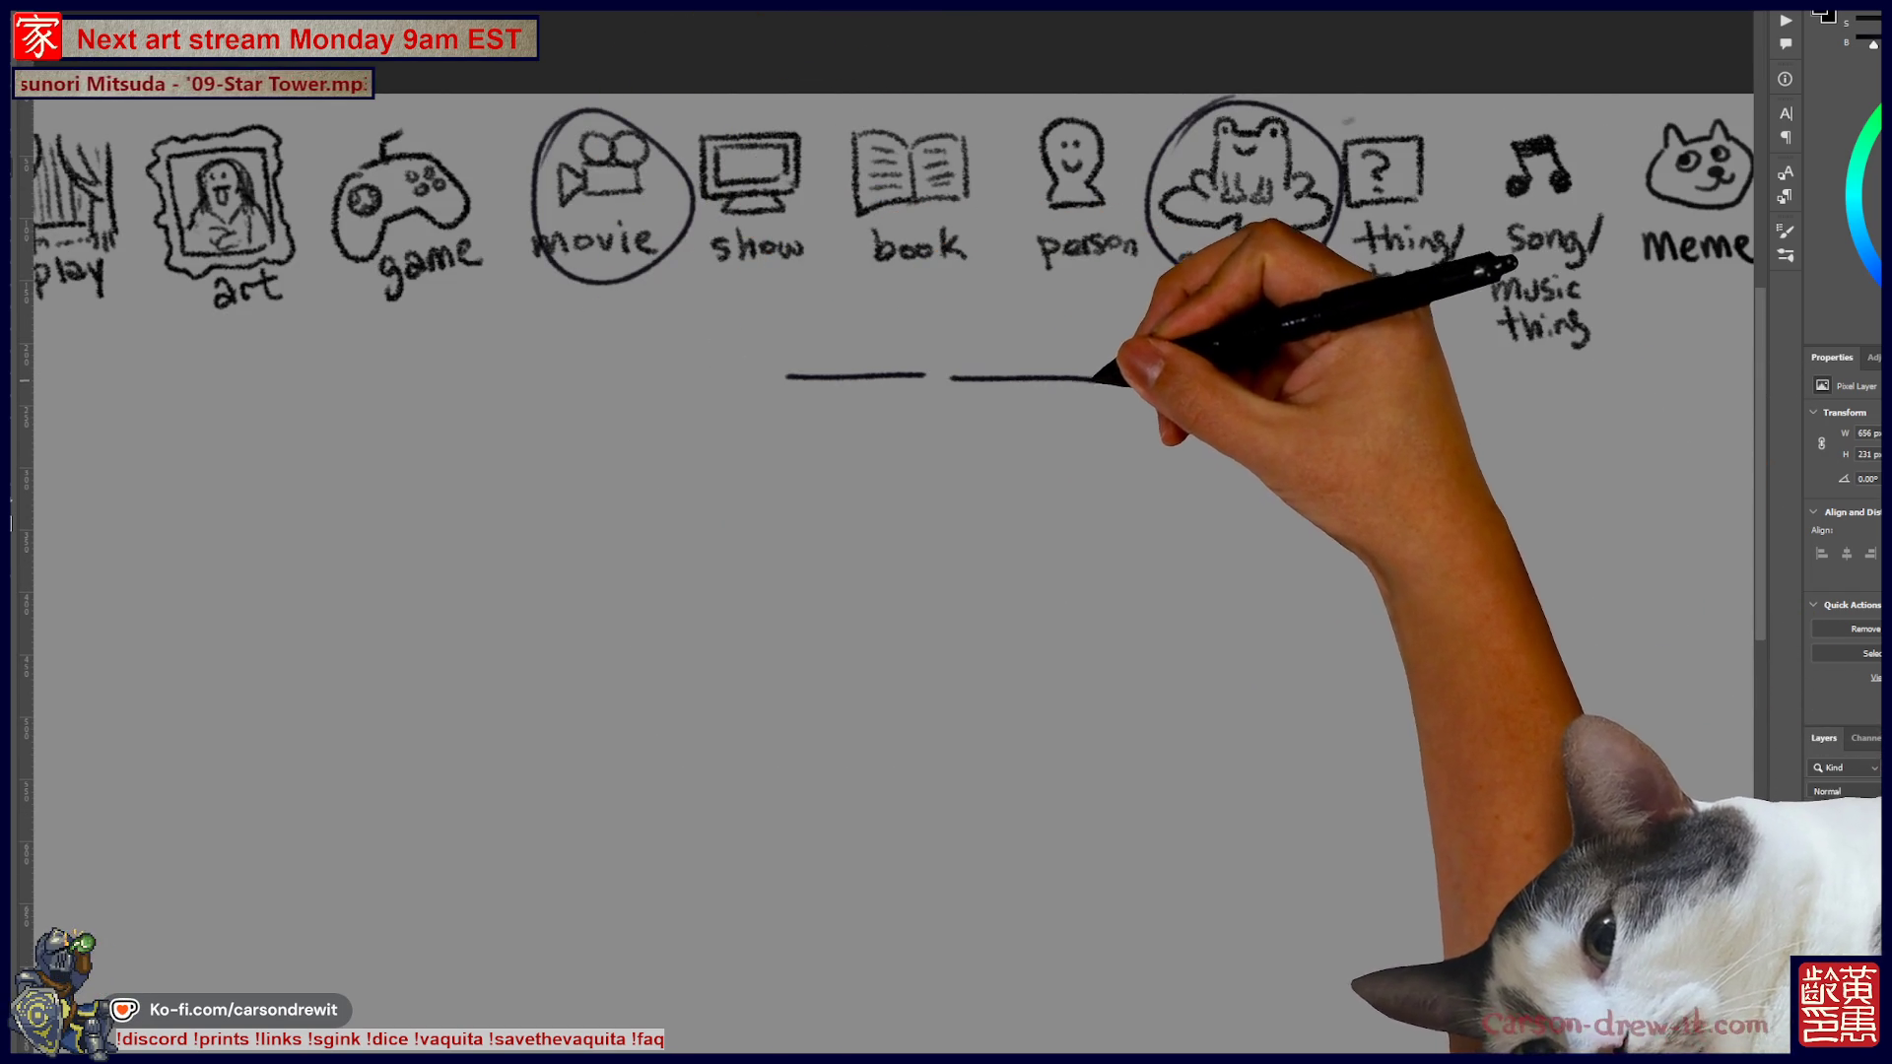
drag(1225, 725, 1338, 640)
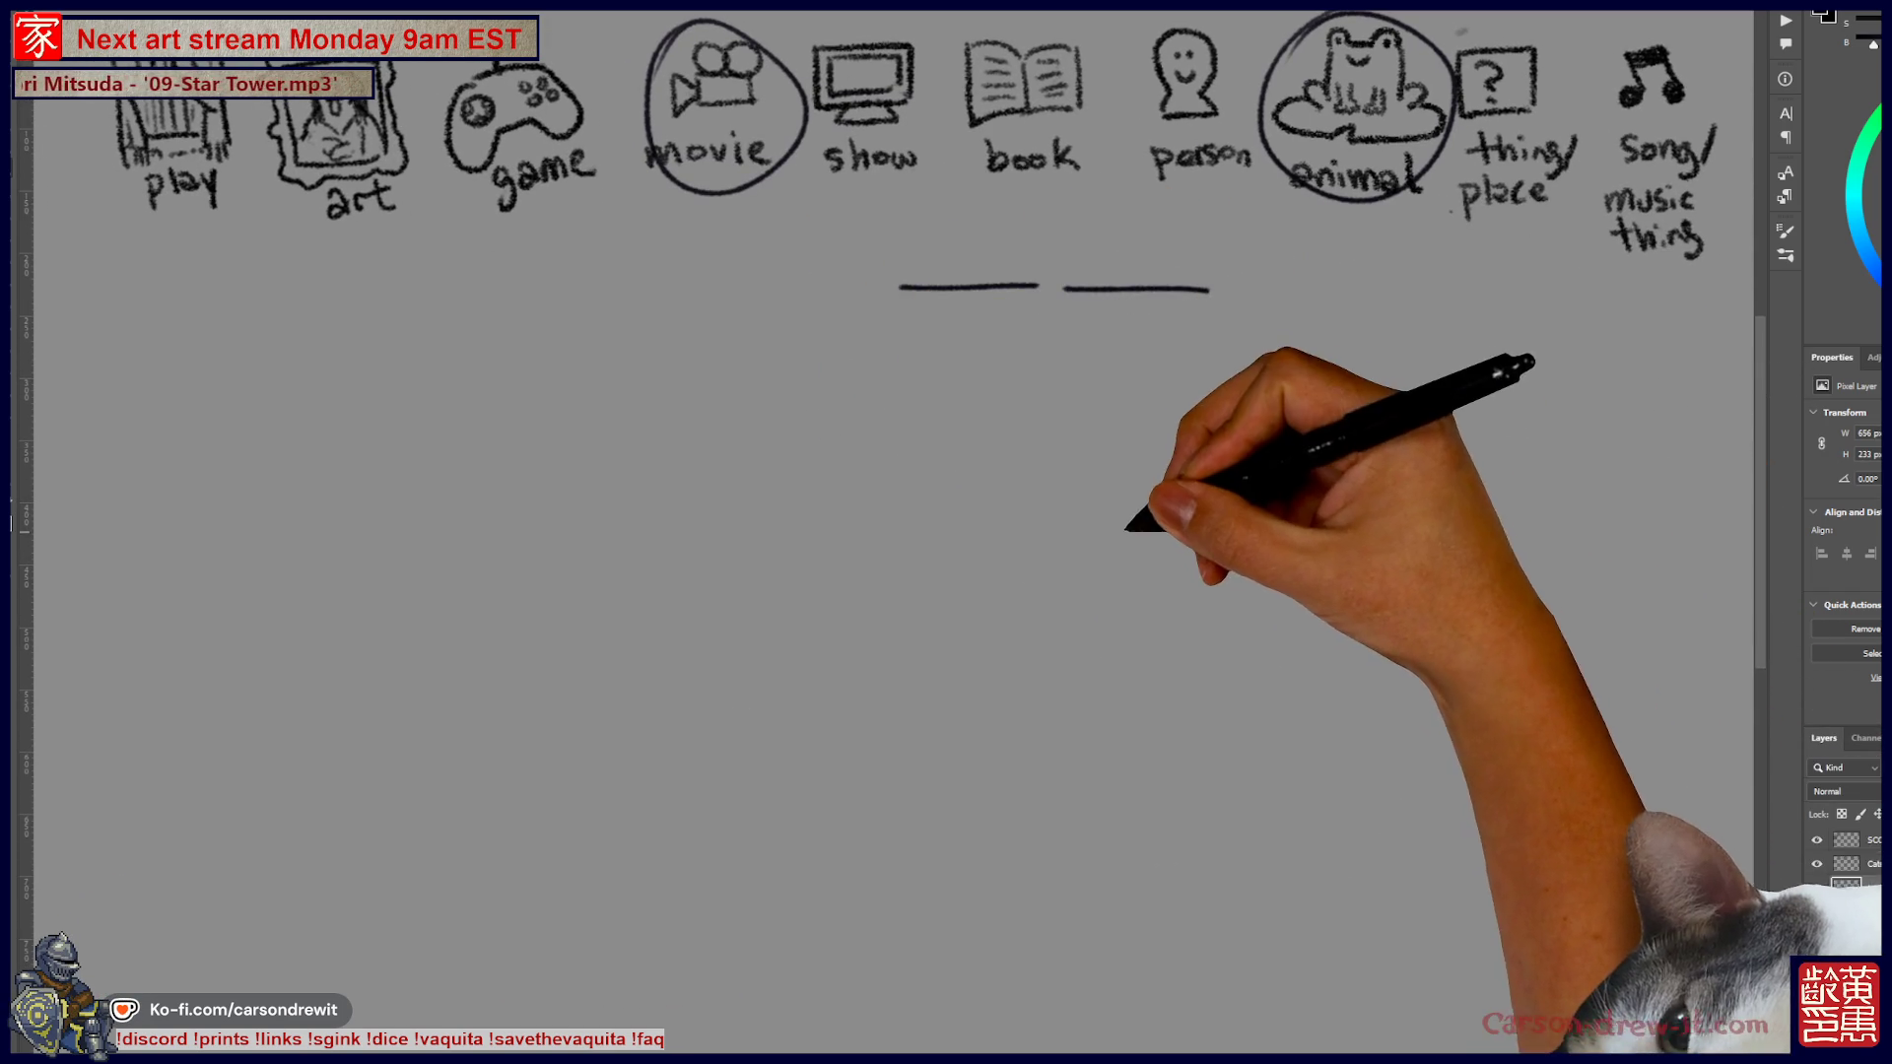
mouse_move(1067, 505)
mouse_down()
mouse_move(1106, 521)
mouse_move(1198, 483)
mouse_up()
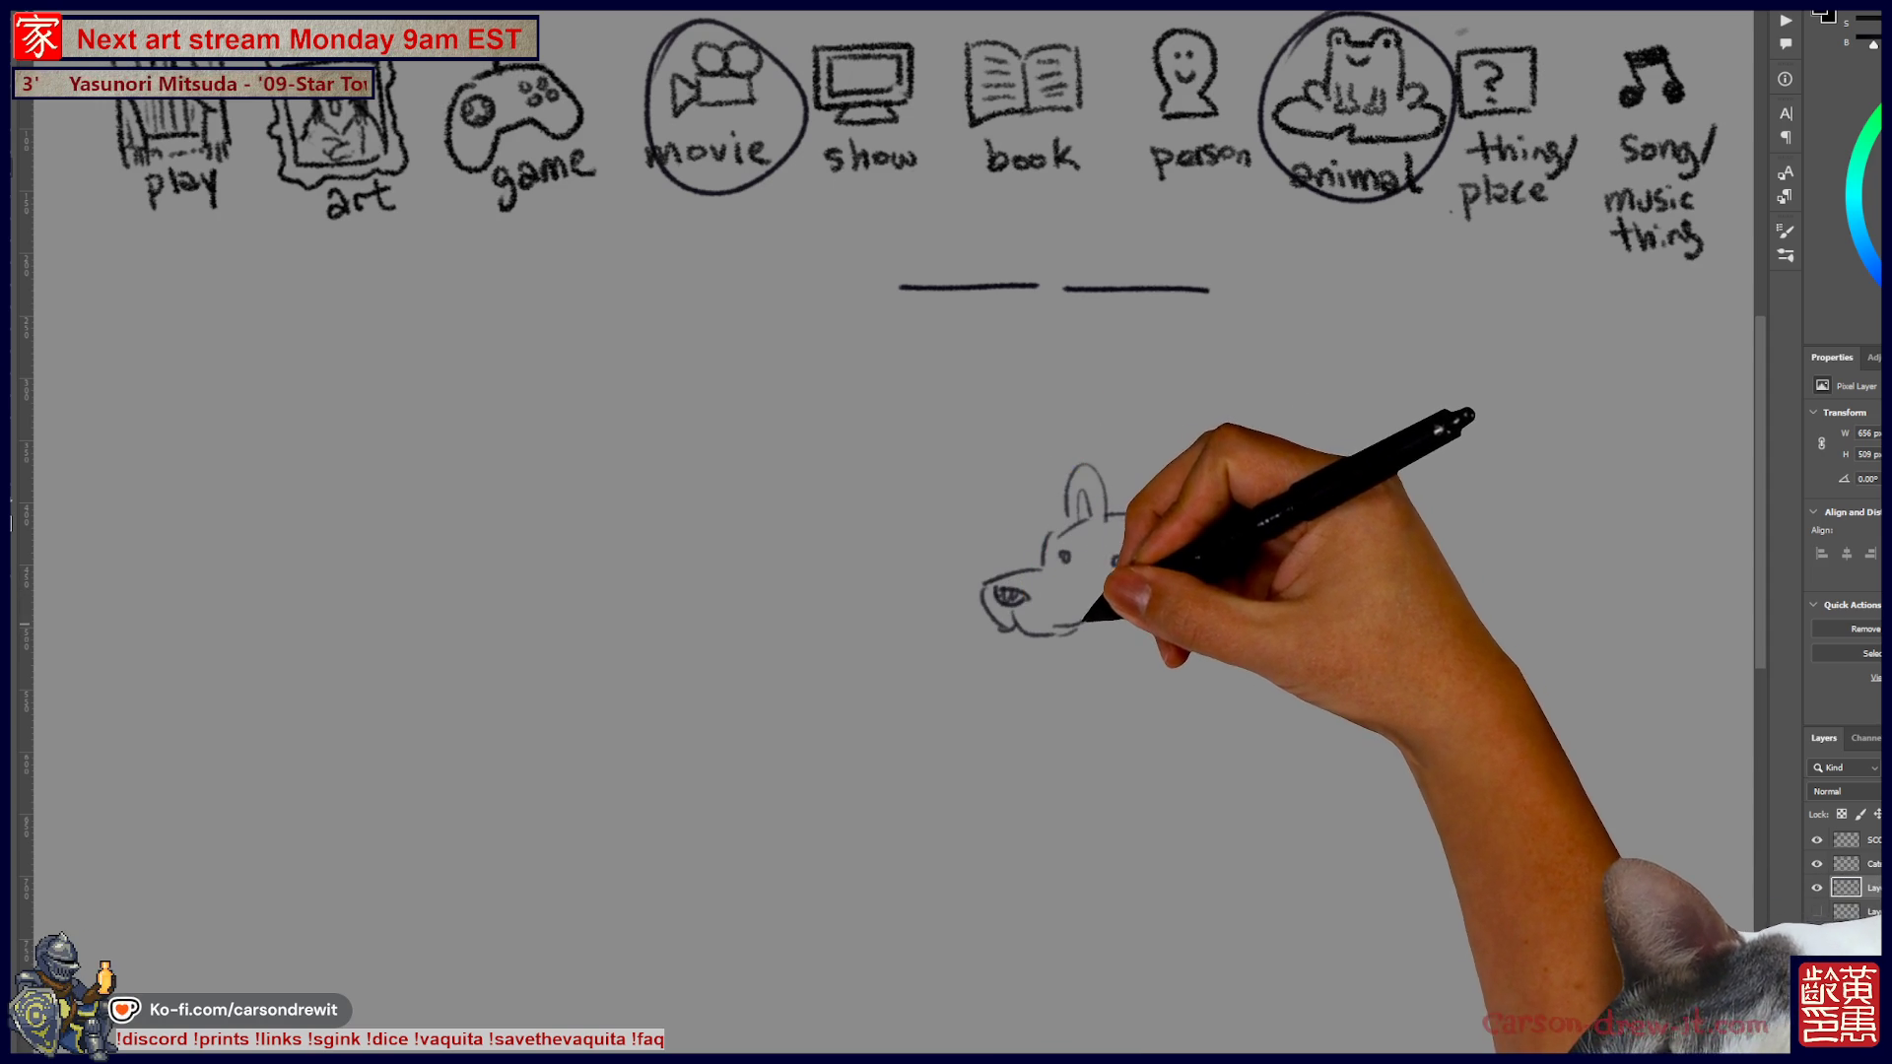
mouse_move(1023, 642)
mouse_down()
mouse_move(1040, 676)
mouse_move(1062, 645)
mouse_move(1144, 662)
mouse_move(1114, 615)
mouse_move(1124, 568)
mouse_up()
mouse_move(1153, 533)
mouse_down()
mouse_move(1198, 542)
mouse_move(1259, 619)
mouse_up()
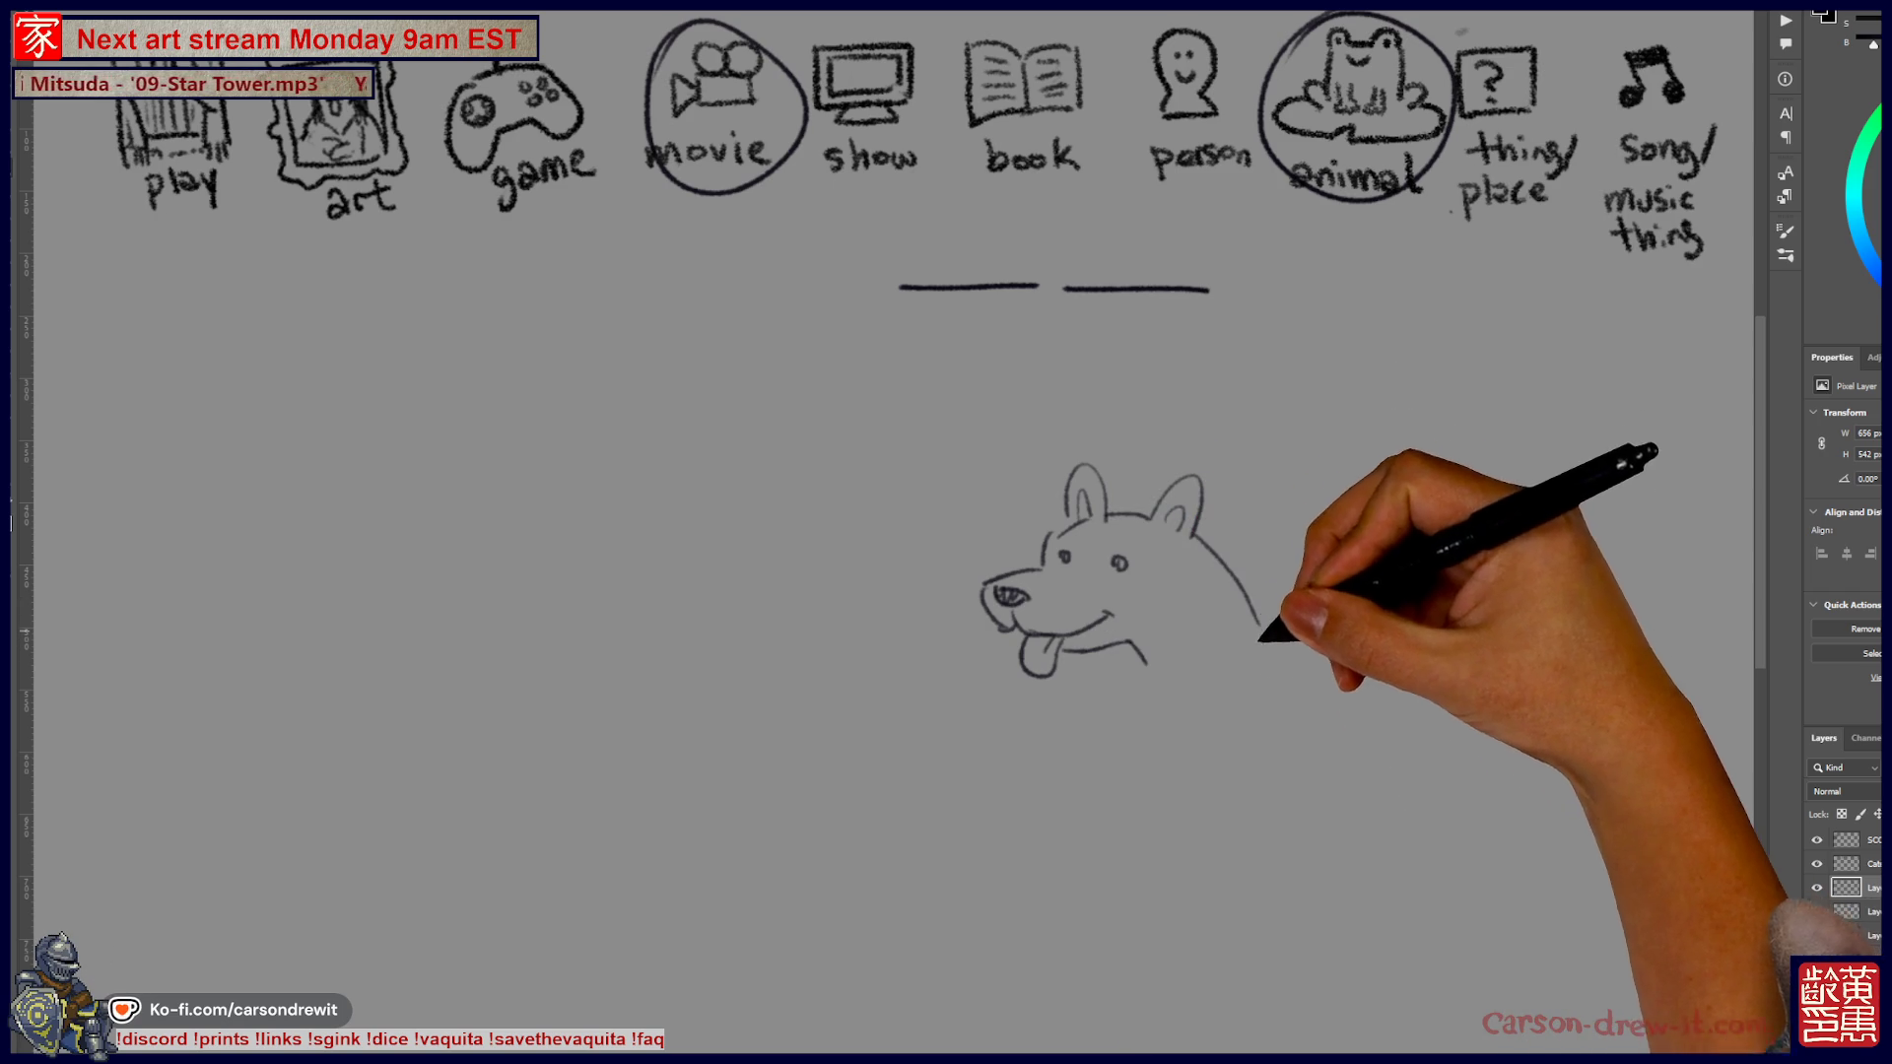
mouse_move(1225, 781)
mouse_down()
mouse_move(1066, 698)
mouse_move(914, 432)
mouse_up()
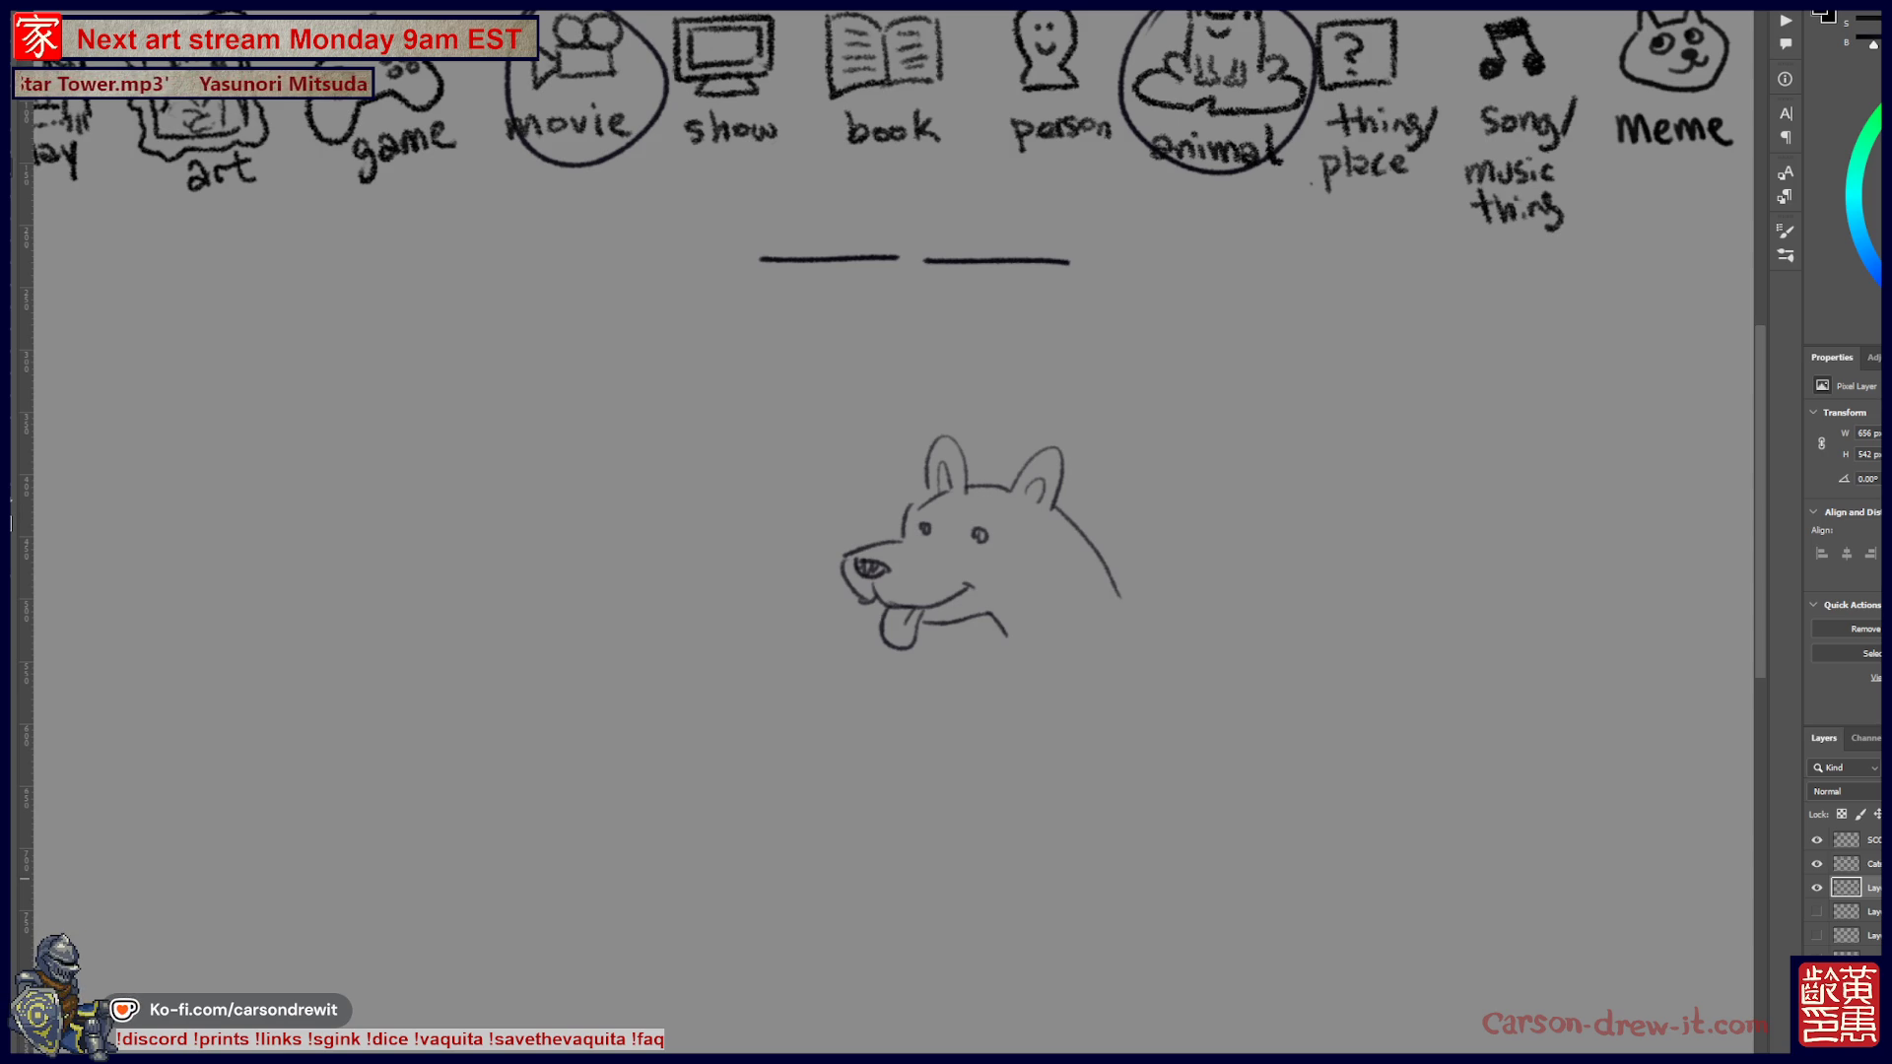
Hide the dog sketch layer and outline an island sitting on the horizon
click(1817, 887)
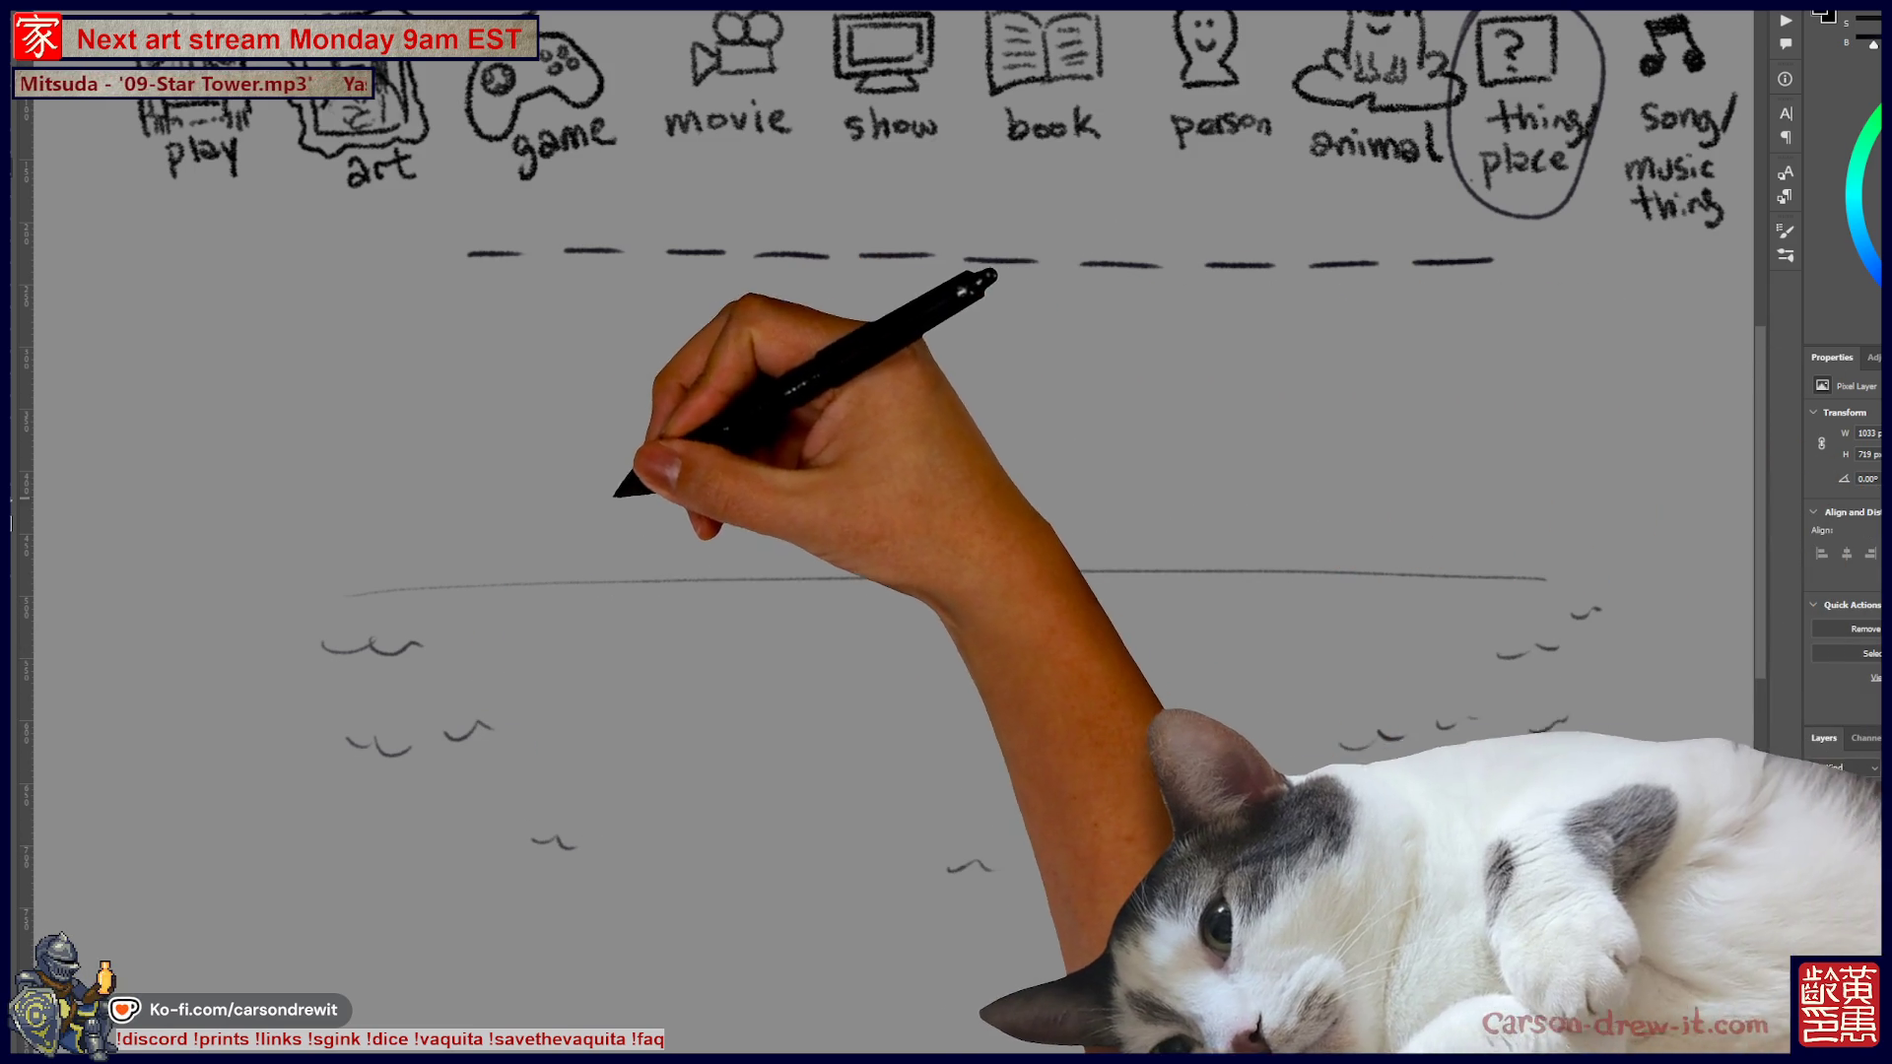
mouse_move(616, 621)
mouse_down()
mouse_move(654, 587)
mouse_move(887, 517)
mouse_move(1149, 504)
mouse_move(1397, 572)
mouse_up()
mouse_move(616, 619)
mouse_down()
mouse_move(589, 663)
mouse_move(813, 767)
mouse_move(1158, 757)
mouse_move(1428, 625)
mouse_up()
mouse_move(842, 600)
mouse_down()
mouse_move(1119, 541)
mouse_move(1263, 588)
mouse_move(1232, 549)
mouse_move(1381, 621)
mouse_move(727, 634)
mouse_move(895, 697)
mouse_move(1047, 676)
mouse_move(1090, 634)
mouse_move(1233, 684)
mouse_up()
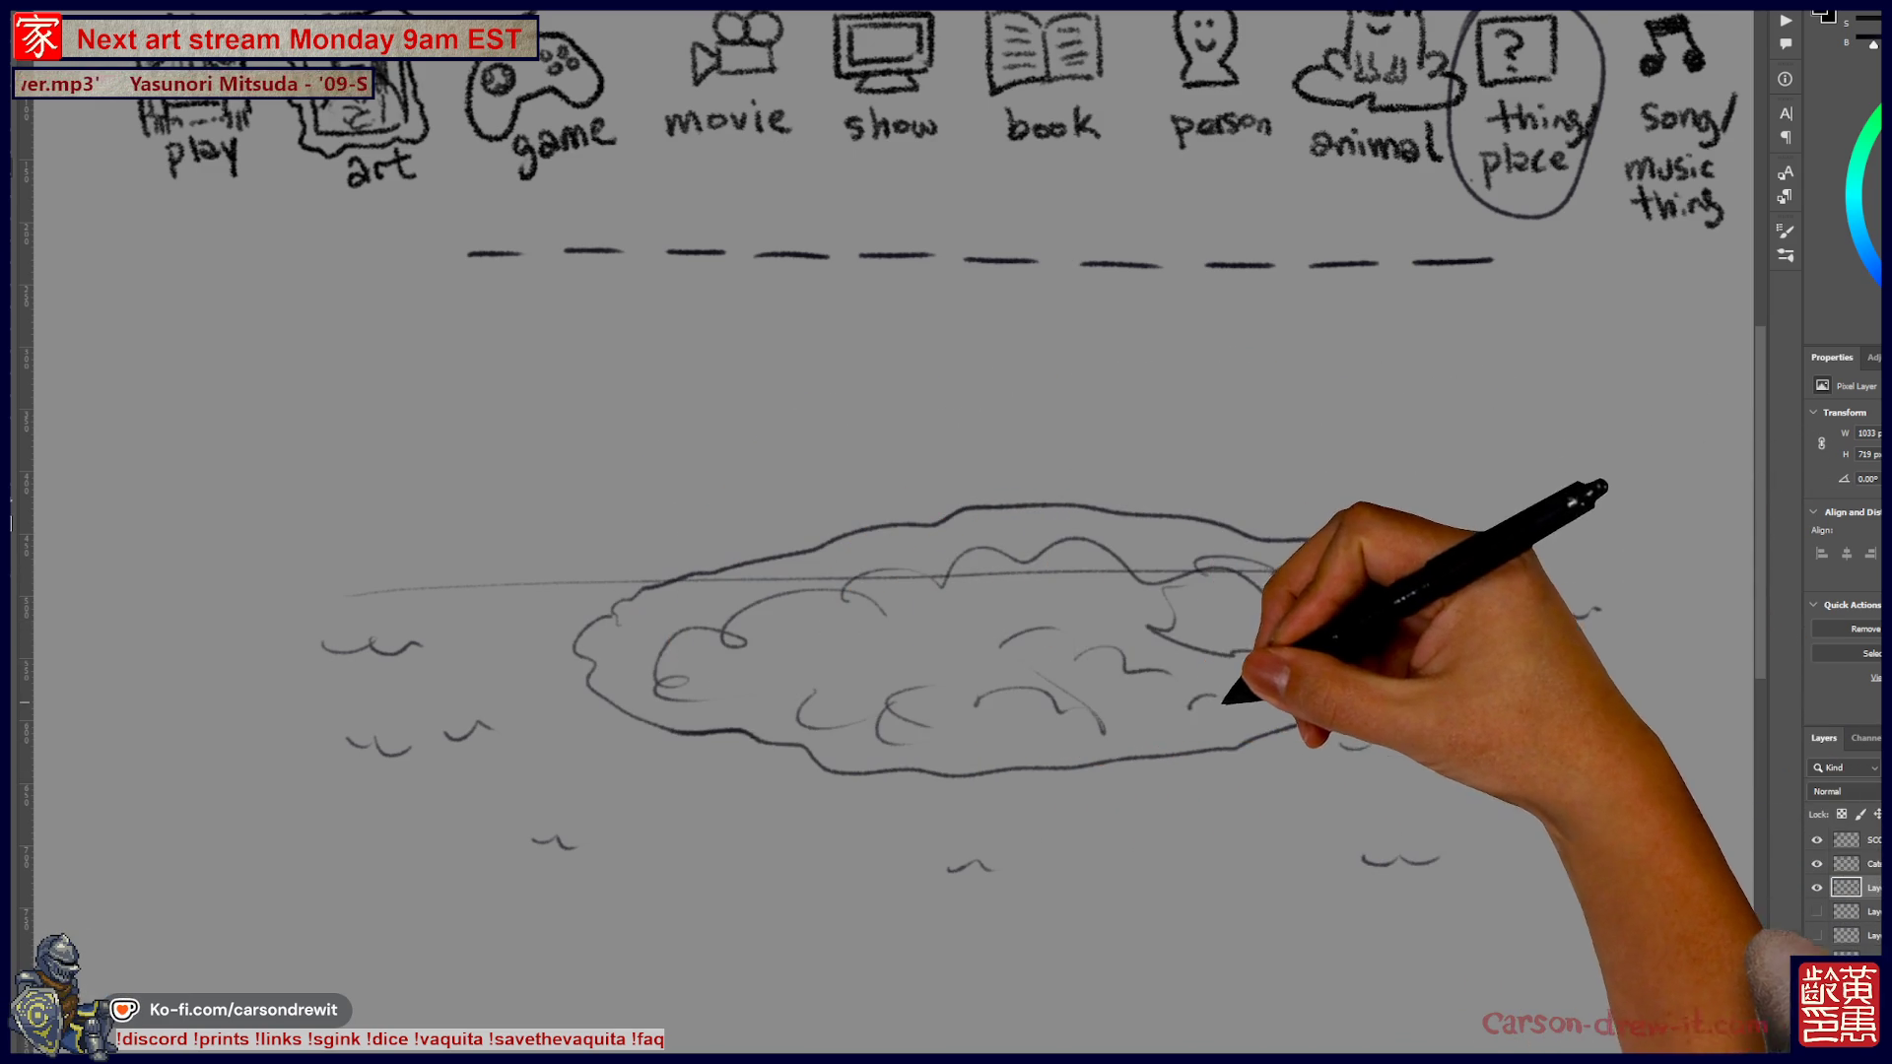
Sketch a small sailboat at lower left, a wave, and a motorboat below the island
mouse_move(596, 902)
mouse_down()
mouse_move(676, 887)
mouse_move(638, 902)
mouse_up()
mouse_move(625, 802)
mouse_down()
mouse_move(664, 828)
mouse_move(625, 874)
mouse_move(685, 877)
mouse_up()
drag(949, 871, 991, 871)
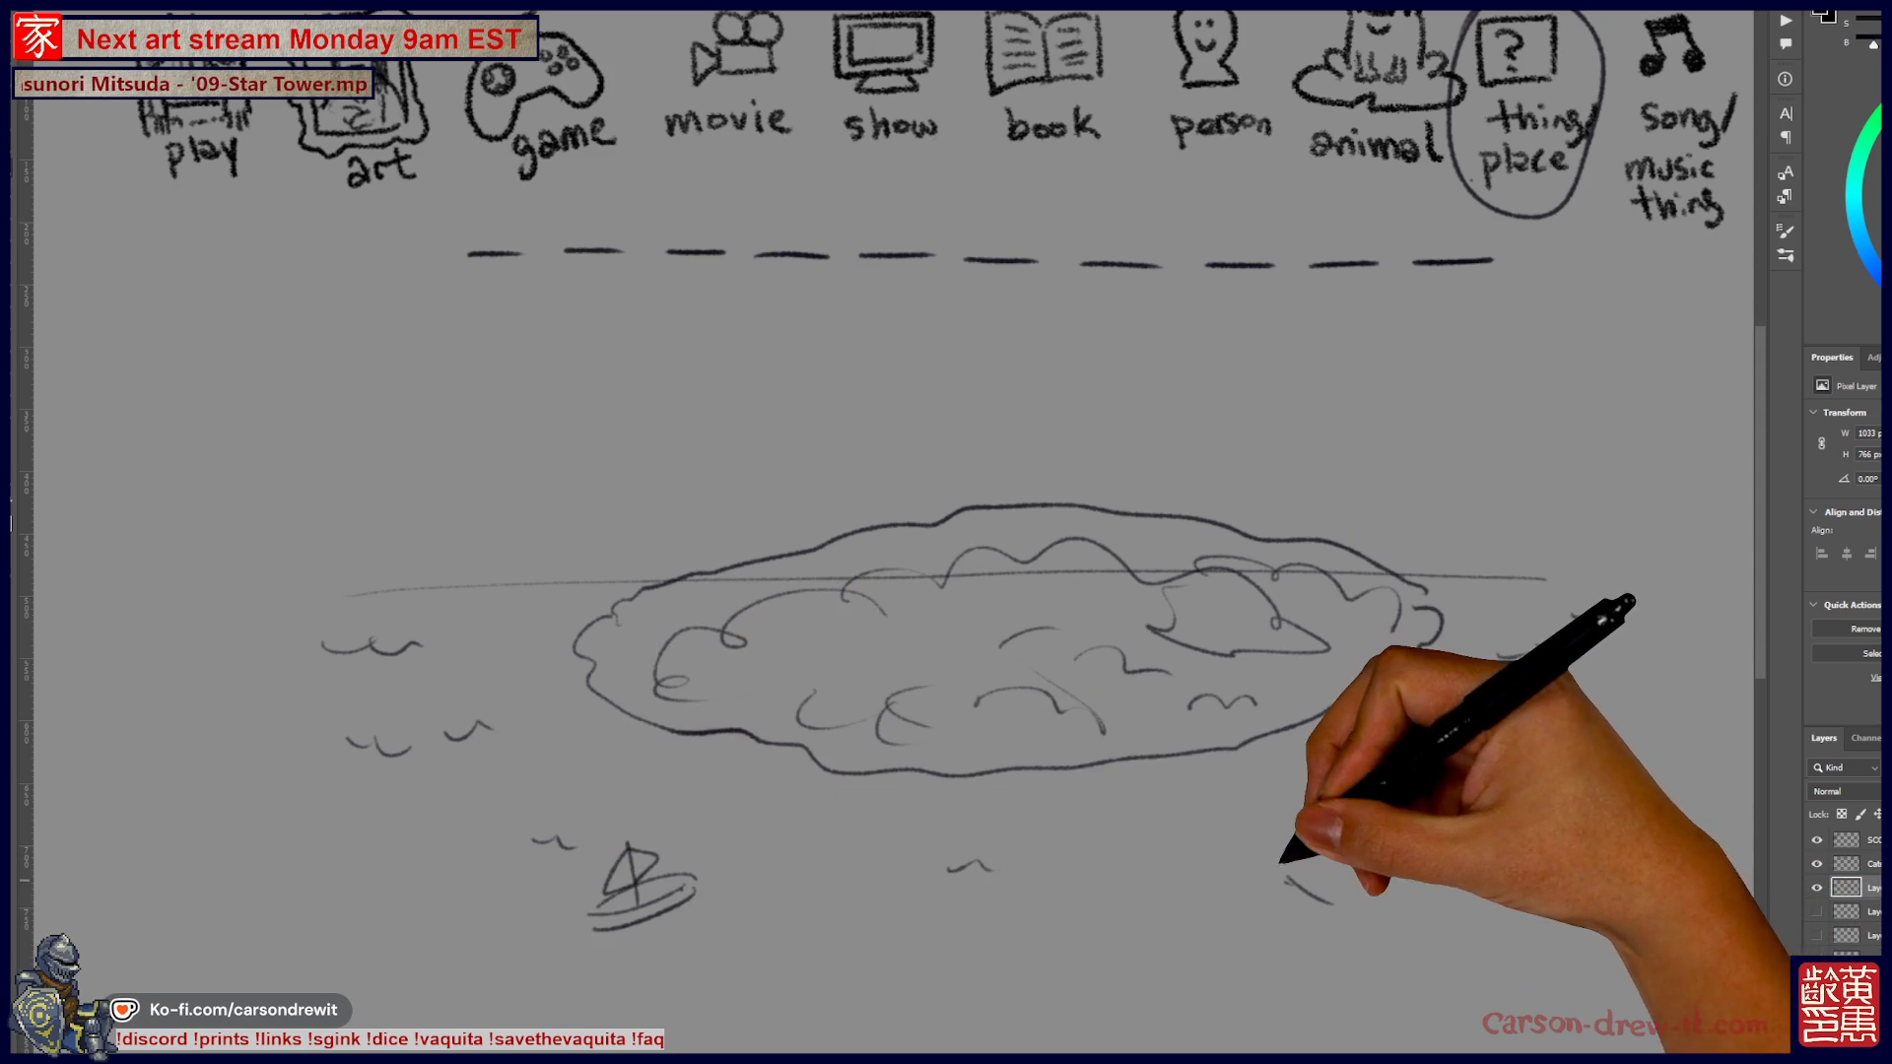
drag(1278, 871, 1384, 885)
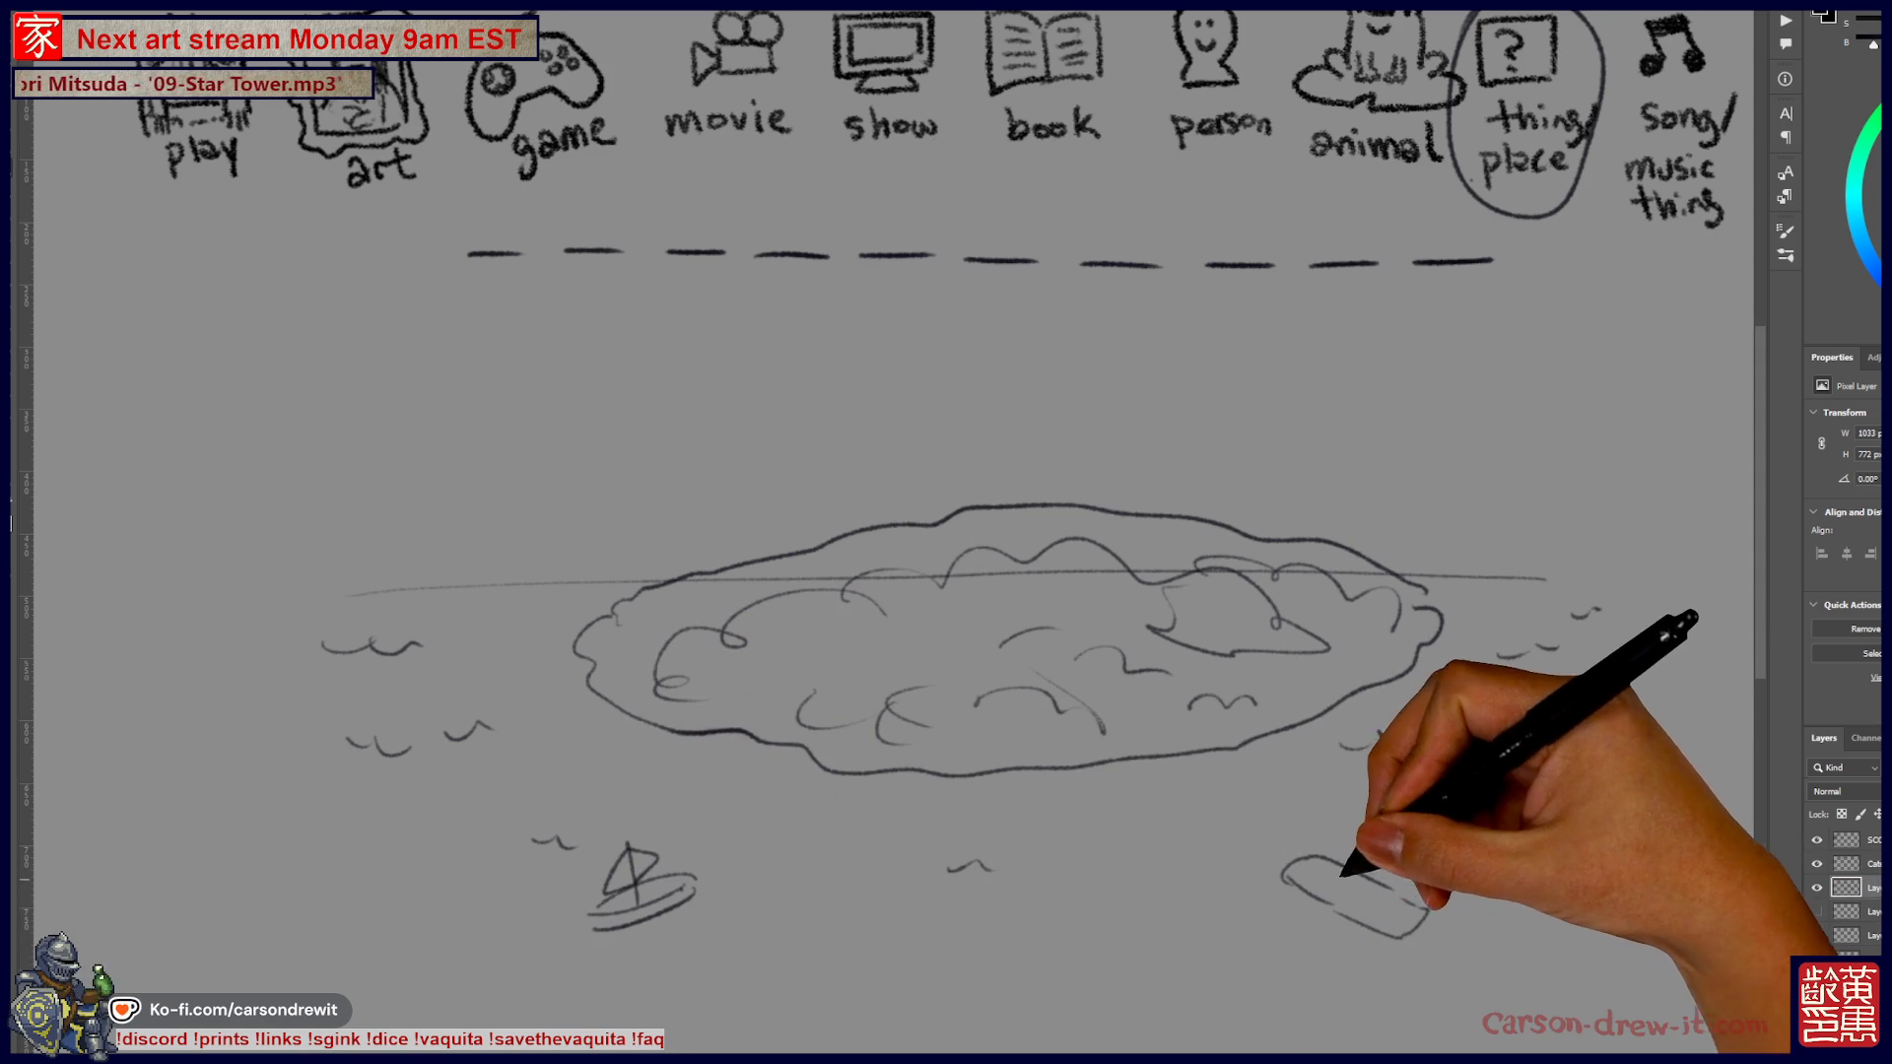
mouse_move(1373, 887)
mouse_down()
mouse_move(1369, 869)
mouse_move(1405, 892)
mouse_move(1332, 927)
mouse_up()
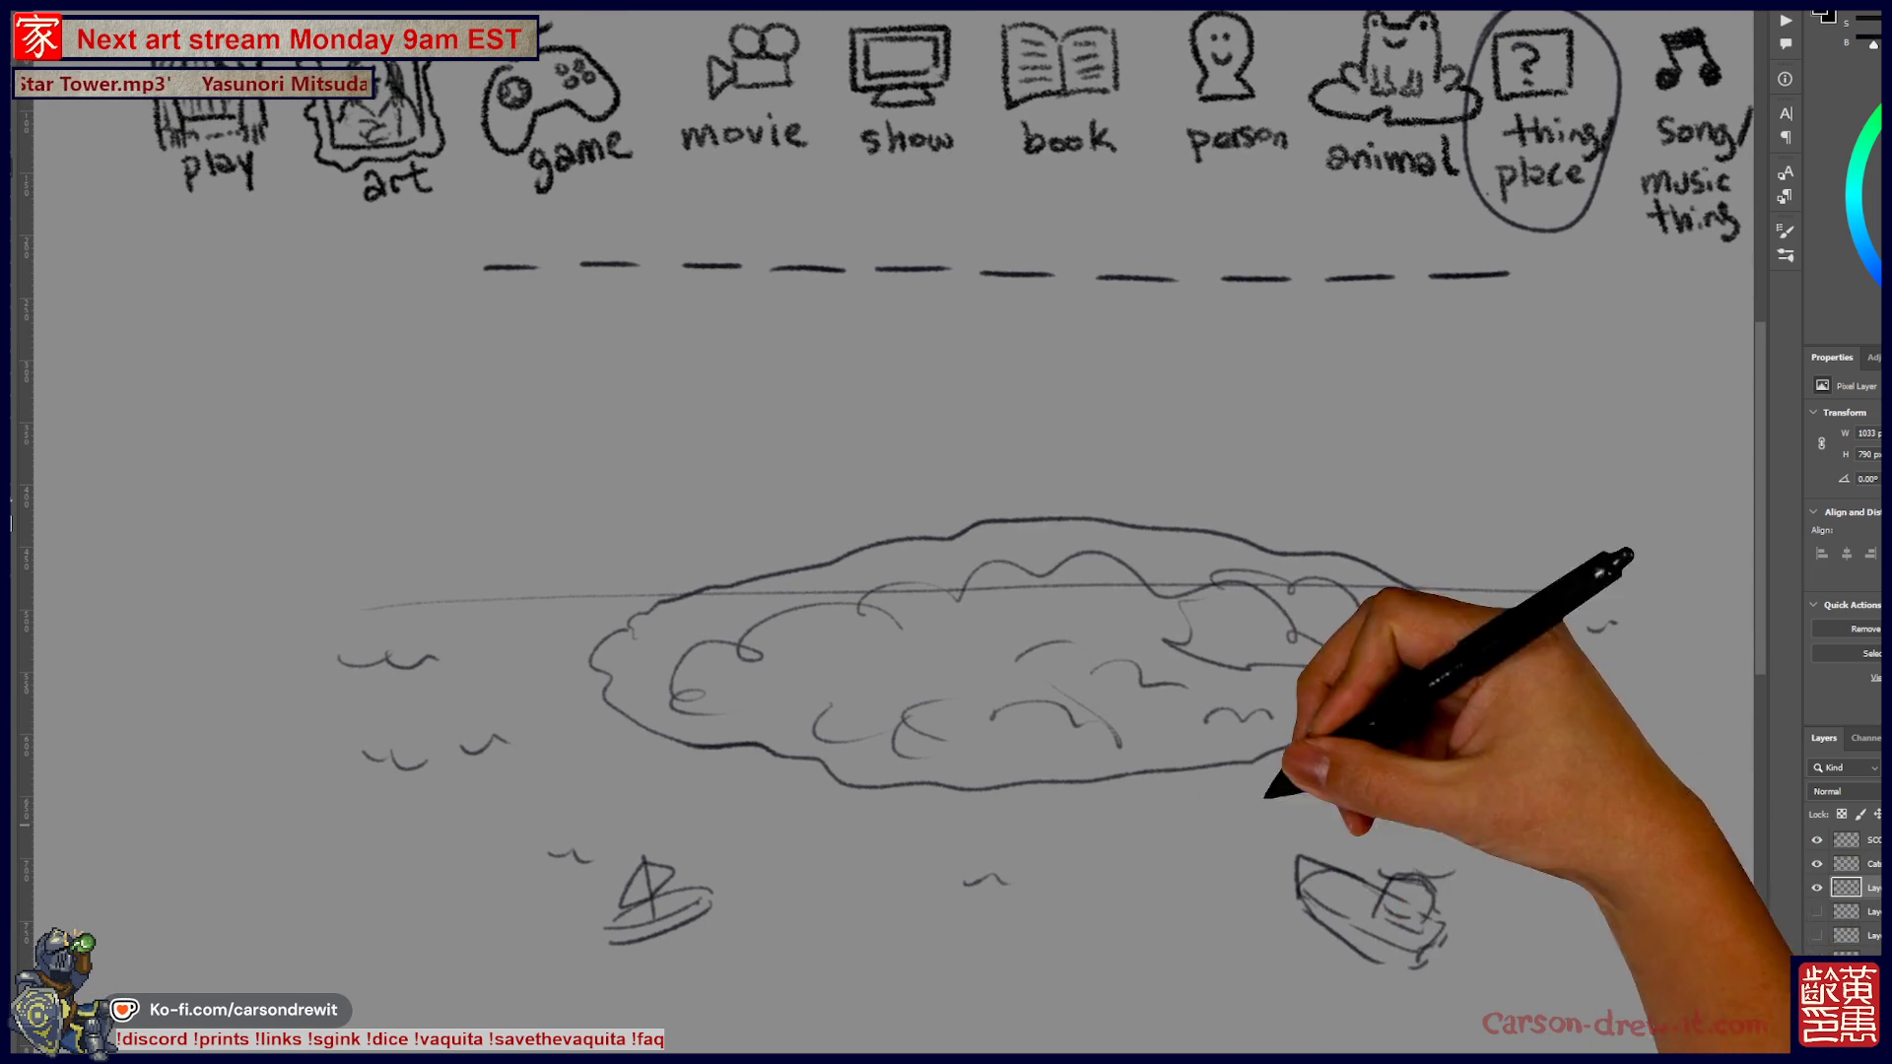
Dot pebbles along the island's lower shoreline
mouse_move(1233, 752)
mouse_down()
mouse_move(1218, 775)
mouse_move(1332, 734)
mouse_up()
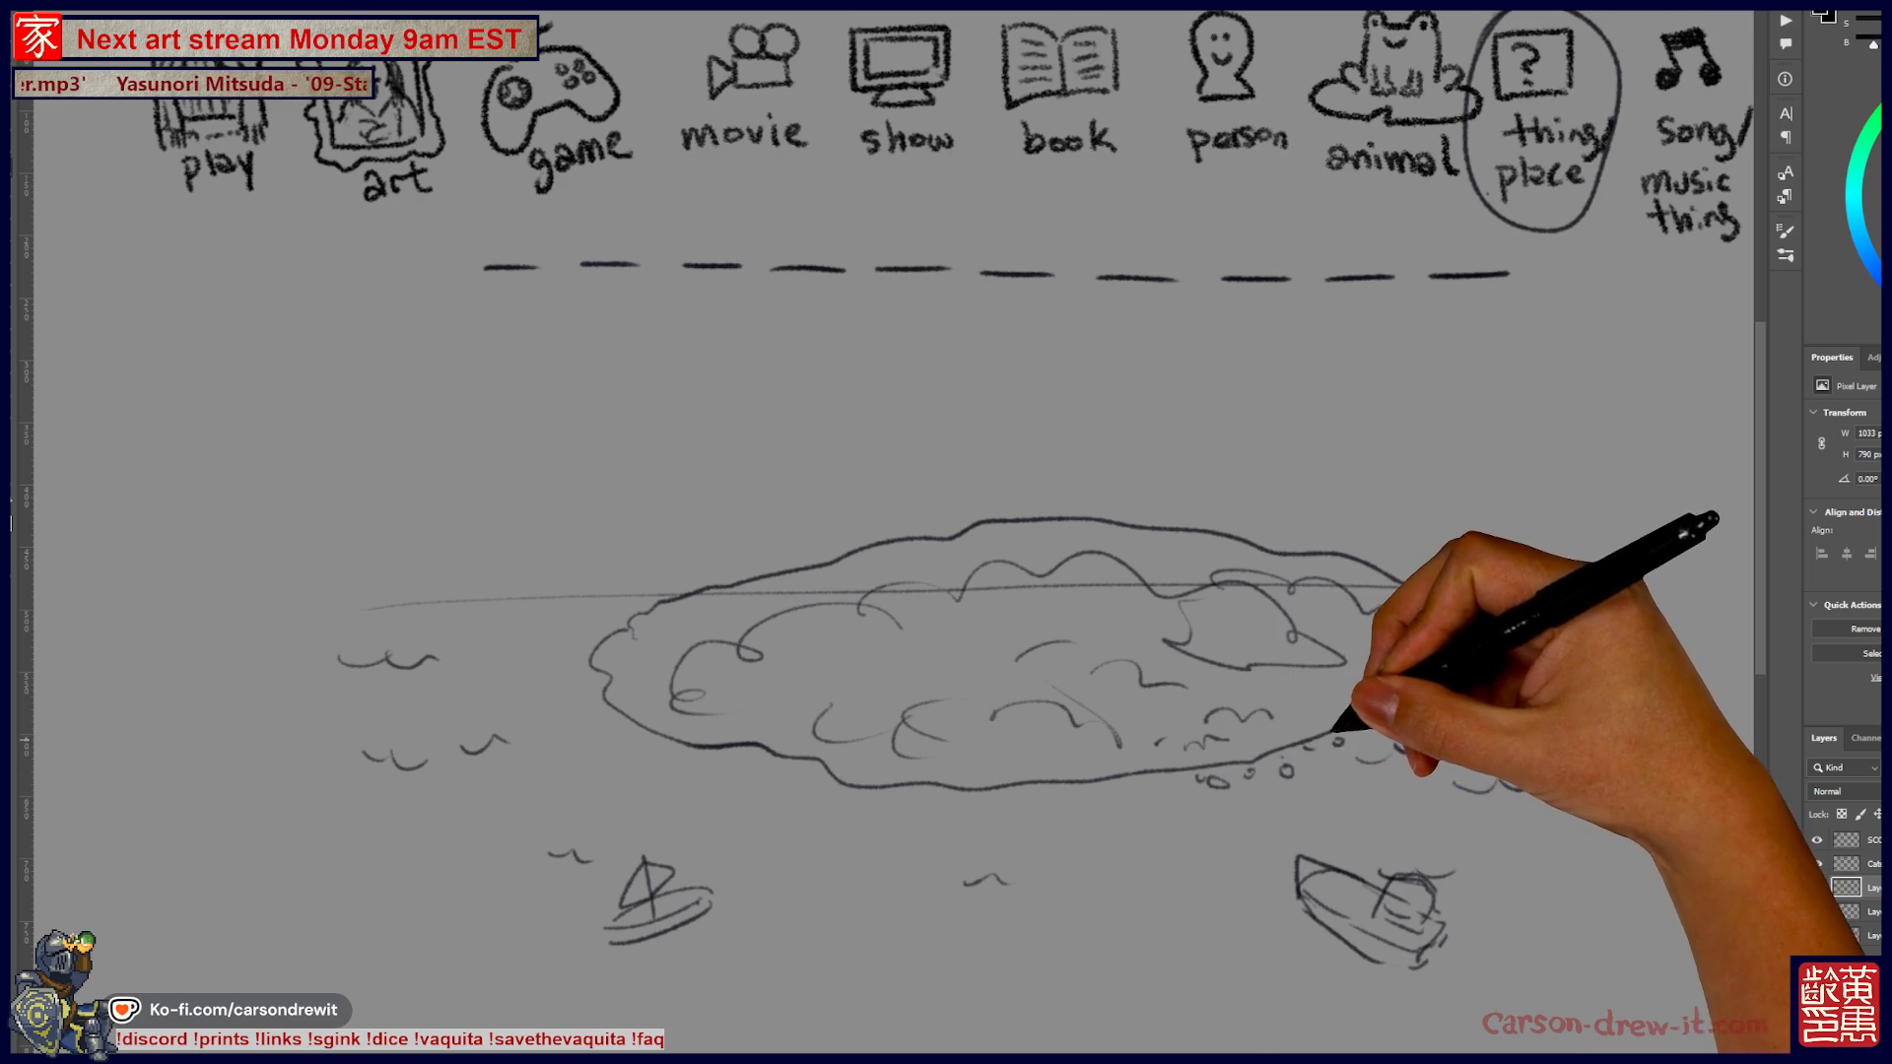
mouse_move(1014, 789)
mouse_down()
mouse_move(1123, 774)
mouse_move(712, 771)
mouse_up()
drag(575, 683, 566, 645)
drag(1444, 687, 1453, 693)
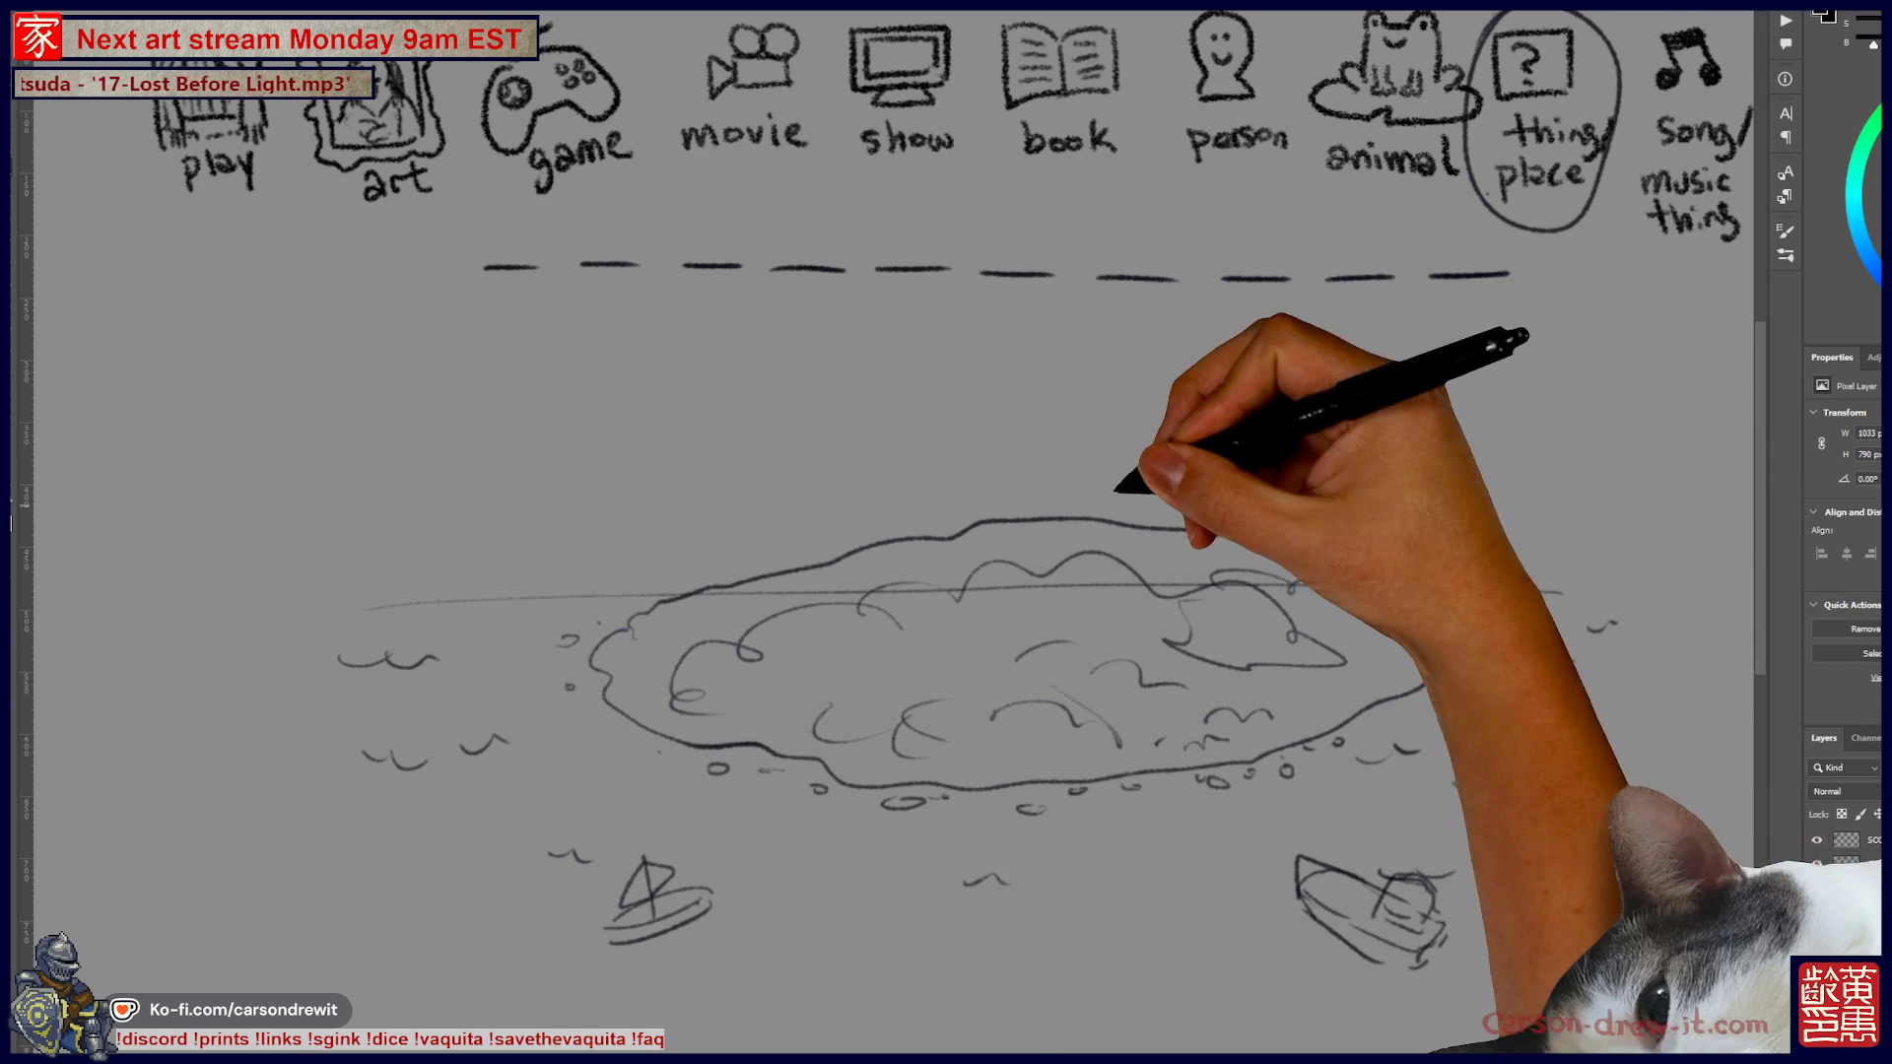
drag(1157, 591, 1118, 707)
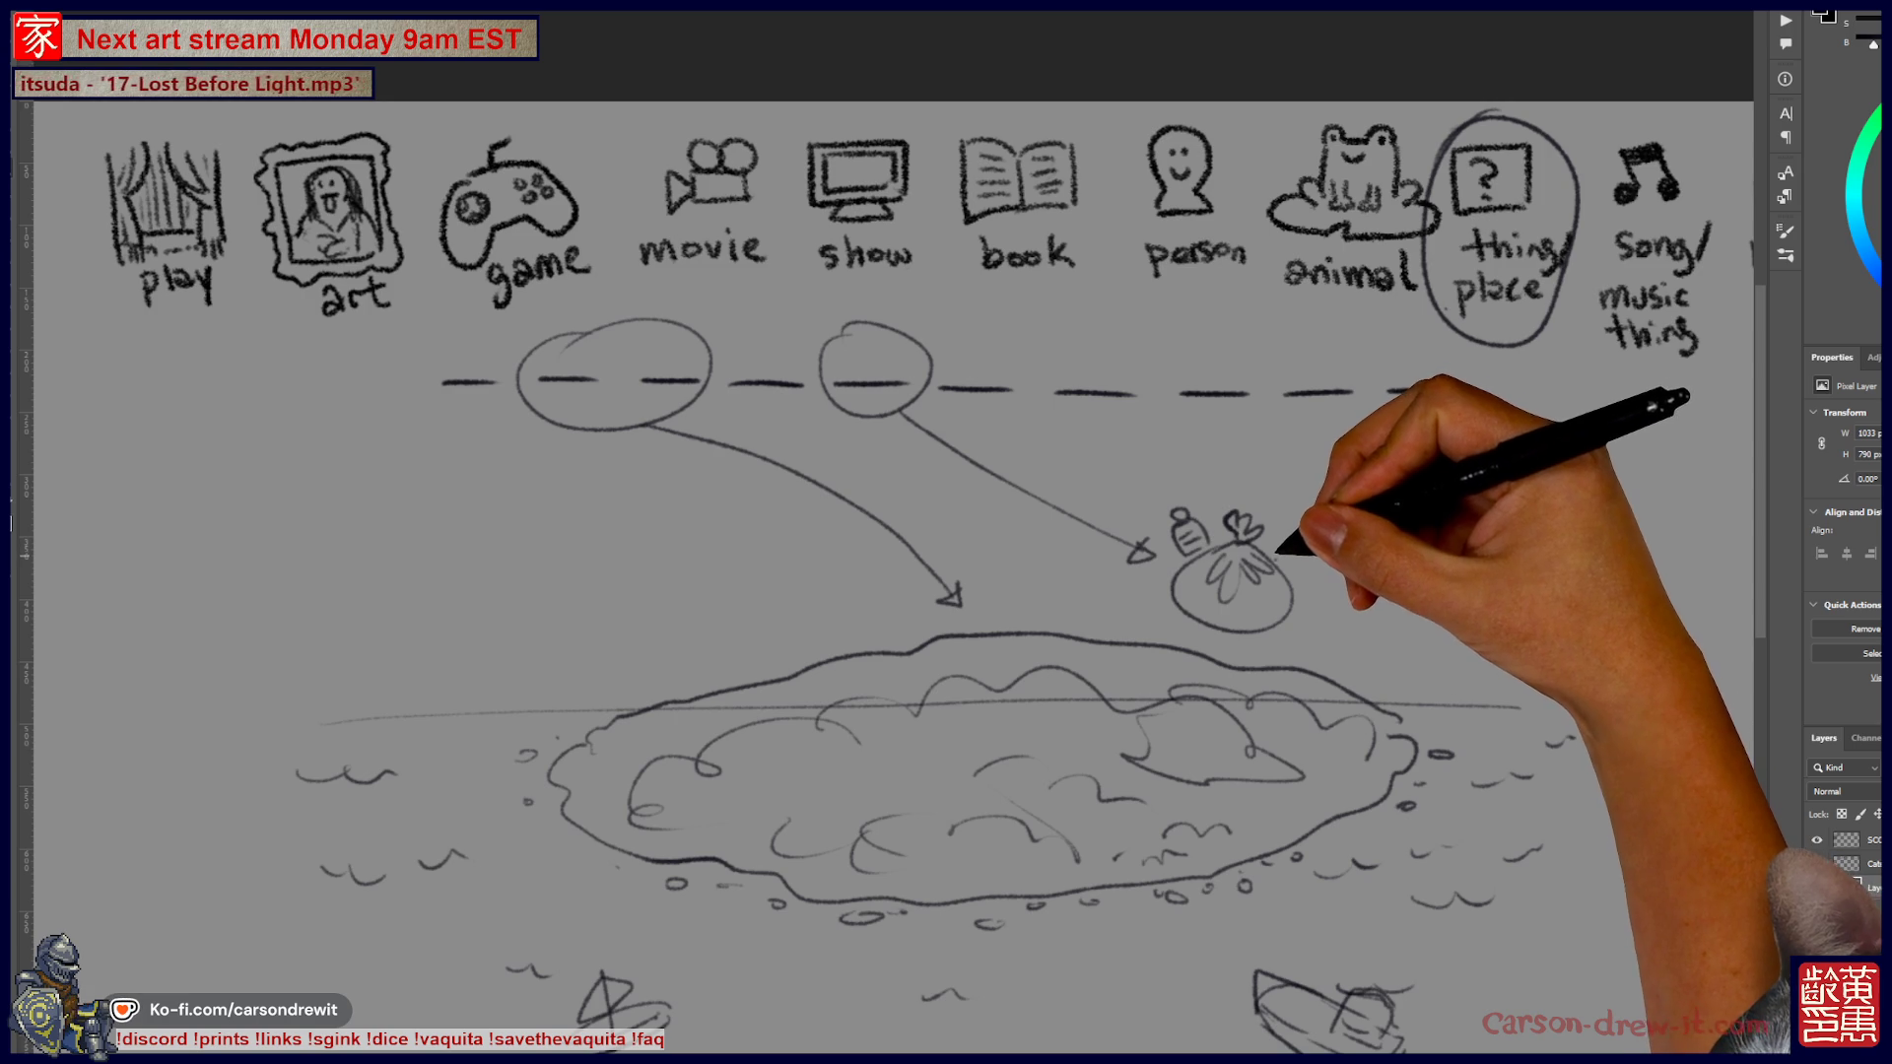
Add a bone and sprout to the bag, circle a third blank, and draw a floating bottle in waves
drag(1281, 535, 1296, 558)
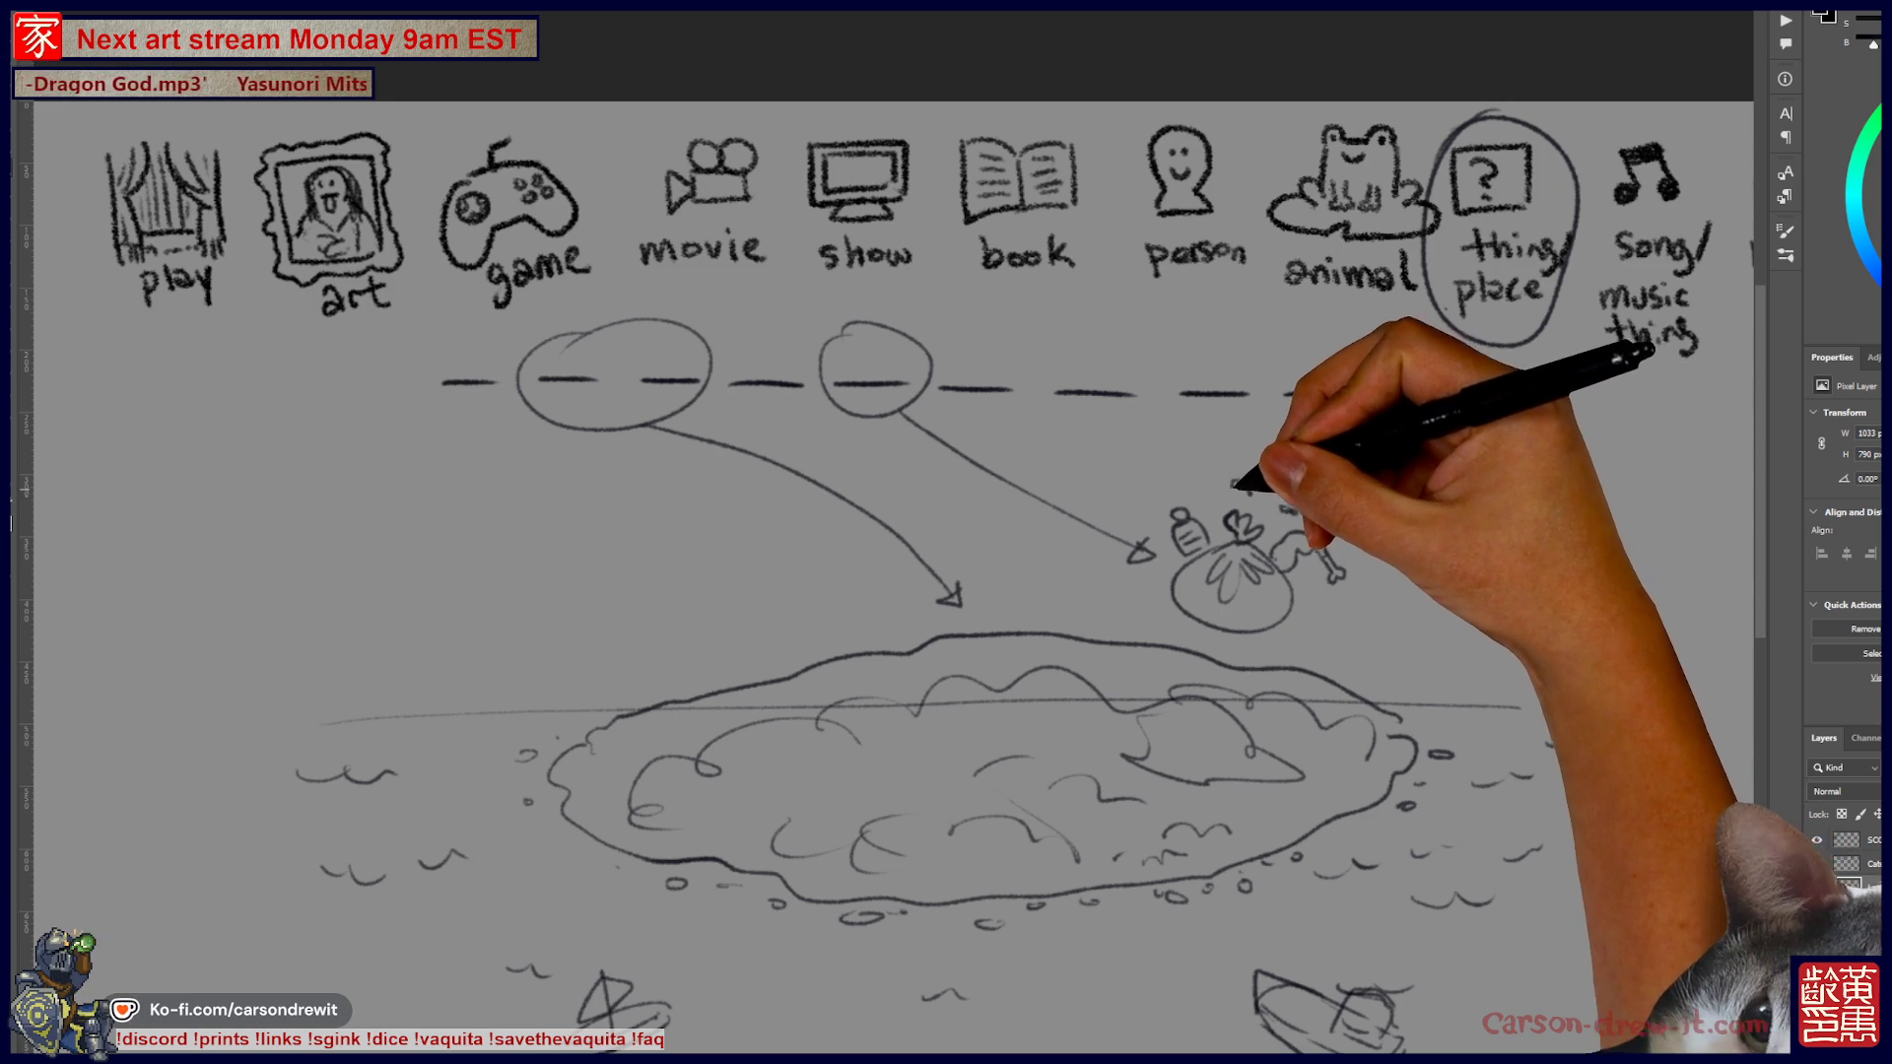
drag(1133, 496, 1155, 487)
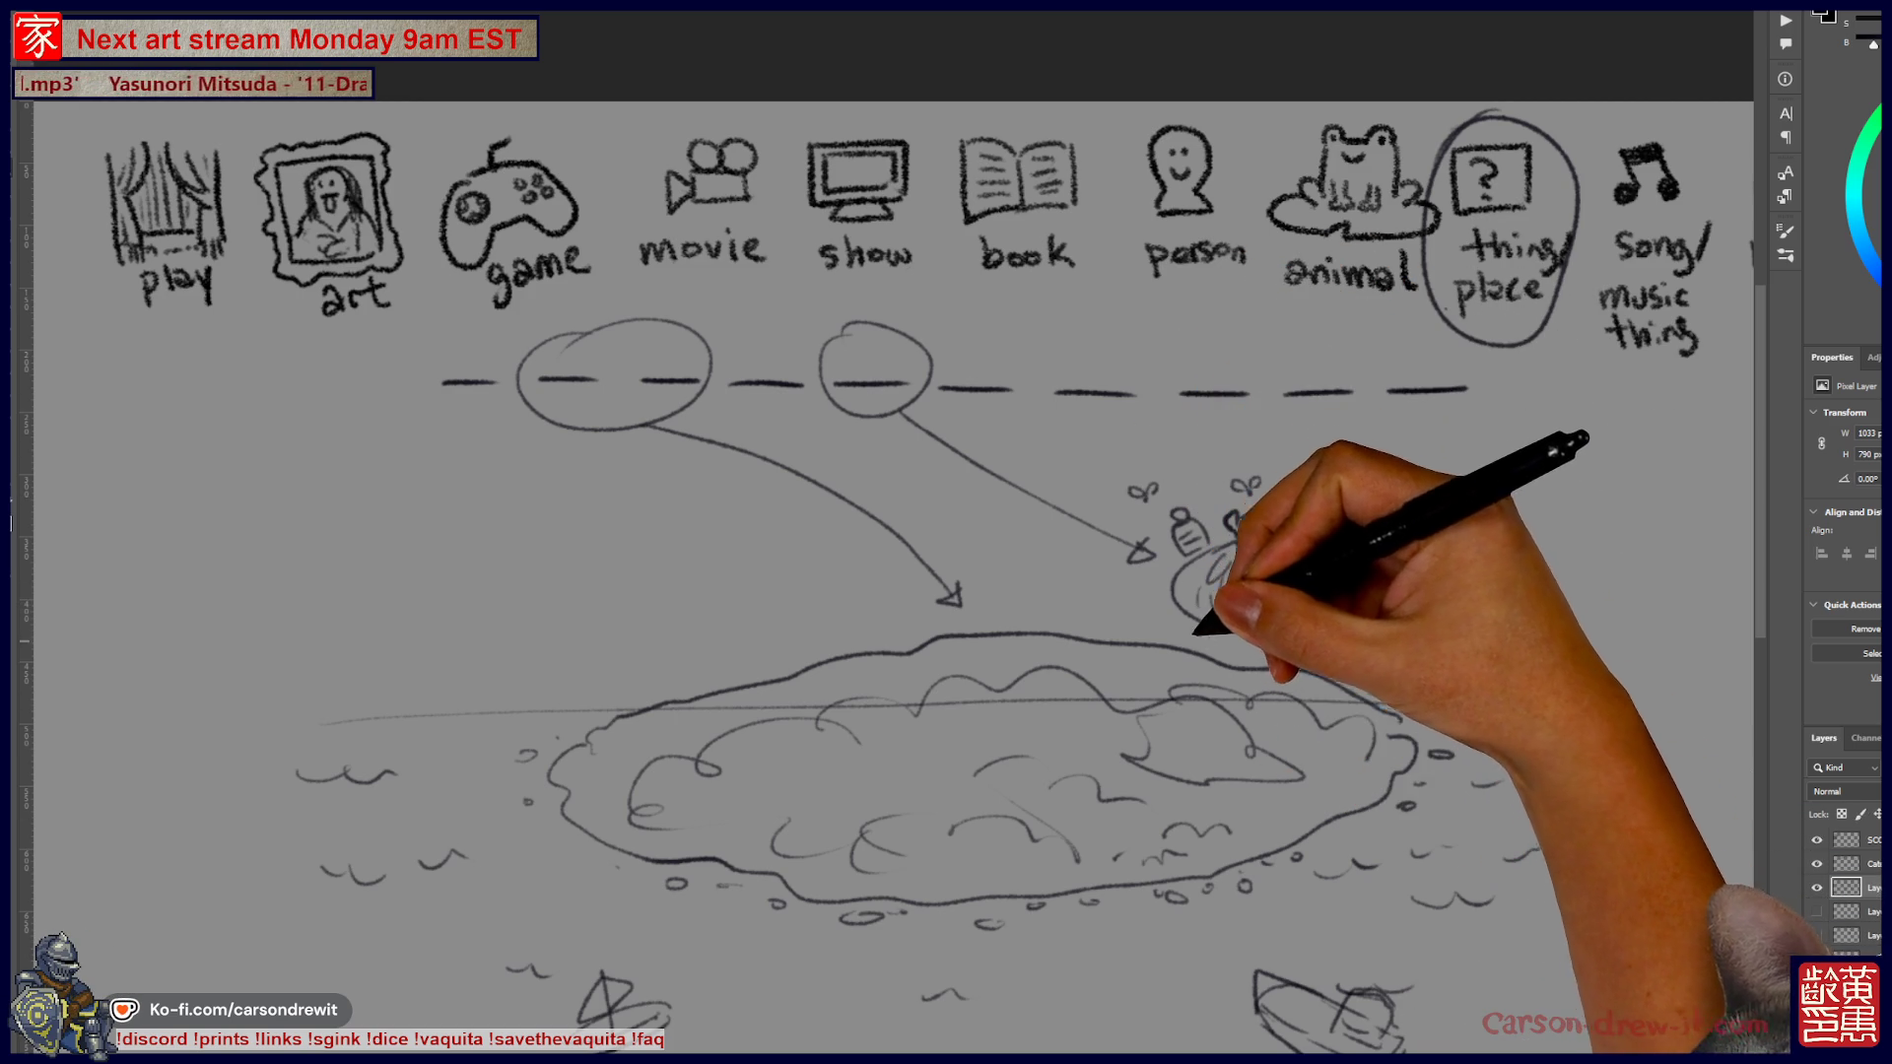
mouse_move(845, 359)
mouse_down()
mouse_move(833, 406)
mouse_move(1478, 542)
mouse_up()
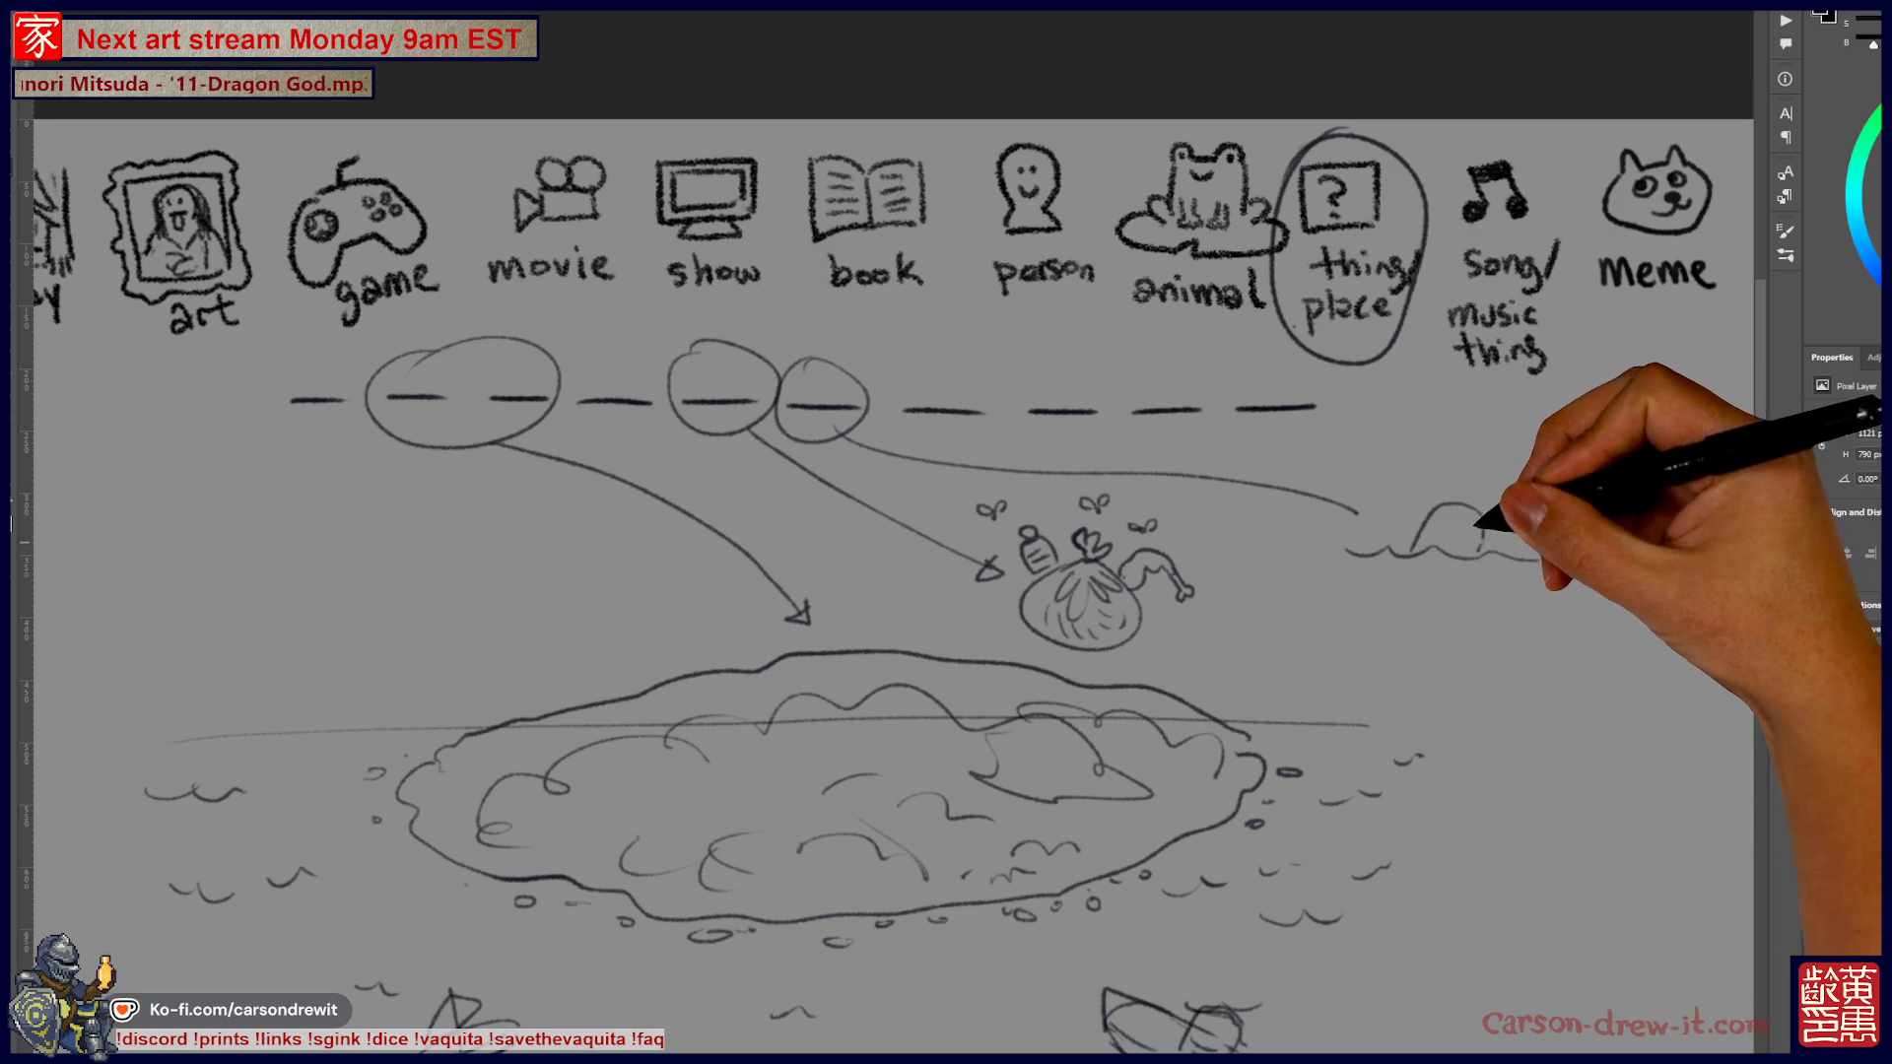
mouse_move(1399, 603)
mouse_down()
mouse_move(1473, 621)
mouse_move(1478, 592)
mouse_move(1535, 558)
mouse_up()
drag(1468, 498, 1457, 495)
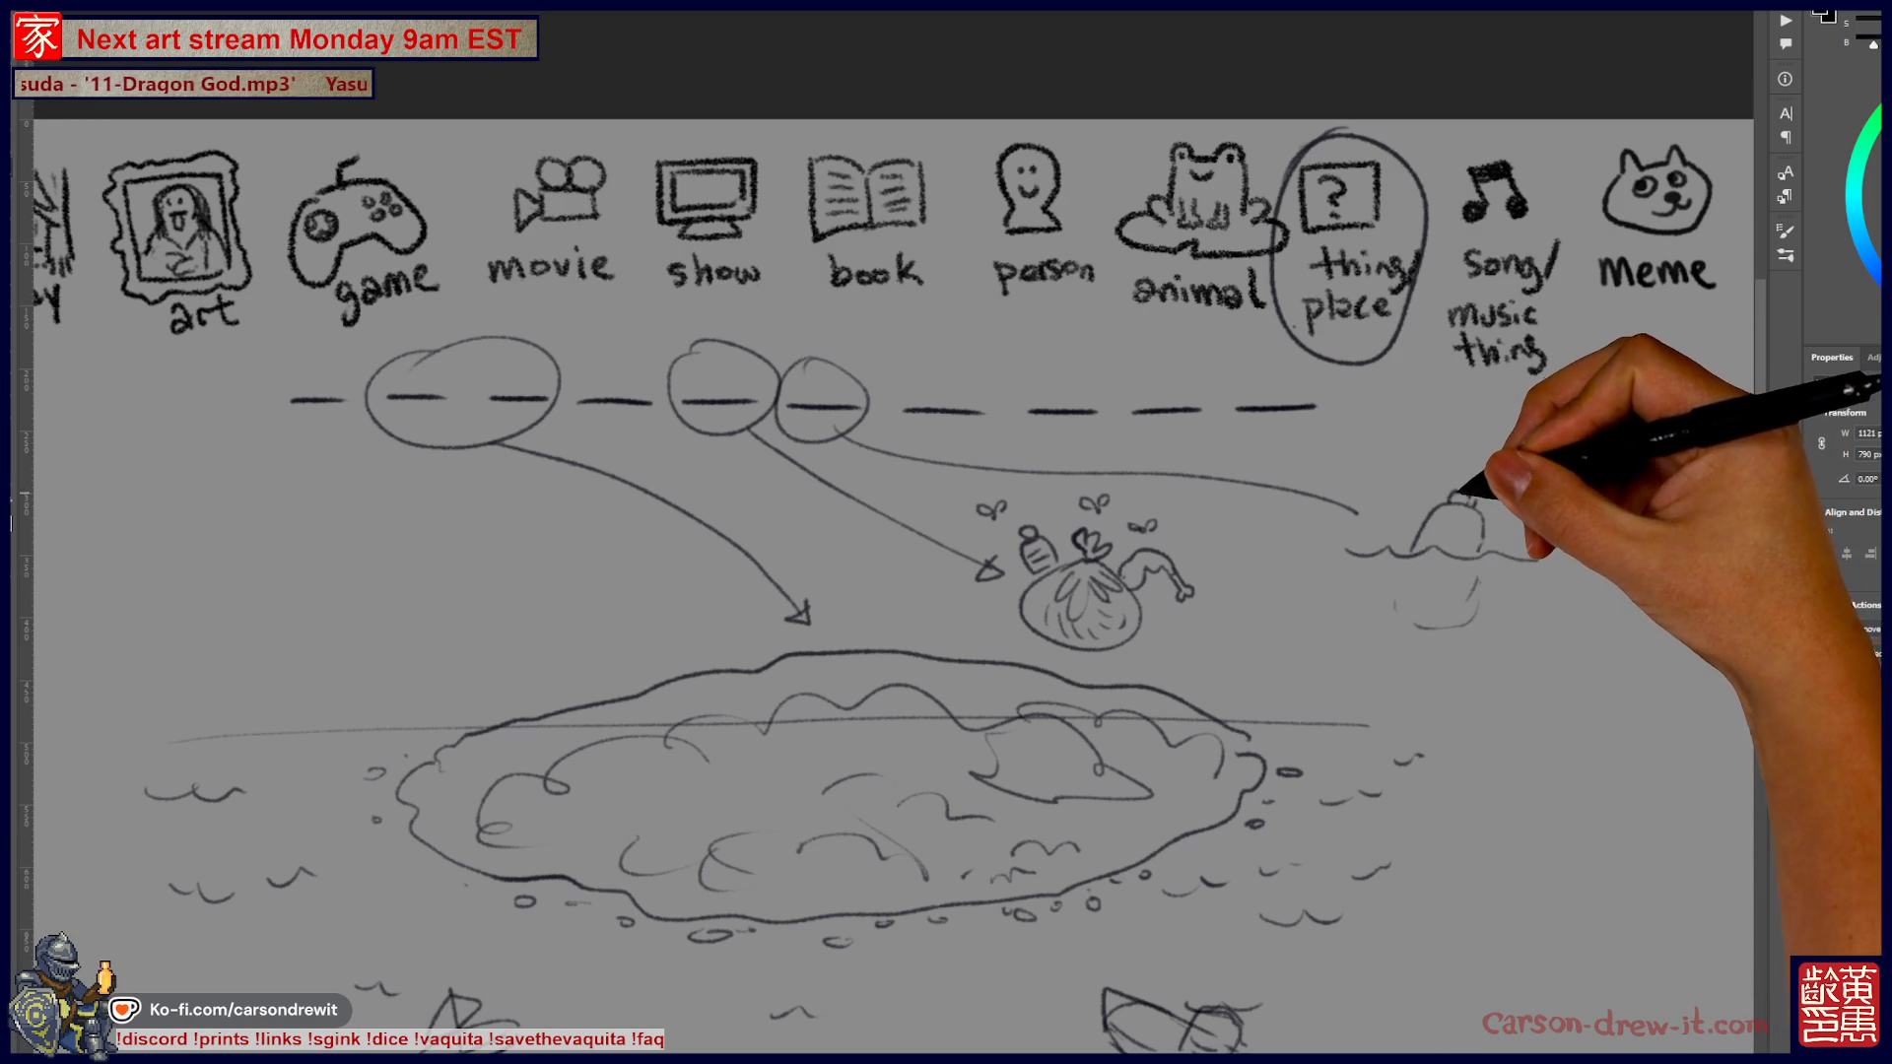
drag(1394, 498, 1449, 549)
drag(1352, 732, 1299, 779)
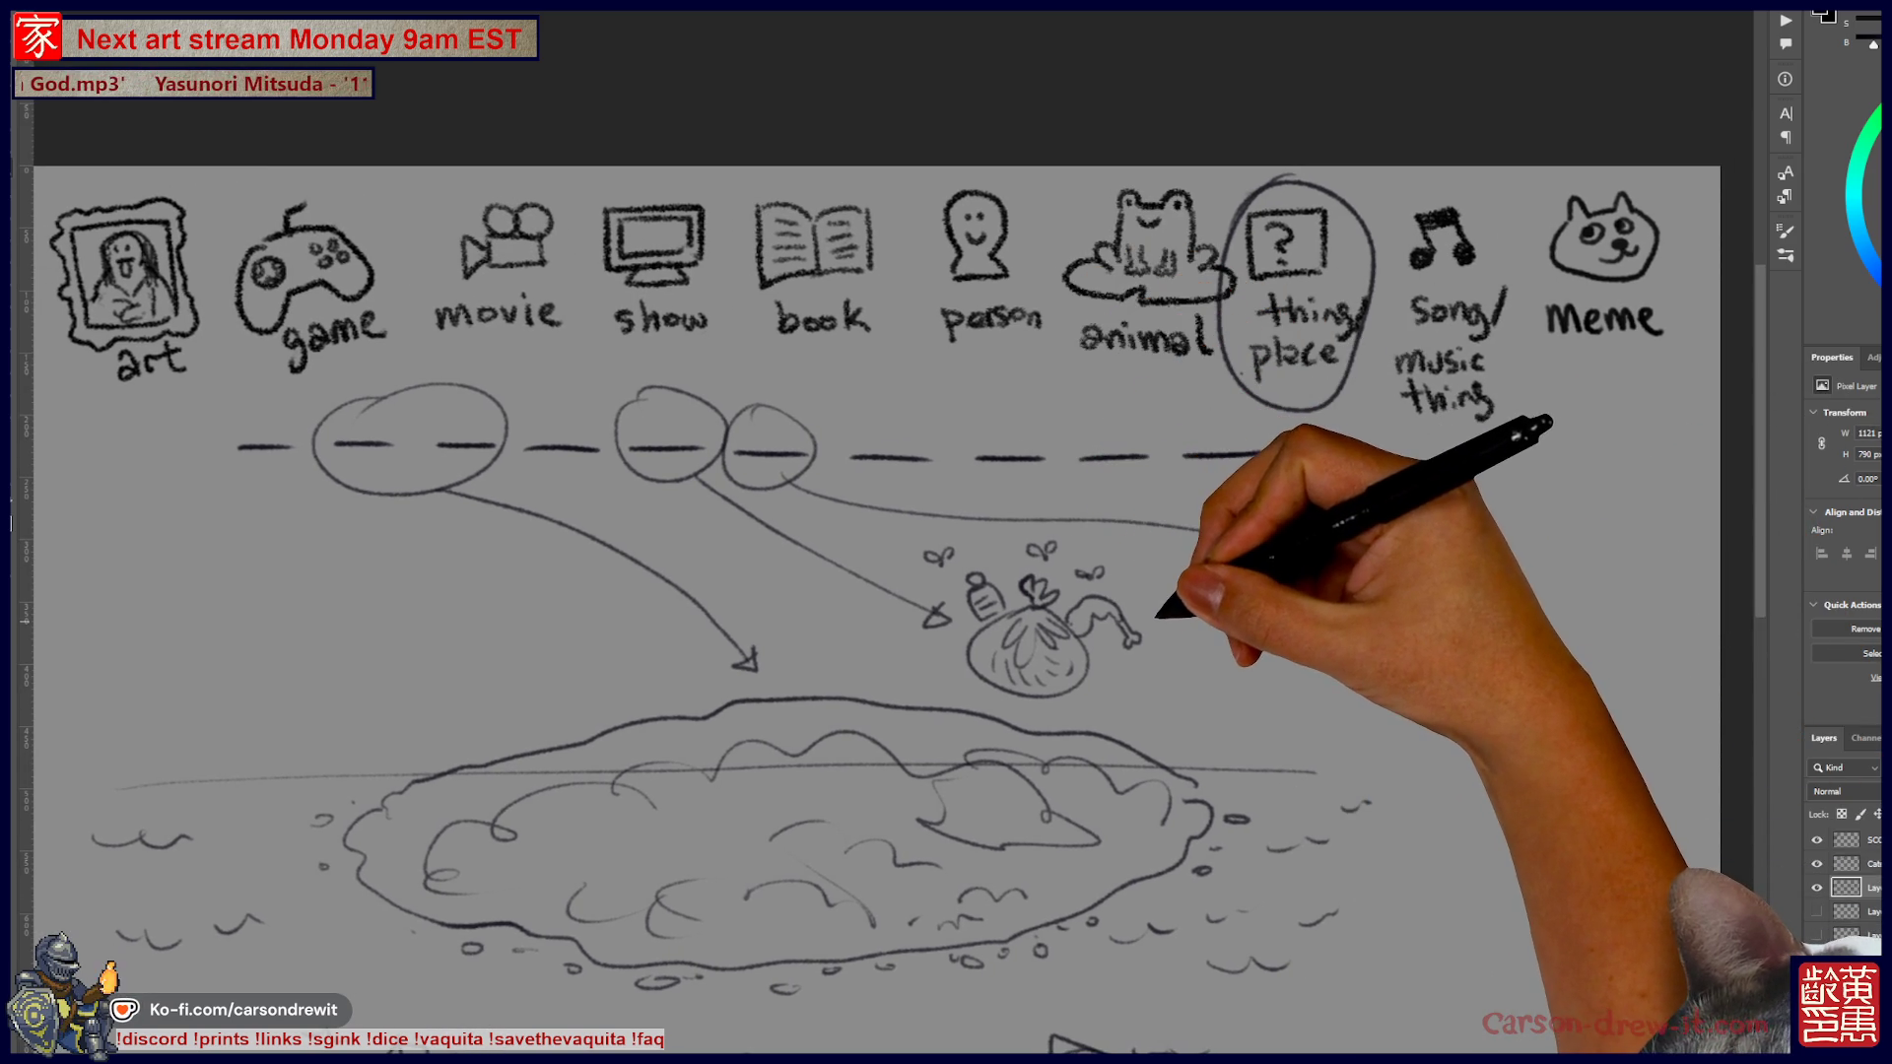
Circle two more blanks and draw an arrow from them to a large oval beside the island
mouse_move(1079, 433)
mouse_down()
mouse_move(1163, 399)
mouse_move(1276, 413)
mouse_up()
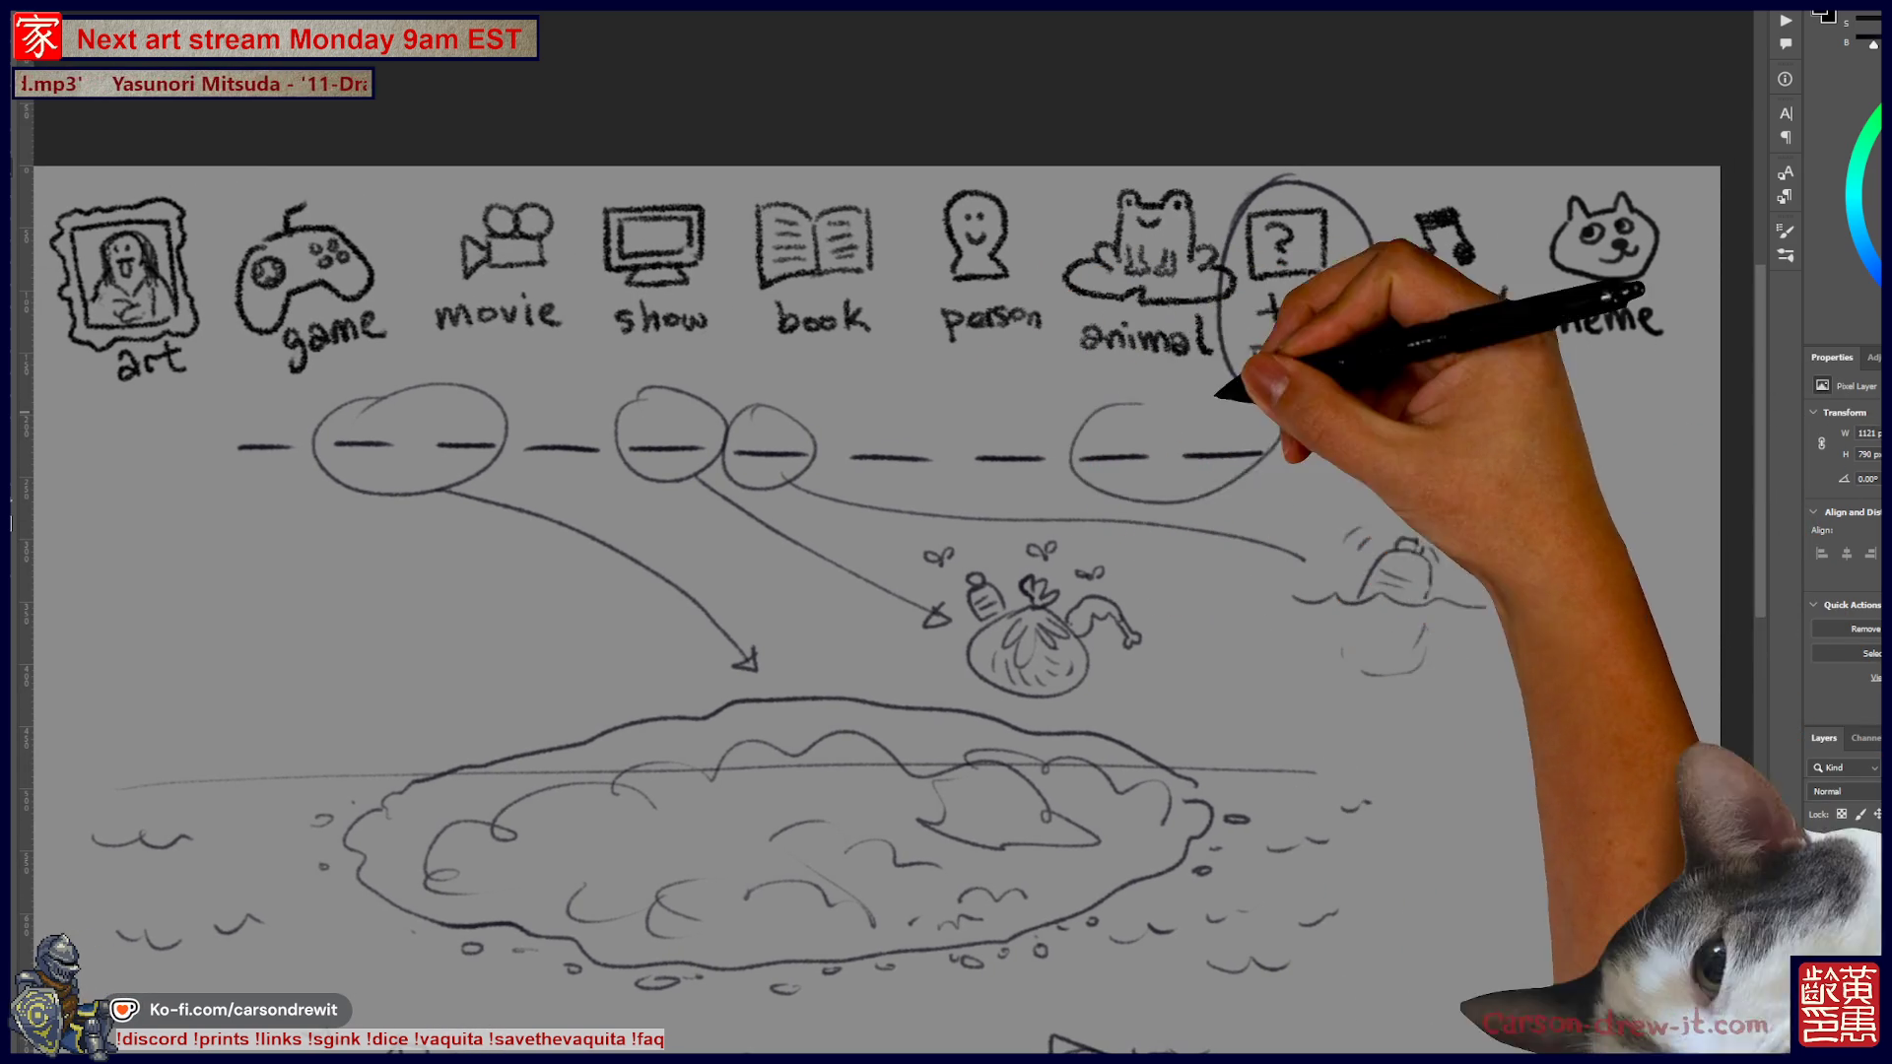
drag(1253, 662, 1121, 547)
drag(1076, 384, 1171, 652)
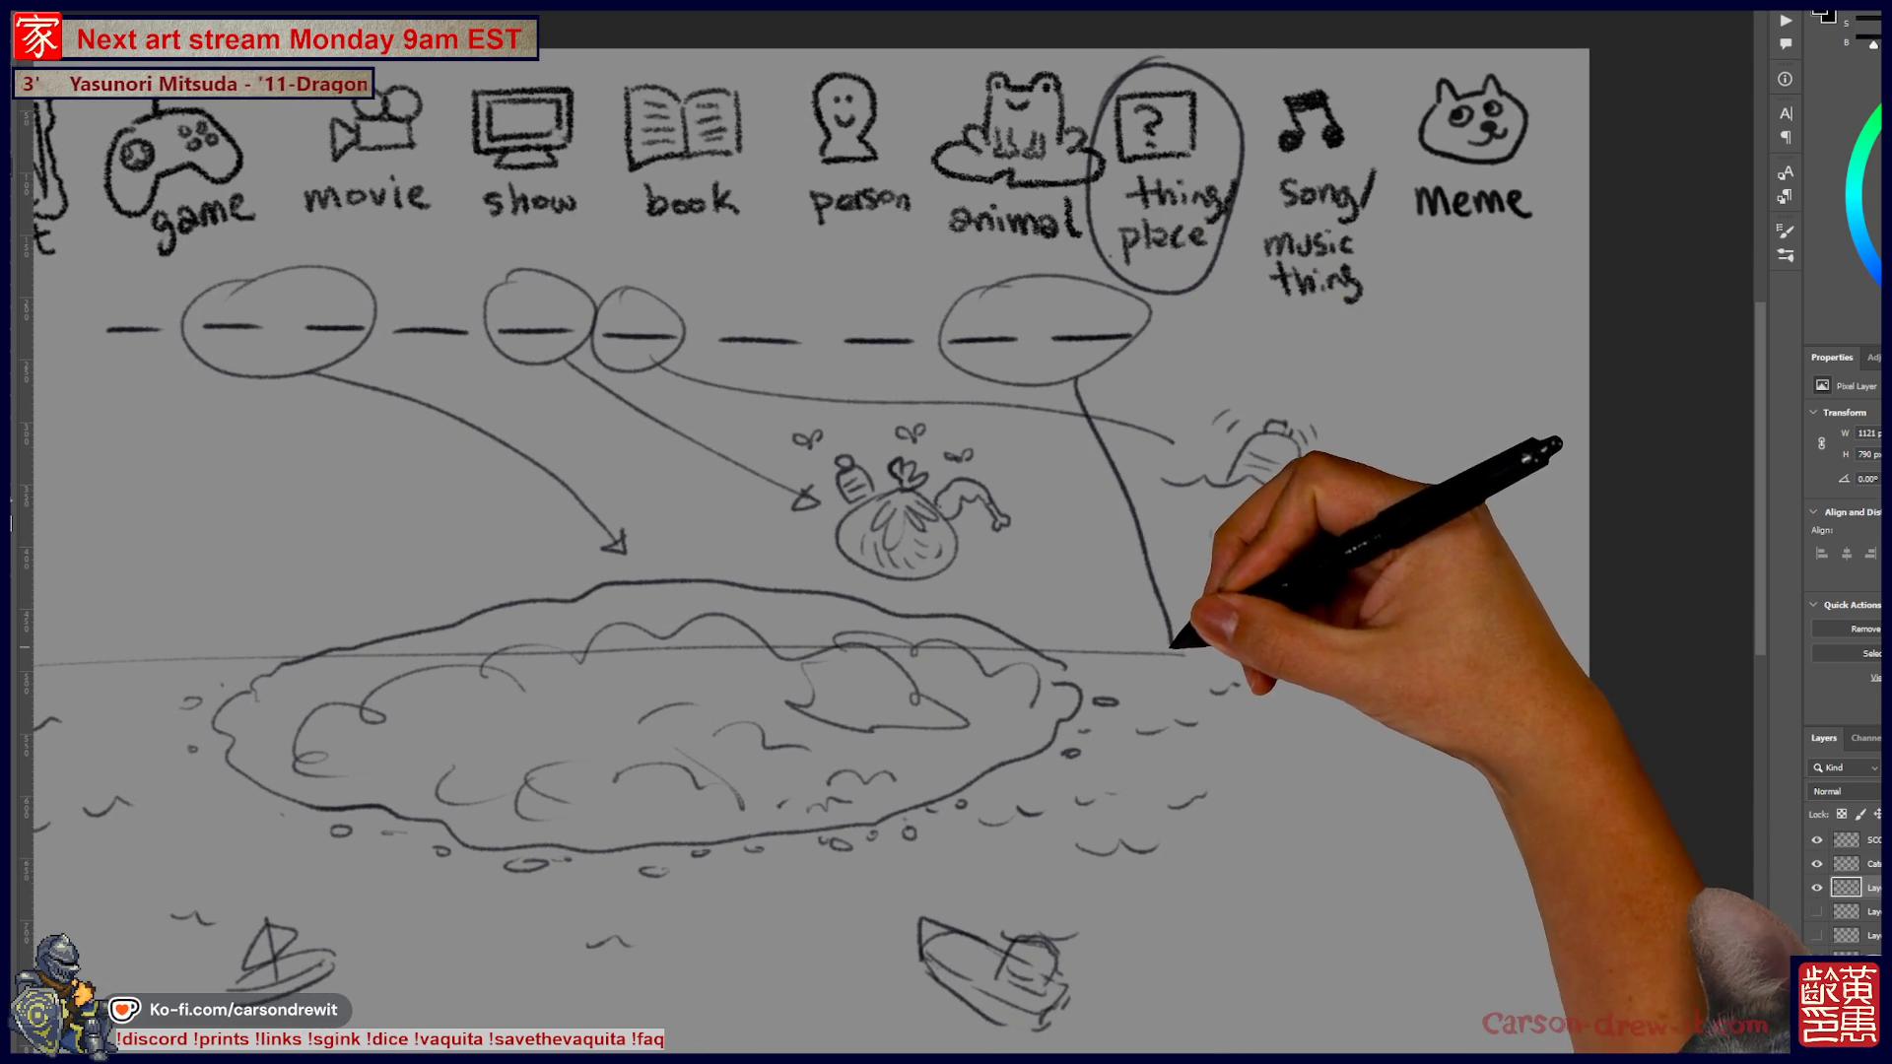
drag(1254, 802, 1312, 723)
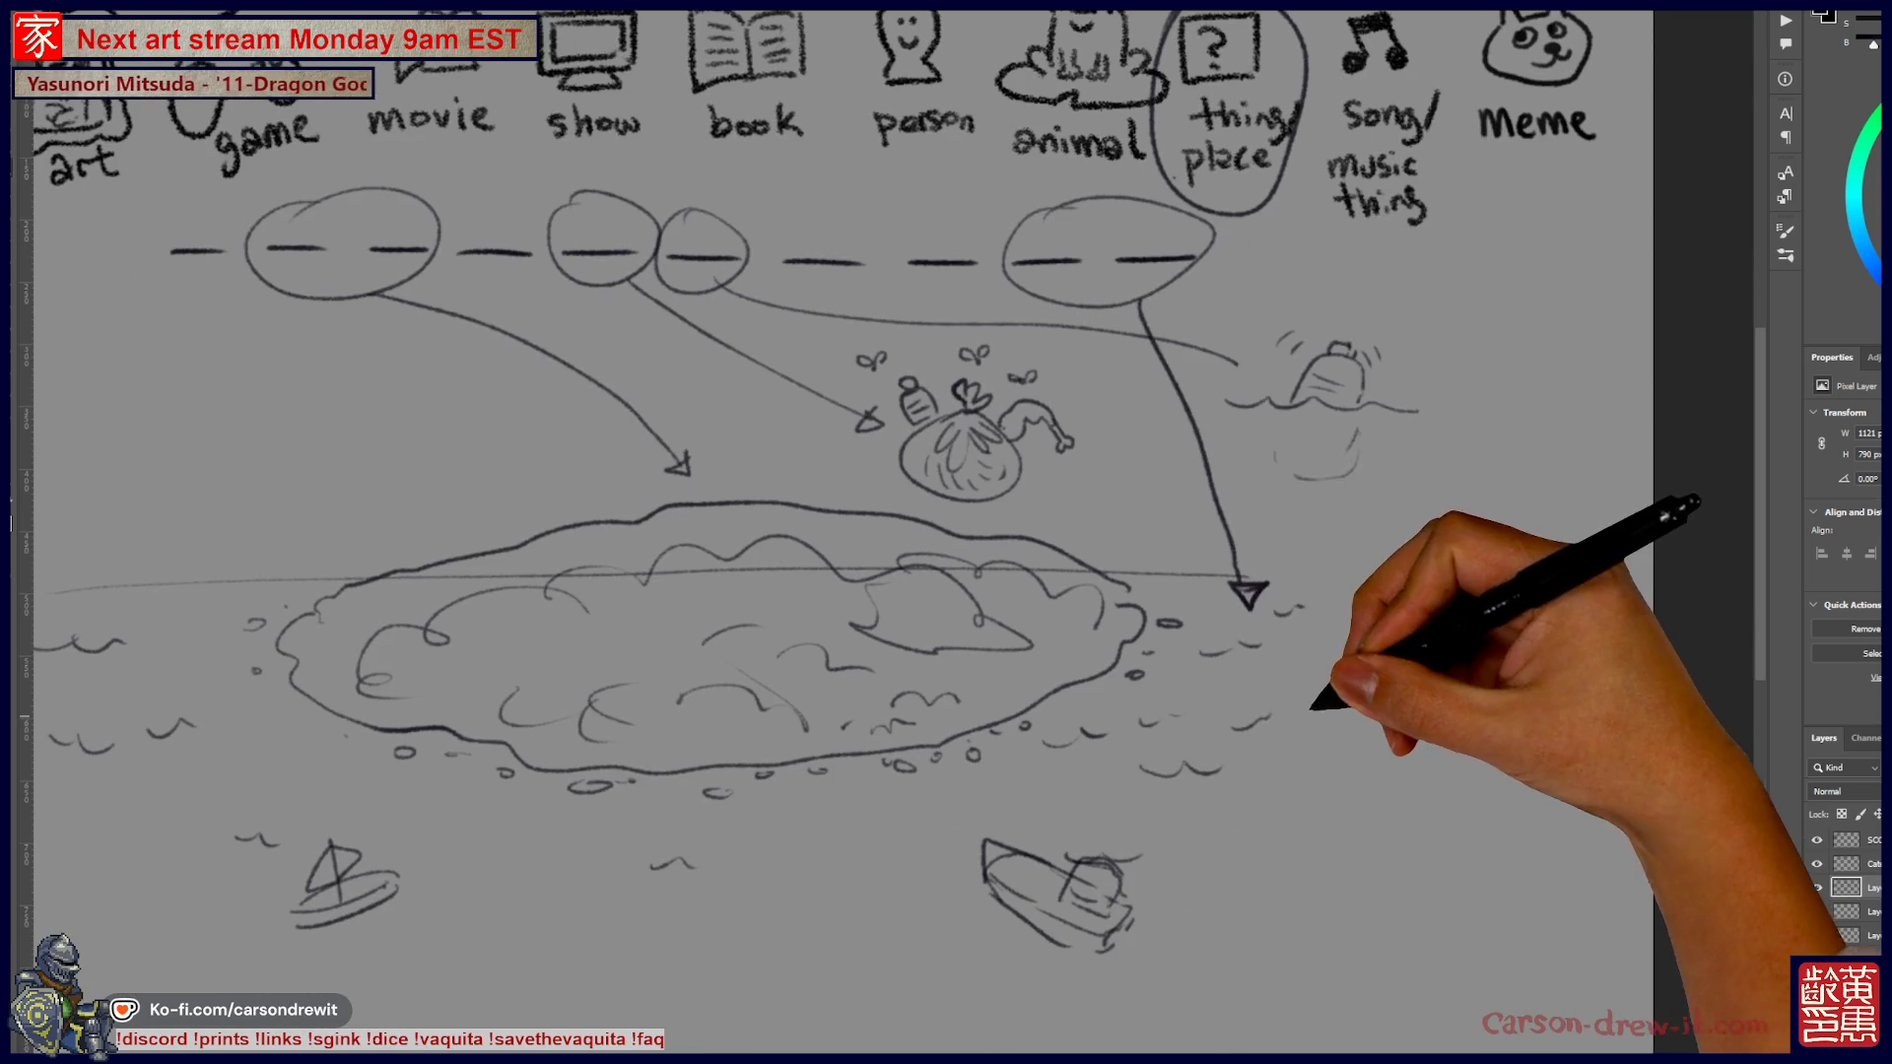
drag(1222, 581, 1244, 602)
drag(1244, 601, 1237, 603)
drag(1271, 434, 1351, 468)
drag(1452, 646, 1350, 720)
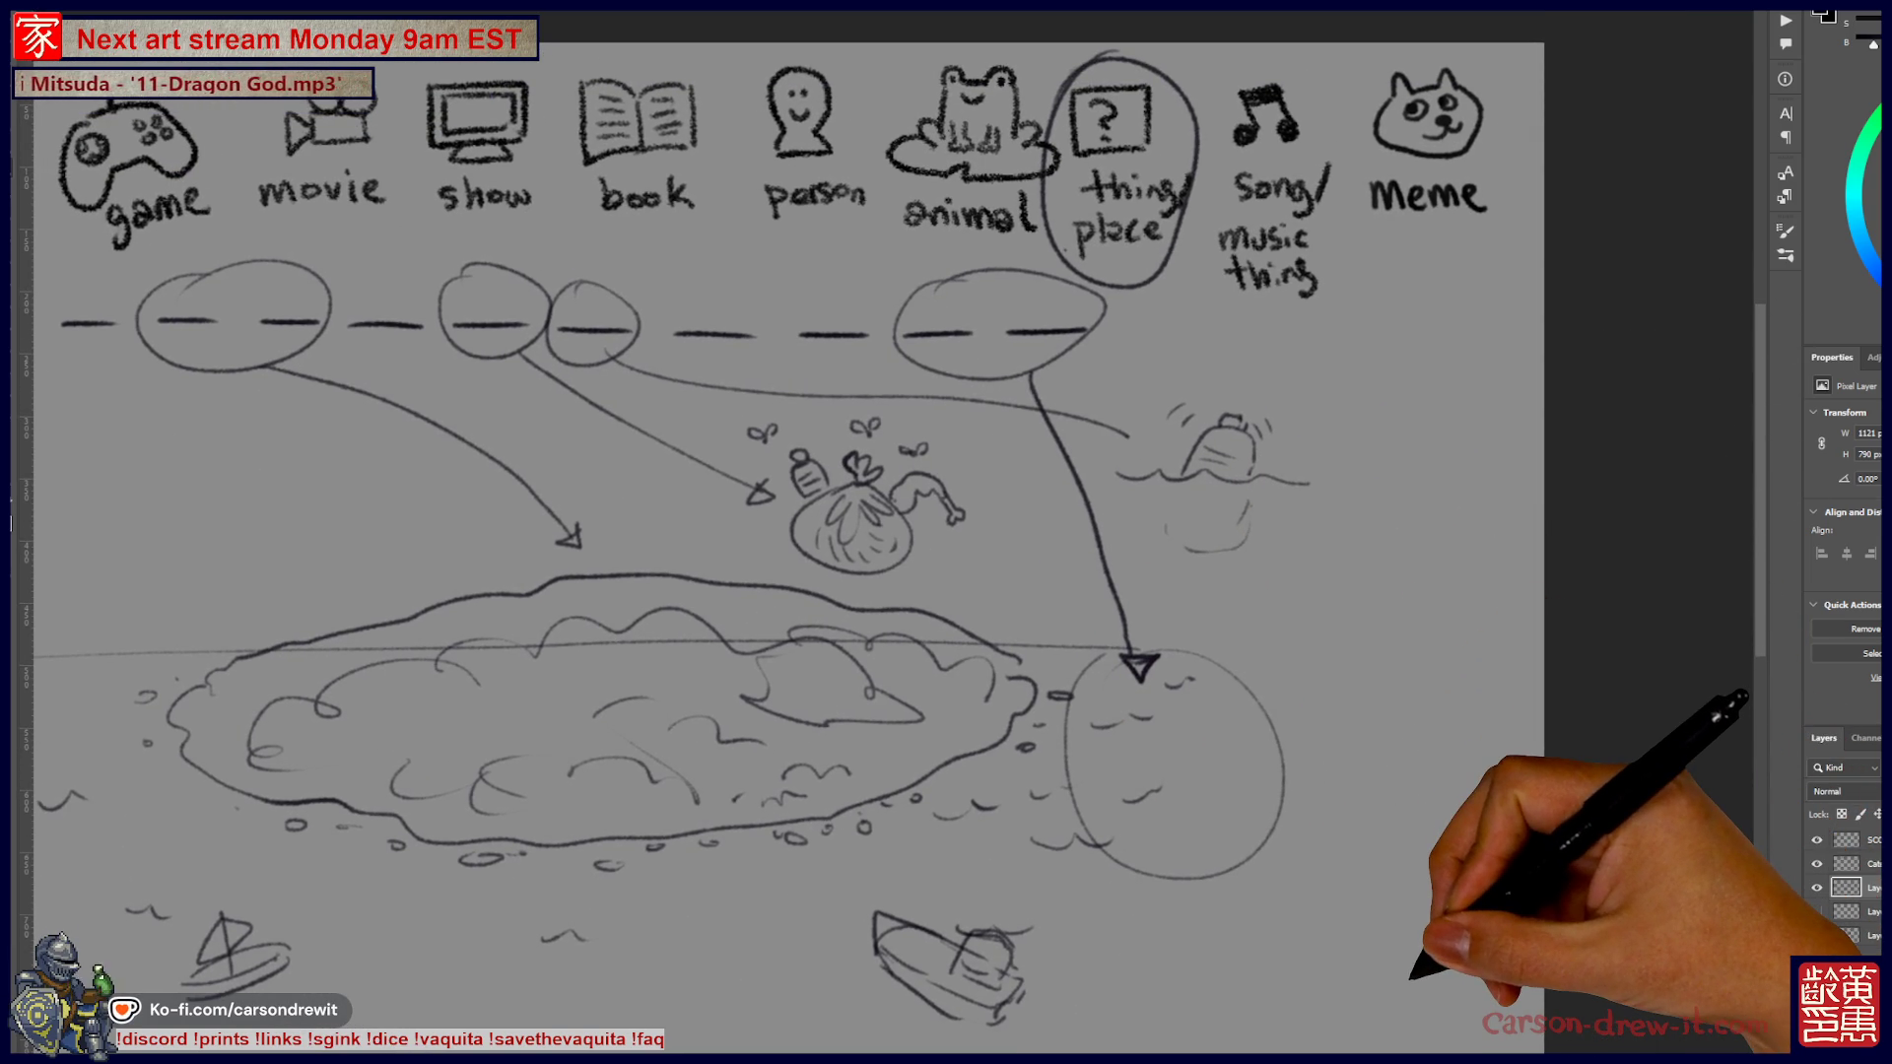
Draw a globe right of the large oval with a curved arrow pointing into it
mouse_move(1264, 616)
mouse_down()
mouse_move(1449, 631)
mouse_move(1269, 638)
mouse_up()
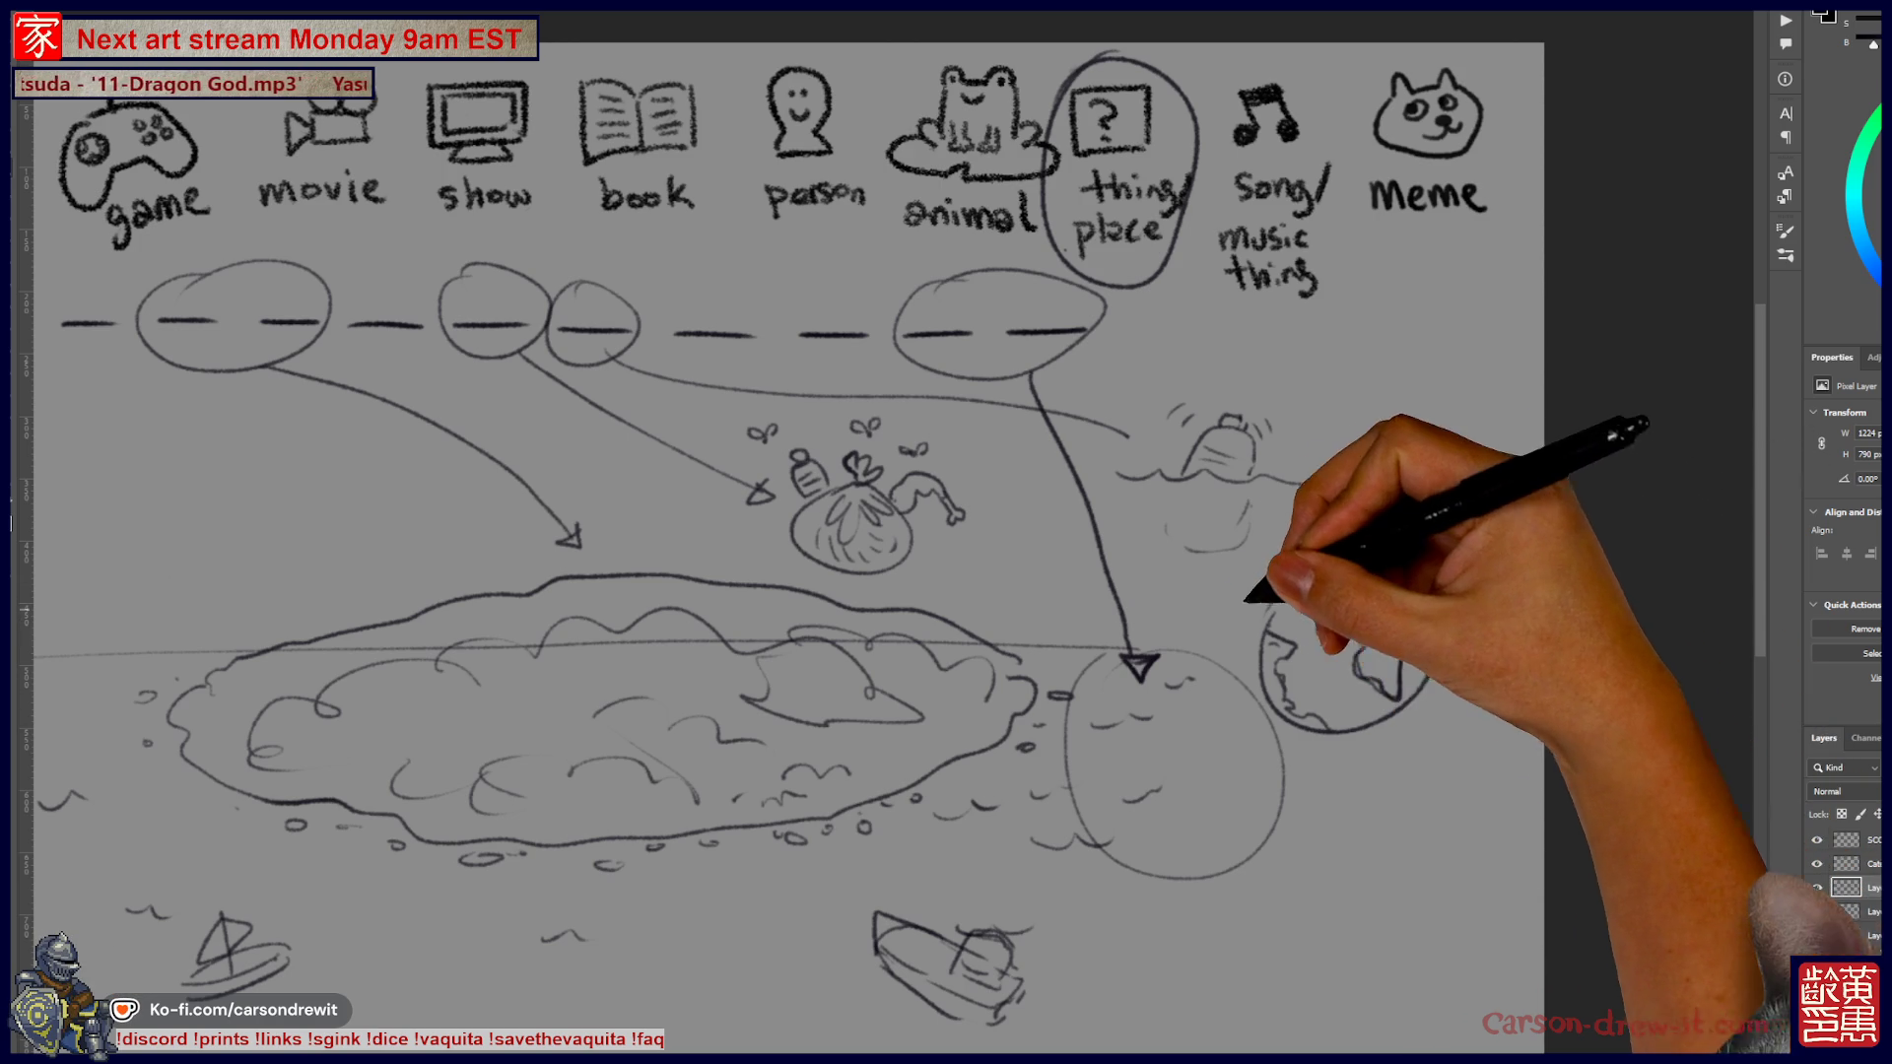
drag(1109, 550, 1314, 676)
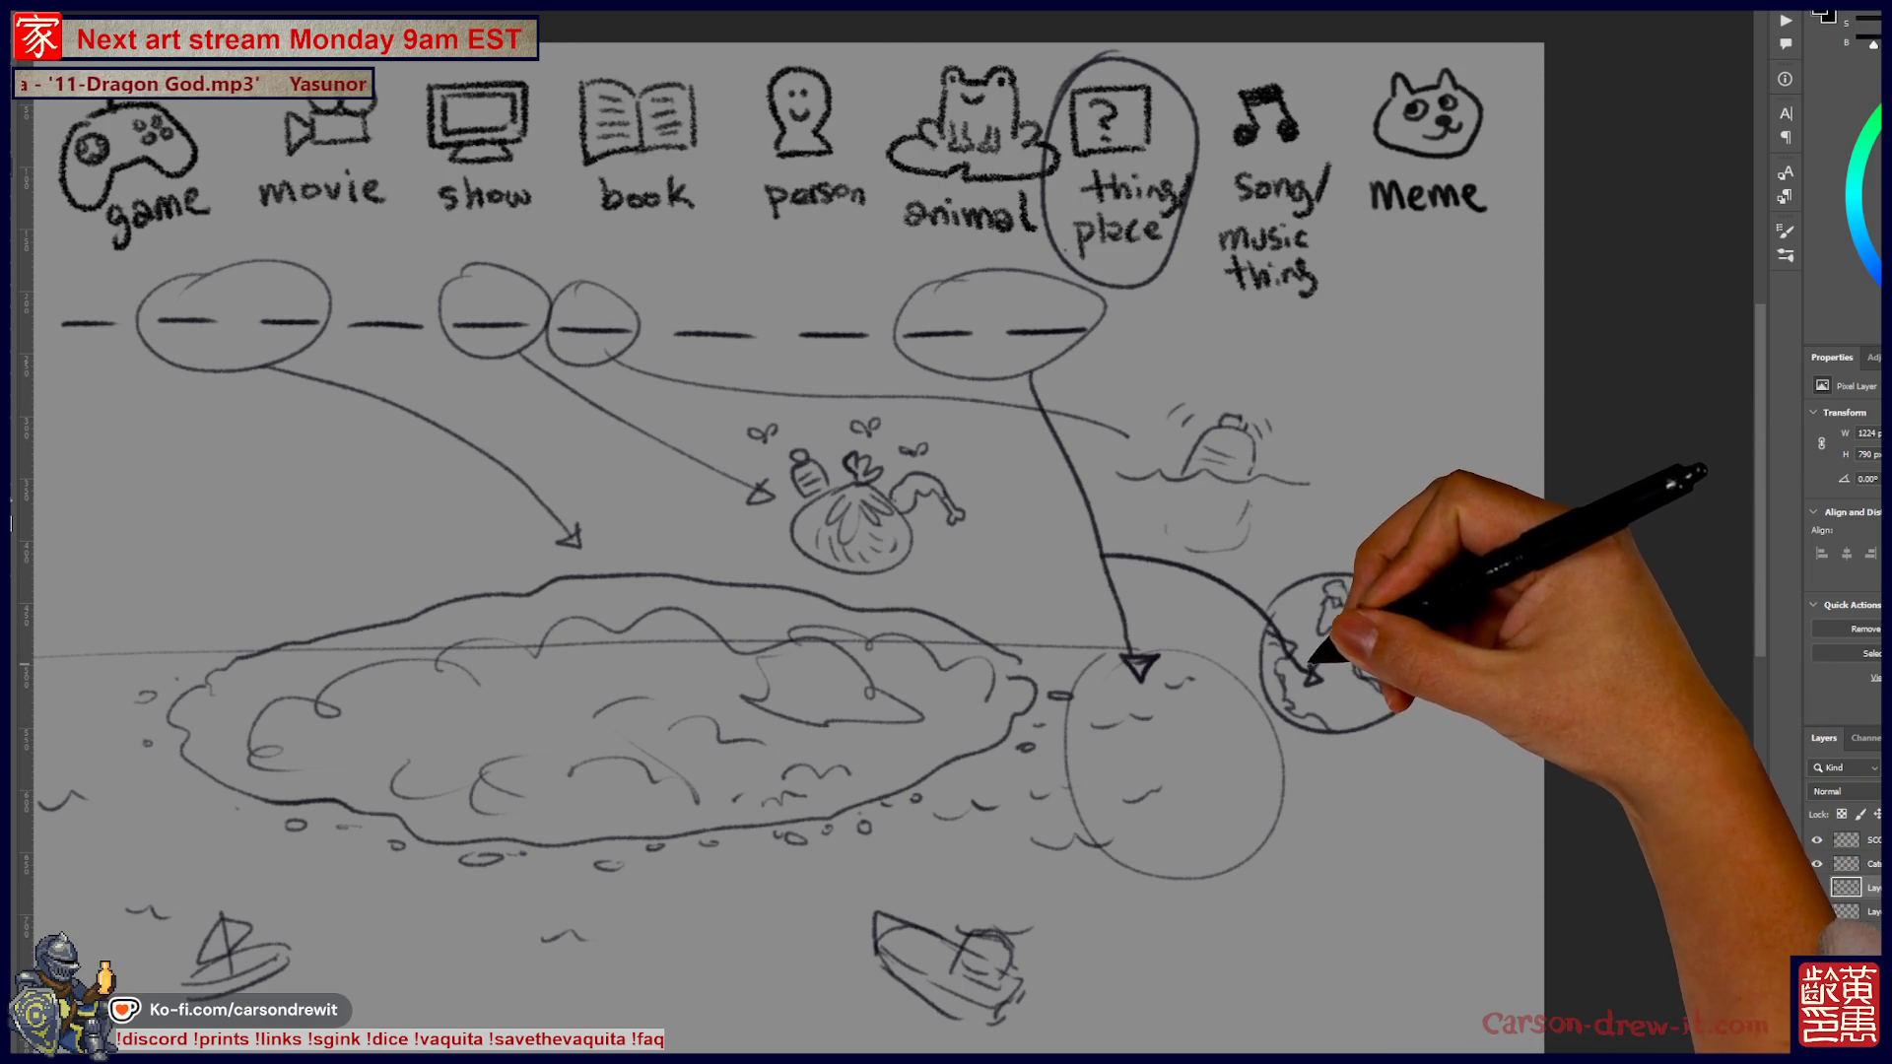
mouse_move(986, 591)
mouse_down()
mouse_move(1271, 616)
mouse_move(1229, 575)
mouse_up()
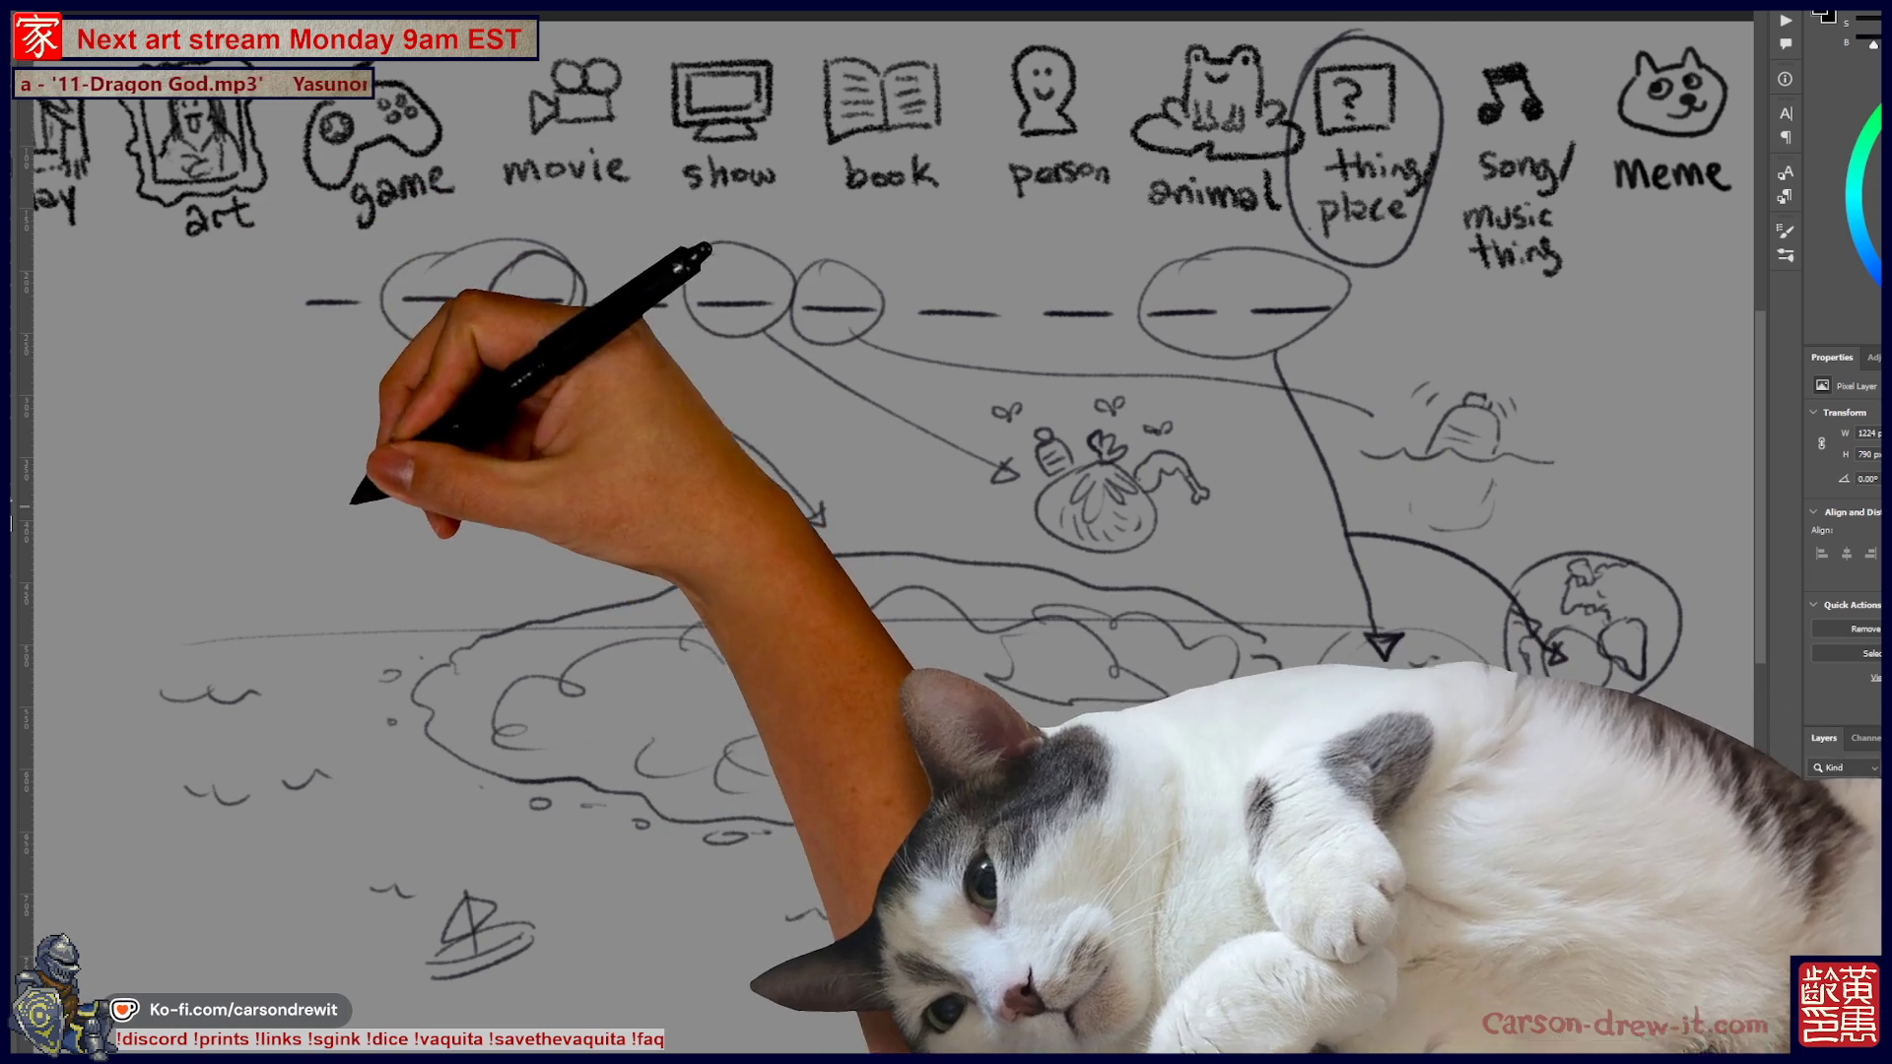
Sketch a small bumpy mound above a short horizon line at the left
drag(294, 554, 317, 507)
drag(246, 570, 523, 567)
mouse_move(280, 562)
mouse_down()
mouse_move(340, 540)
mouse_move(478, 552)
mouse_up()
drag(315, 527, 394, 493)
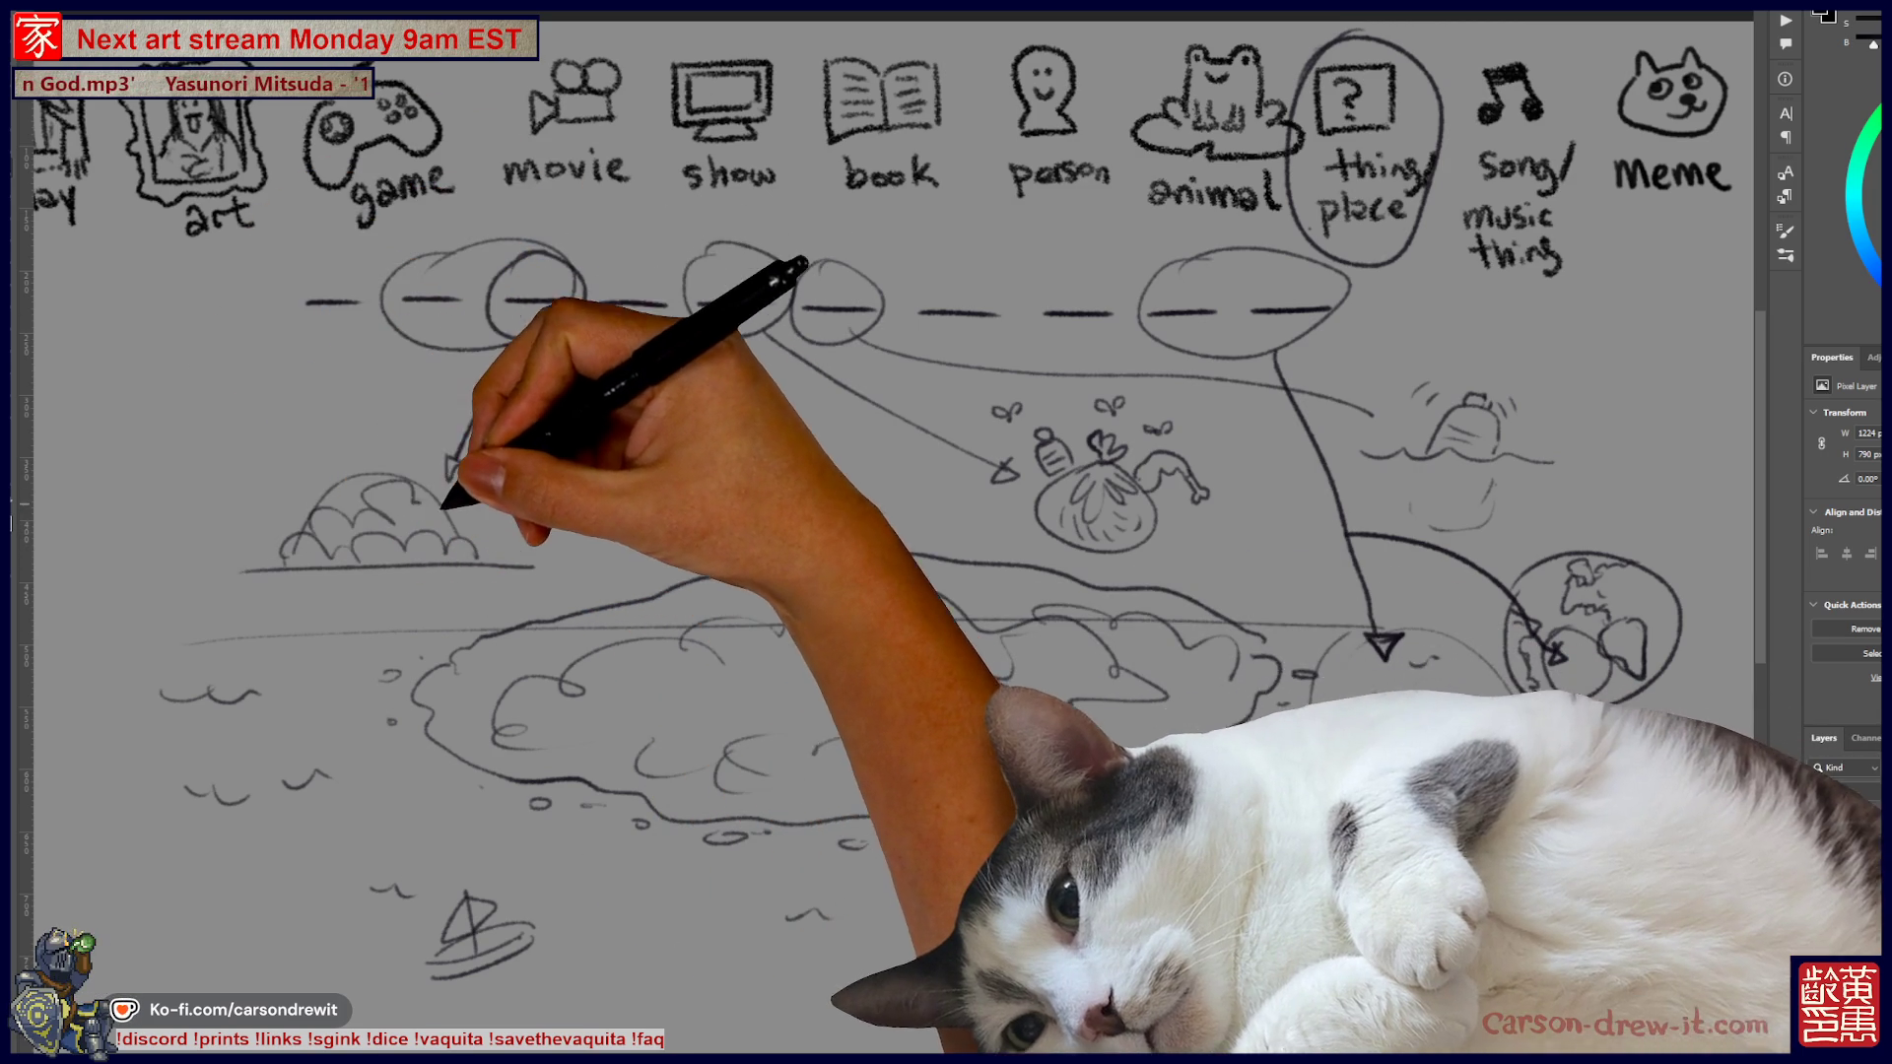